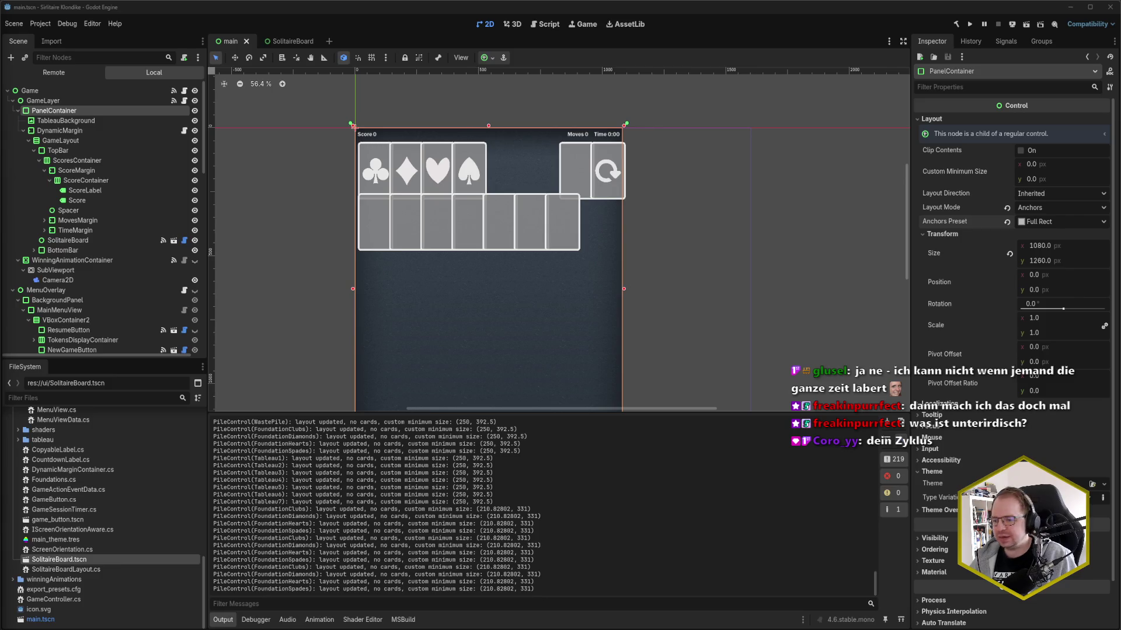
- Review the safe-area margin code in DynamicMarginContainer.cs in Rider, then return to Godot's main.tscn
mouse_move(32, 629)
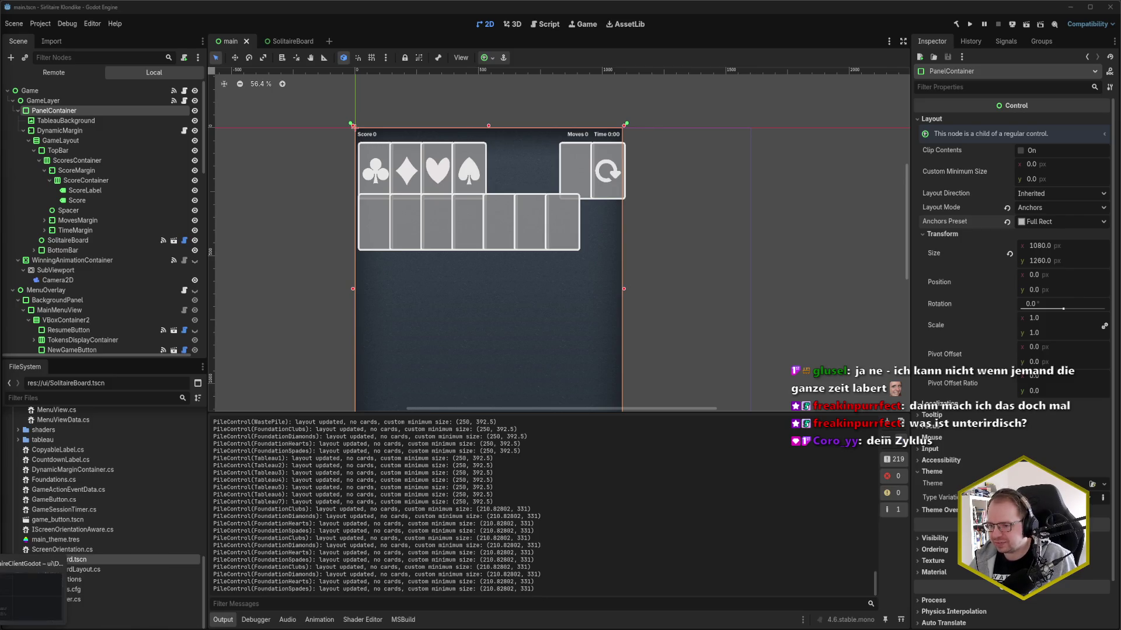
click(30, 589)
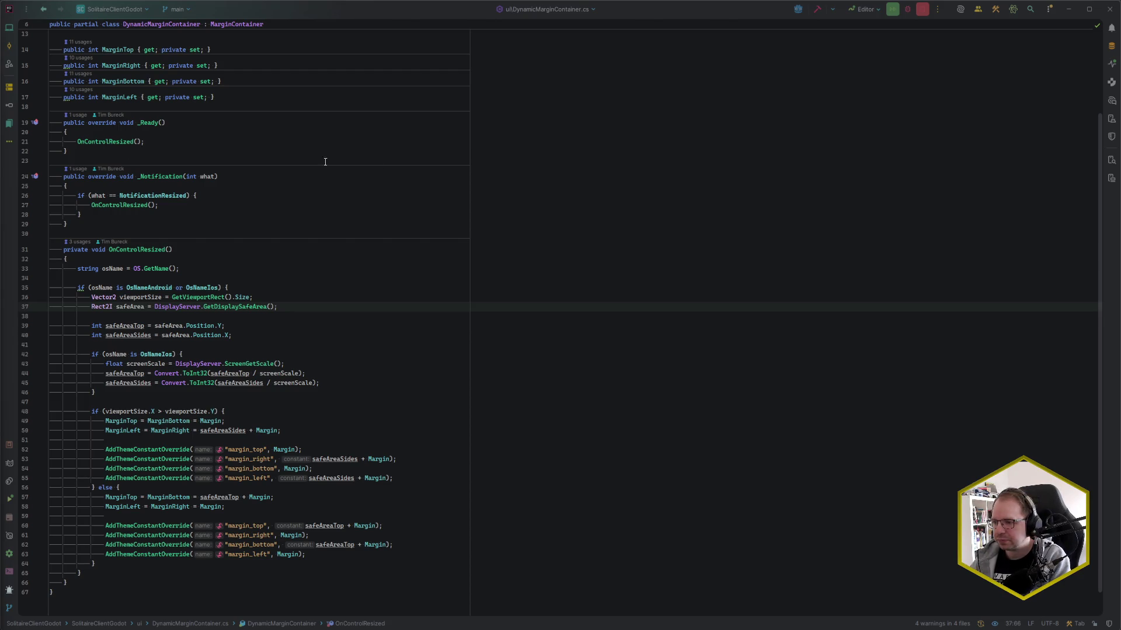
click(328, 304)
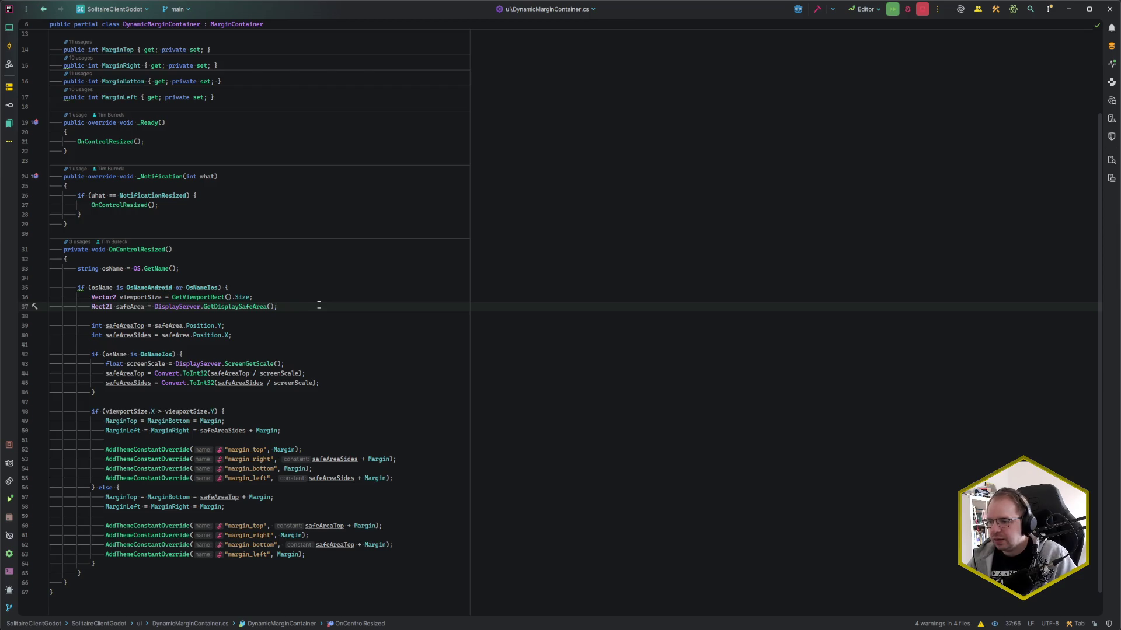
mouse_move(116, 629)
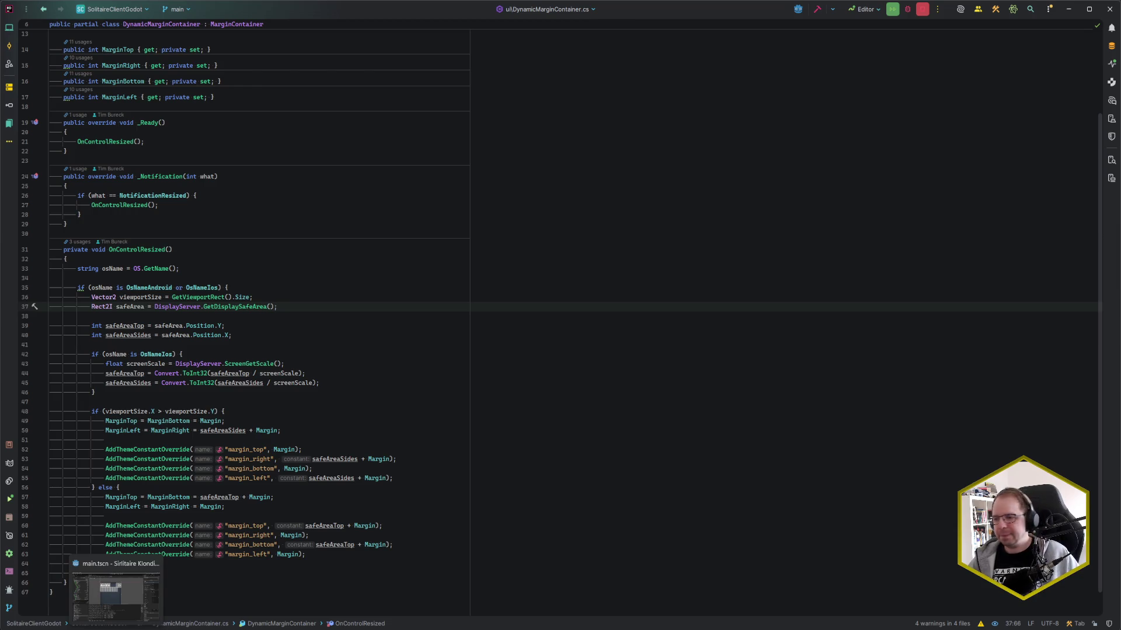
click(116, 596)
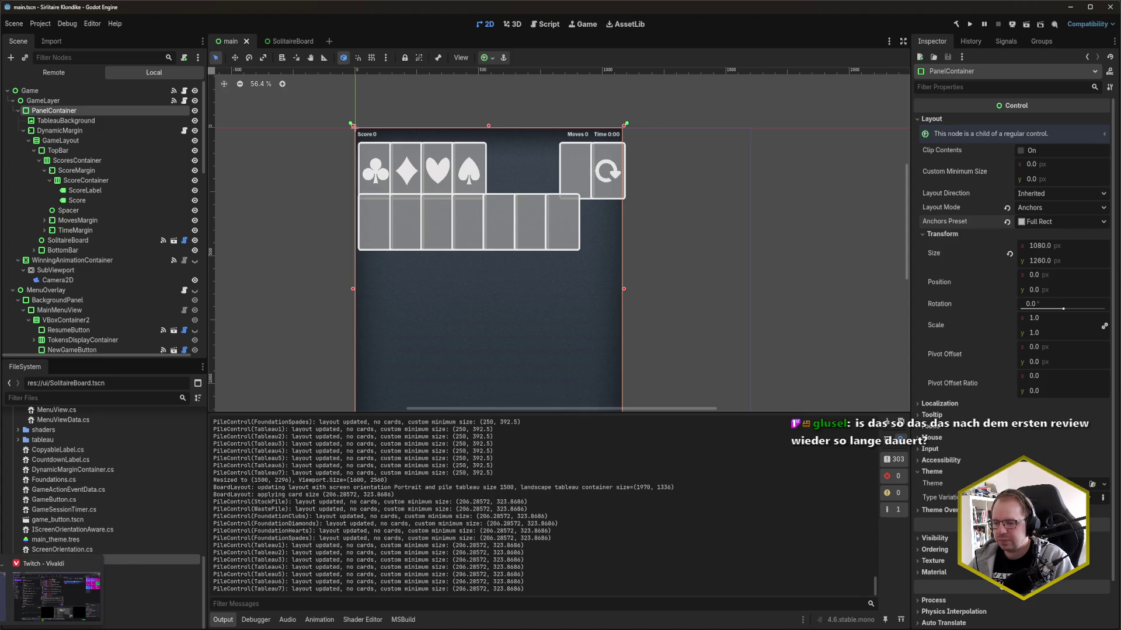
- Switch from Godot to the browser showing the Codecks Solitaire Klondike decks
key(alt+Tab)
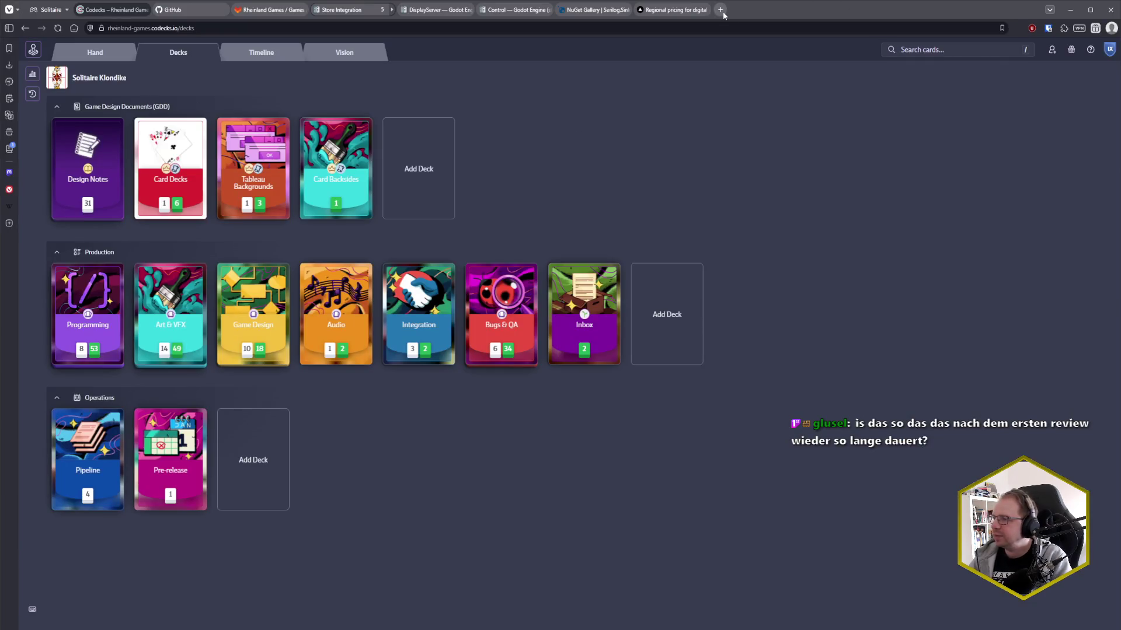
- Search 'why does the play store app review process take days?' and open the Reddit result in a new tab
click(721, 10)
text(why does the play store )
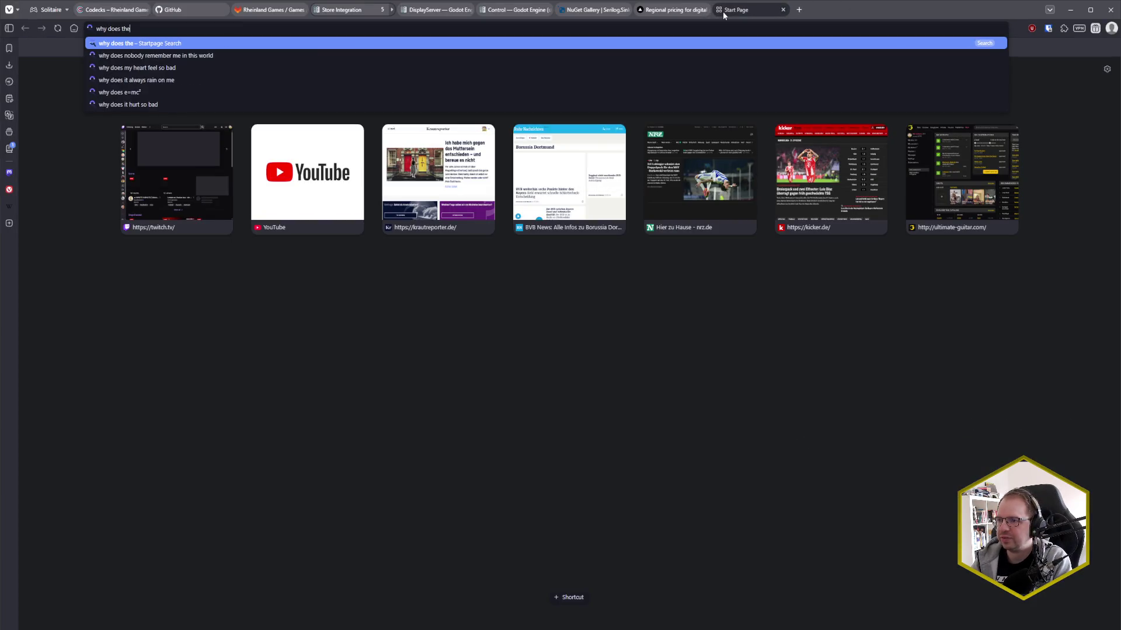
text(ap)
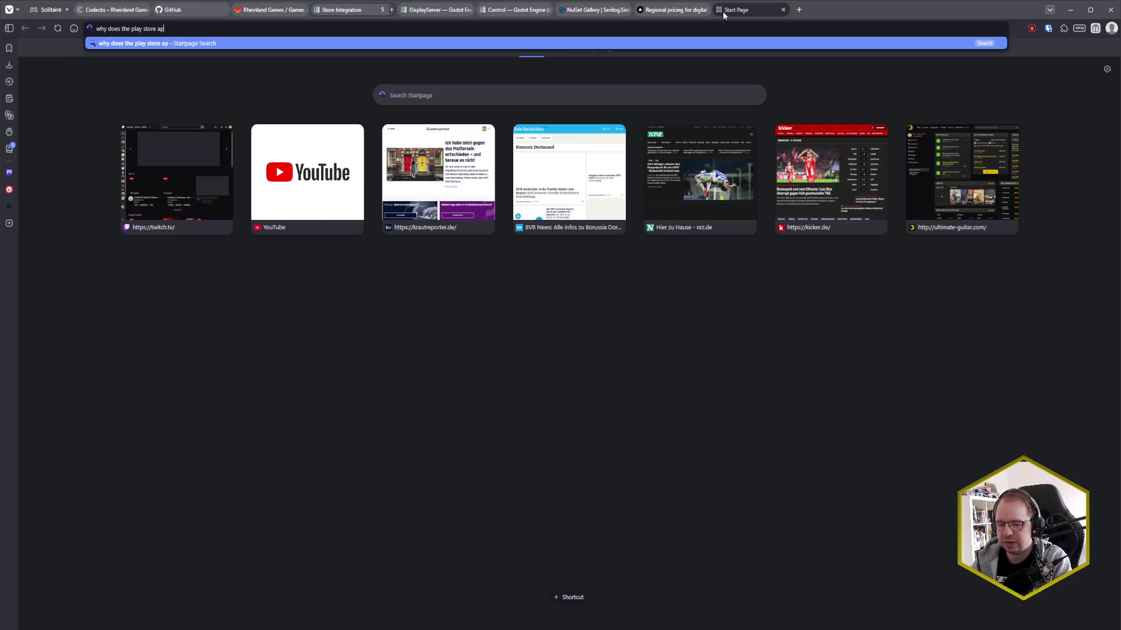
text(p review process take days?)
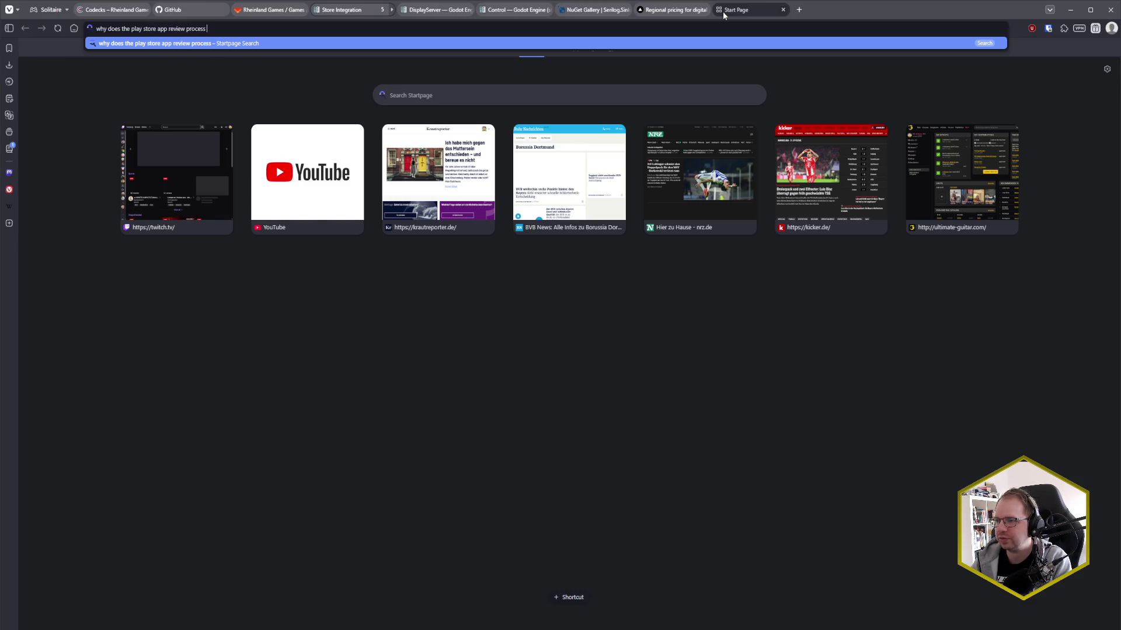
key(Return)
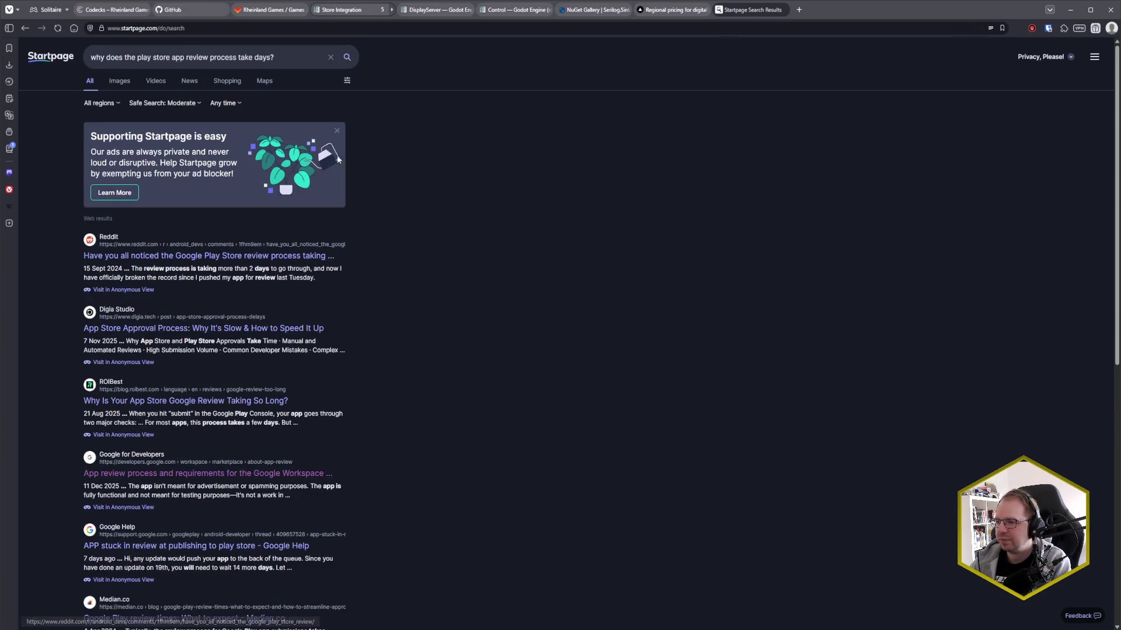
middle_click(478, 248)
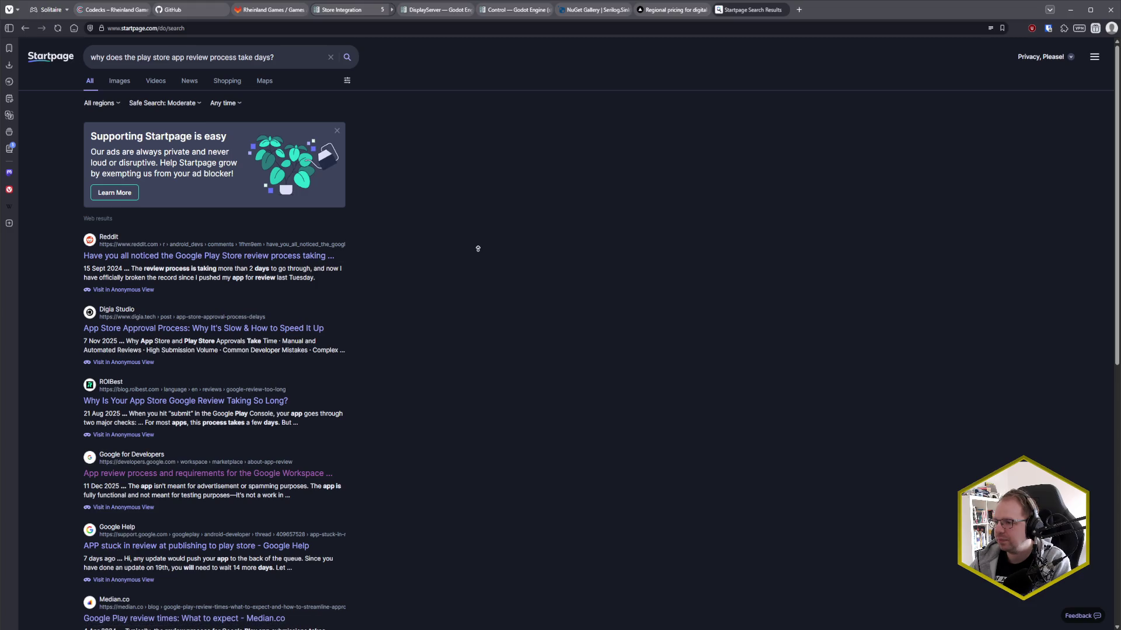
middle_click(251, 257)
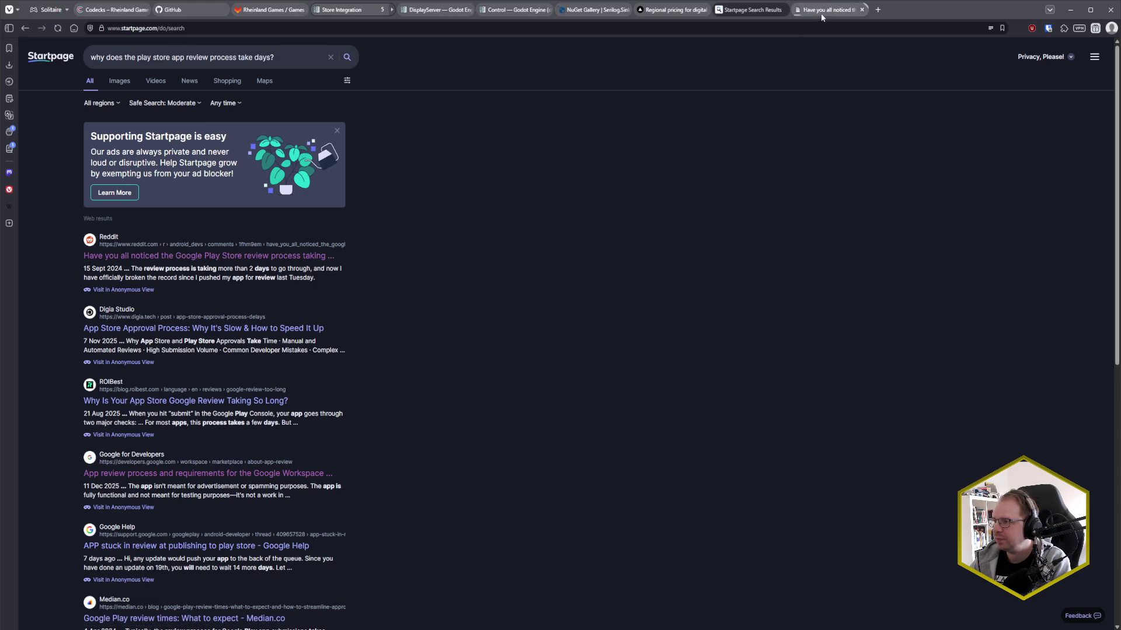
- Read the Reddit thread on slow Play Store reviews, highlighting the approval comments, then close the tab
click(820, 13)
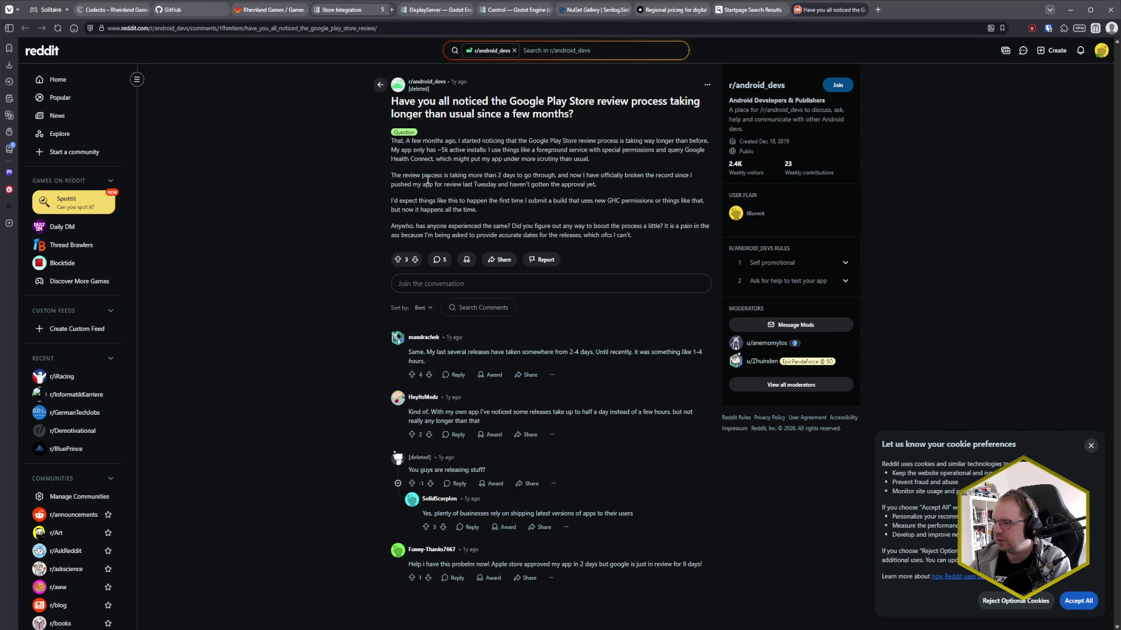
drag(504, 183, 590, 184)
click(462, 109)
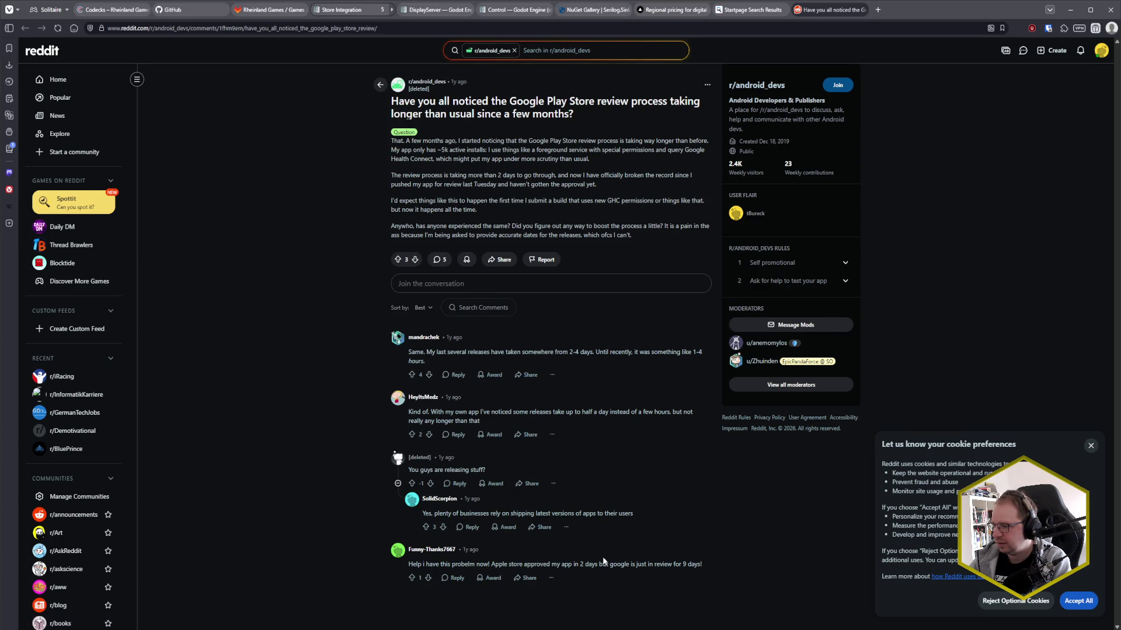
drag(506, 564, 621, 563)
click(621, 564)
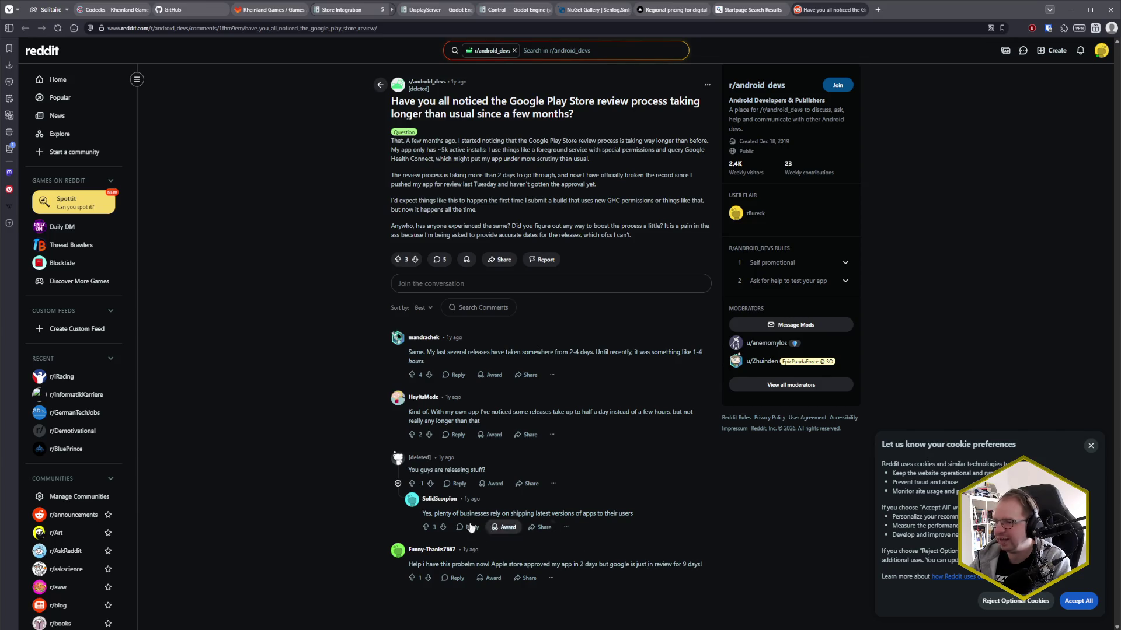
key(ctrl+w)
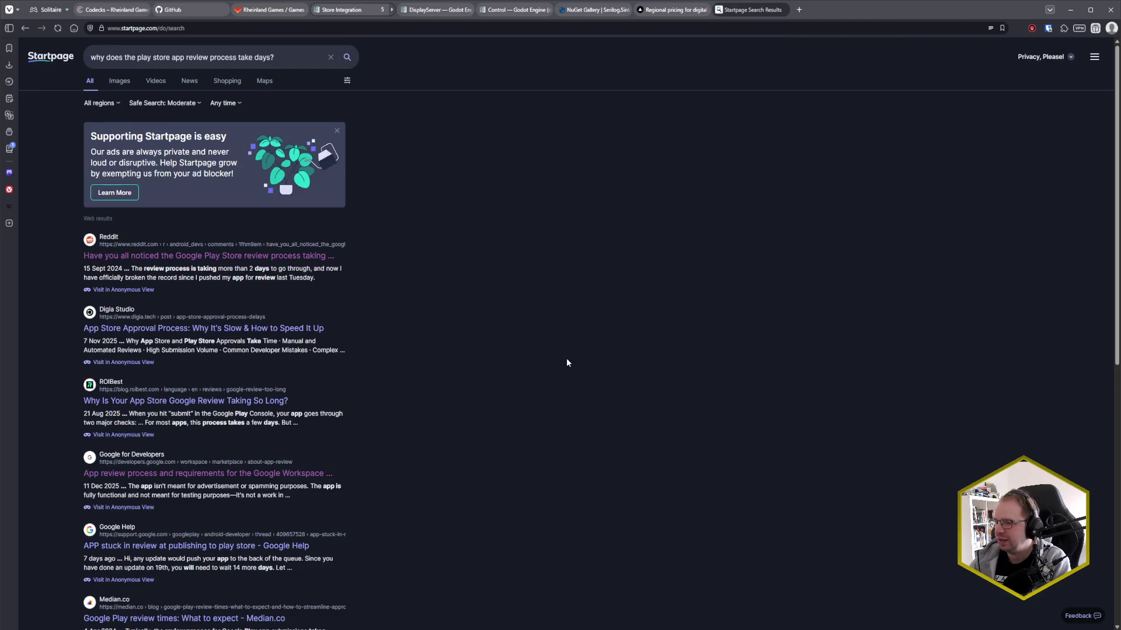
- Open the Digia Studio article on slow app store approvals, scroll through it, and close it
middle_click(276, 331)
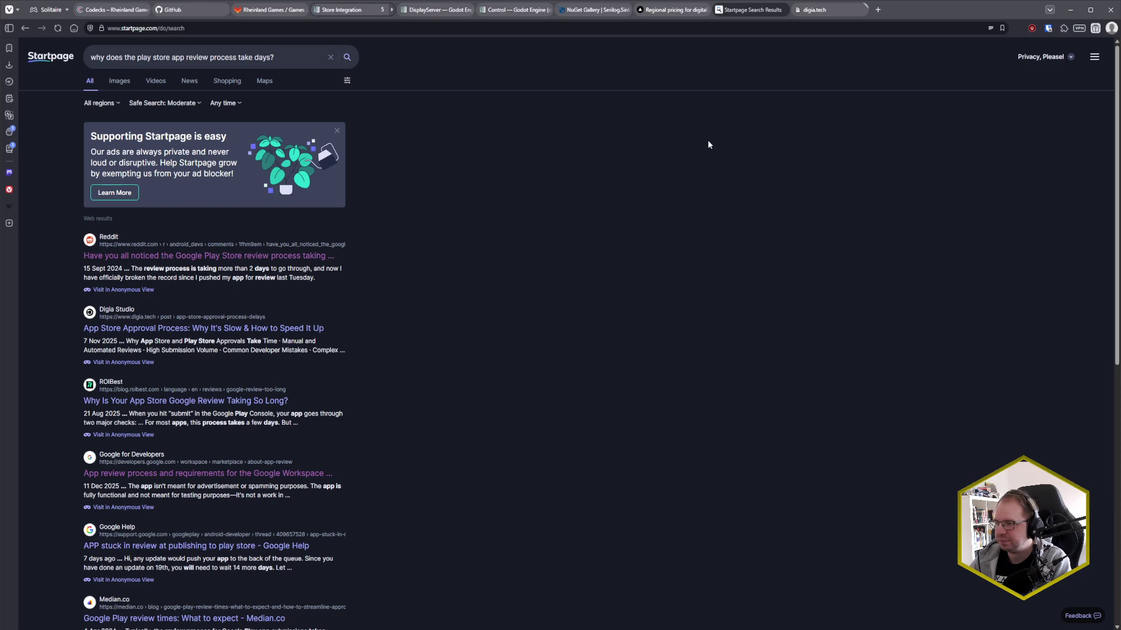
click(833, 10)
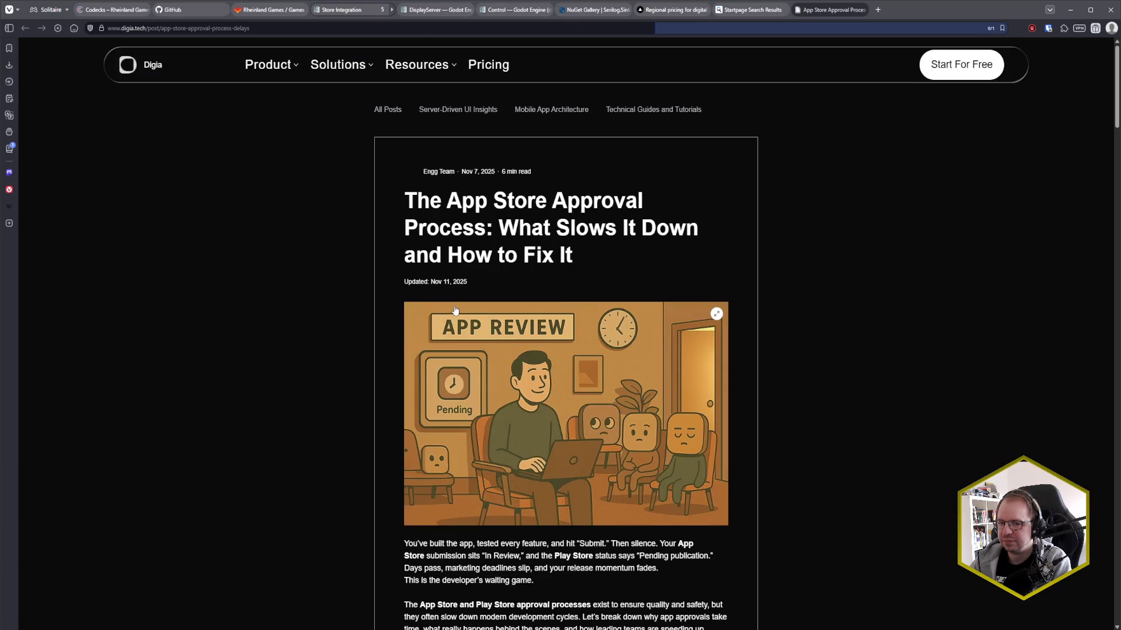
scroll(362, 332, down, 1)
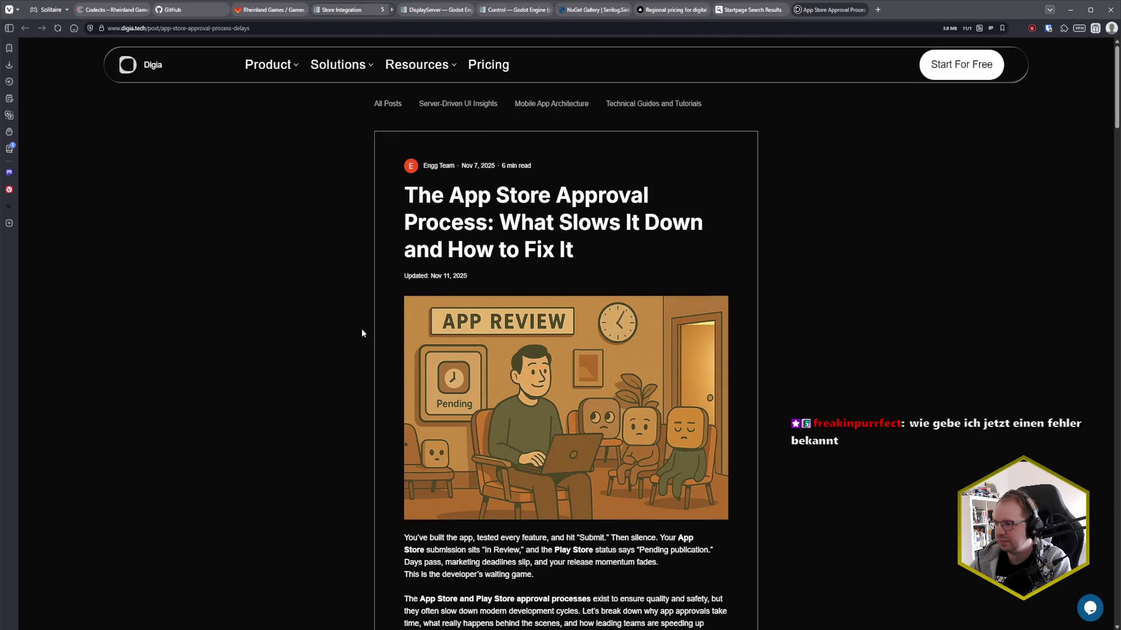
scroll(362, 334, down, 5)
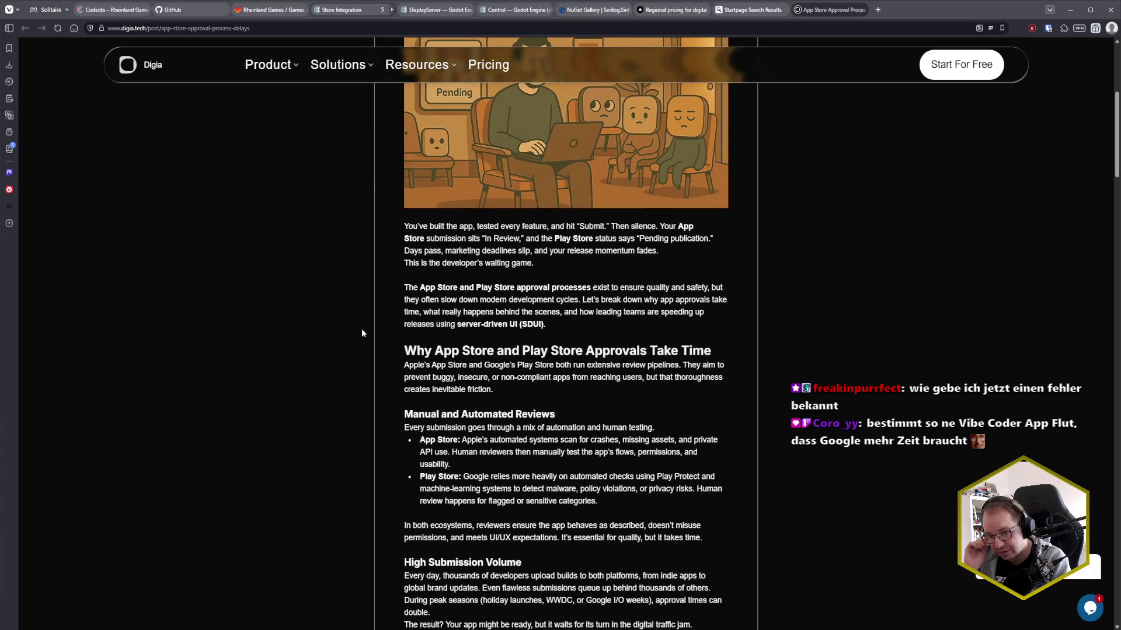
scroll(361, 333, down, 2)
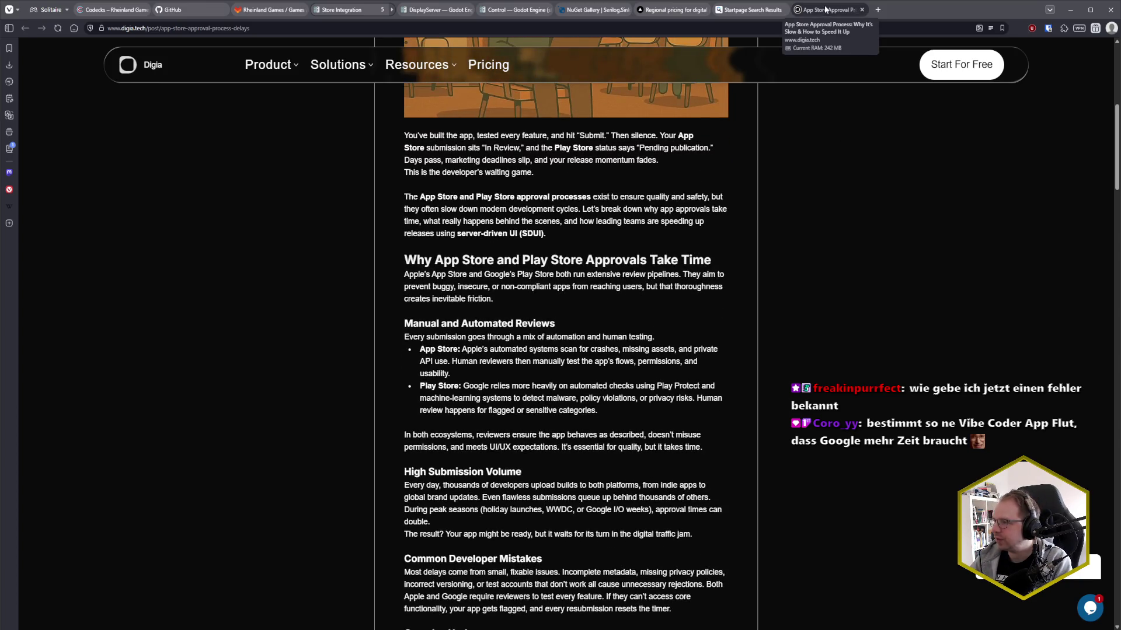
click(864, 10)
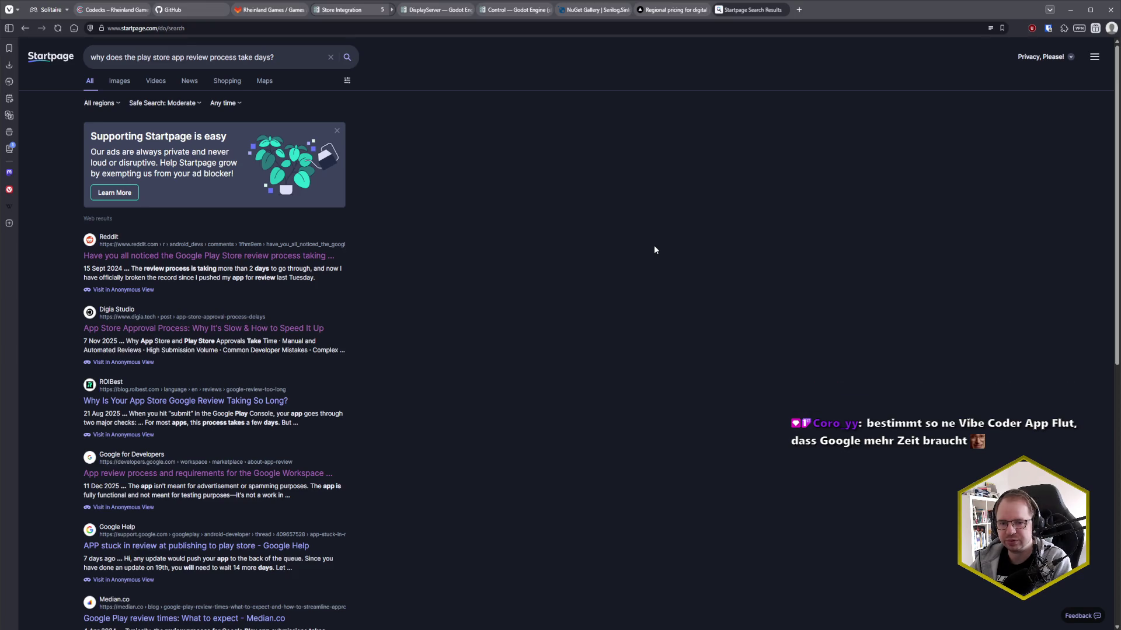
- Open the ROIBest article 'Why Is Your App Store Google Review Taking So Long?', read it through, and close it
scroll(531, 380, down, 2)
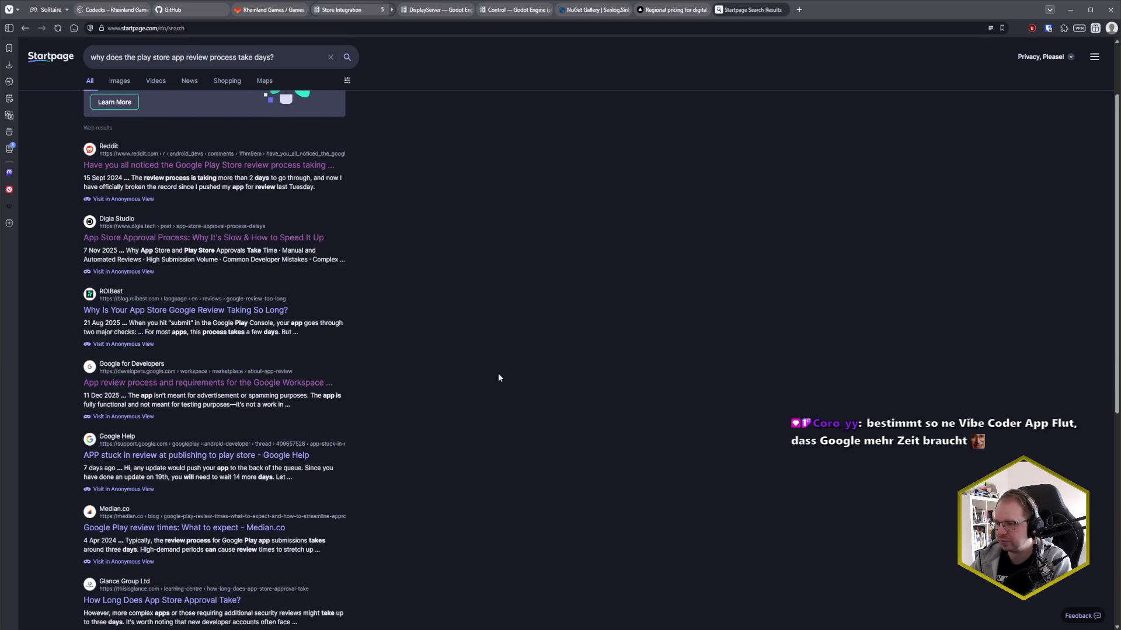
middle_click(254, 314)
key(ctrl+Tab)
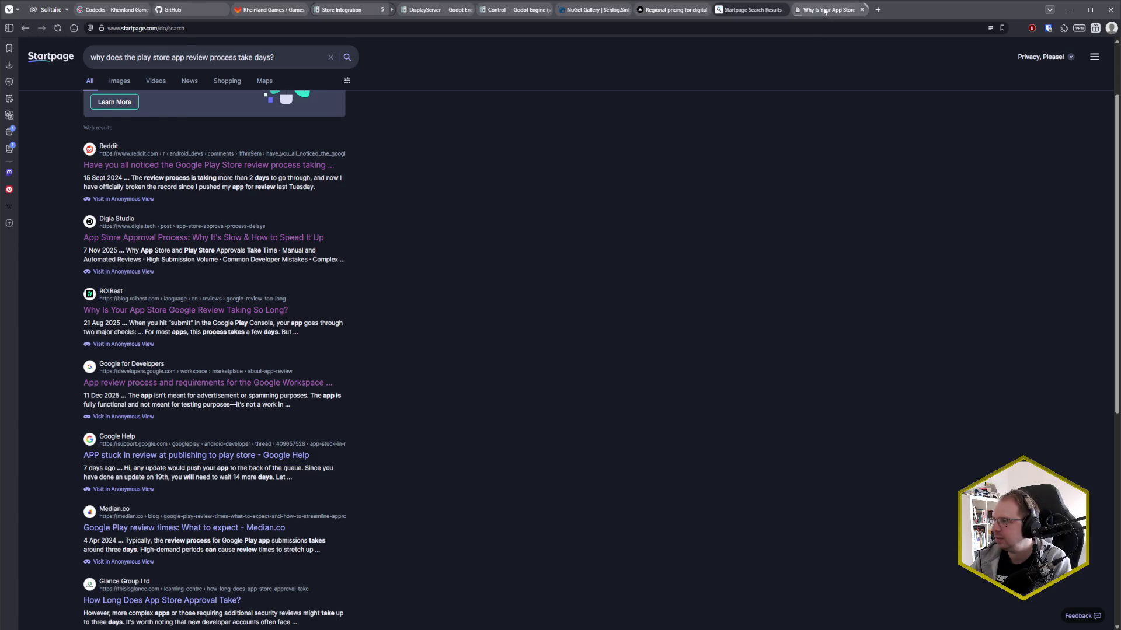
scroll(187, 331, down, 6)
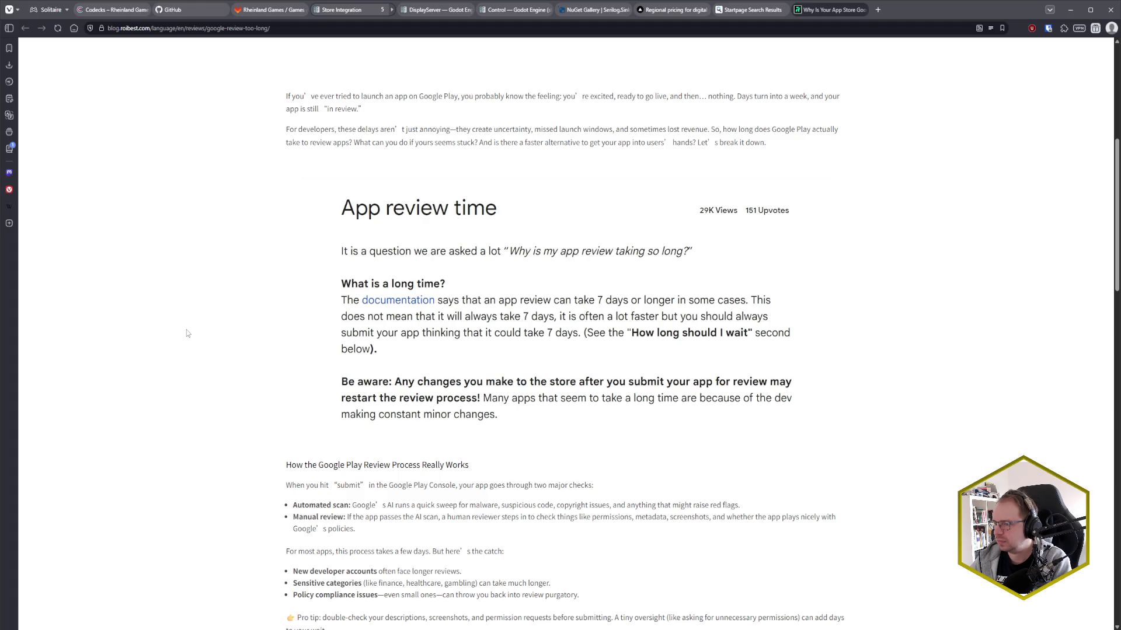
scroll(187, 331, down, 3)
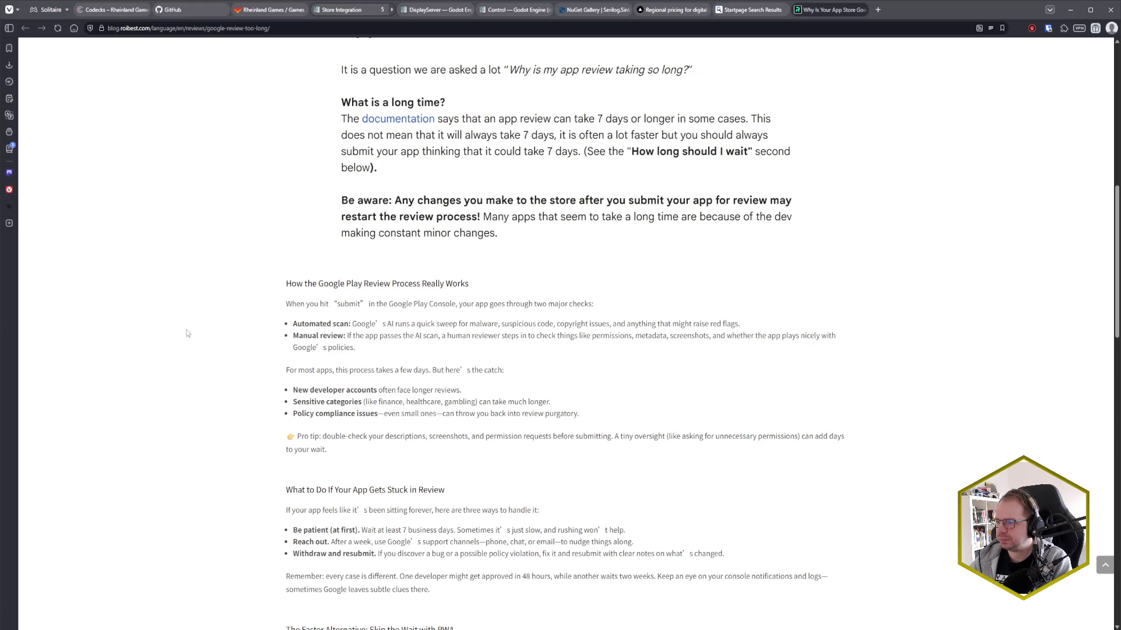
scroll(187, 333, down, 1)
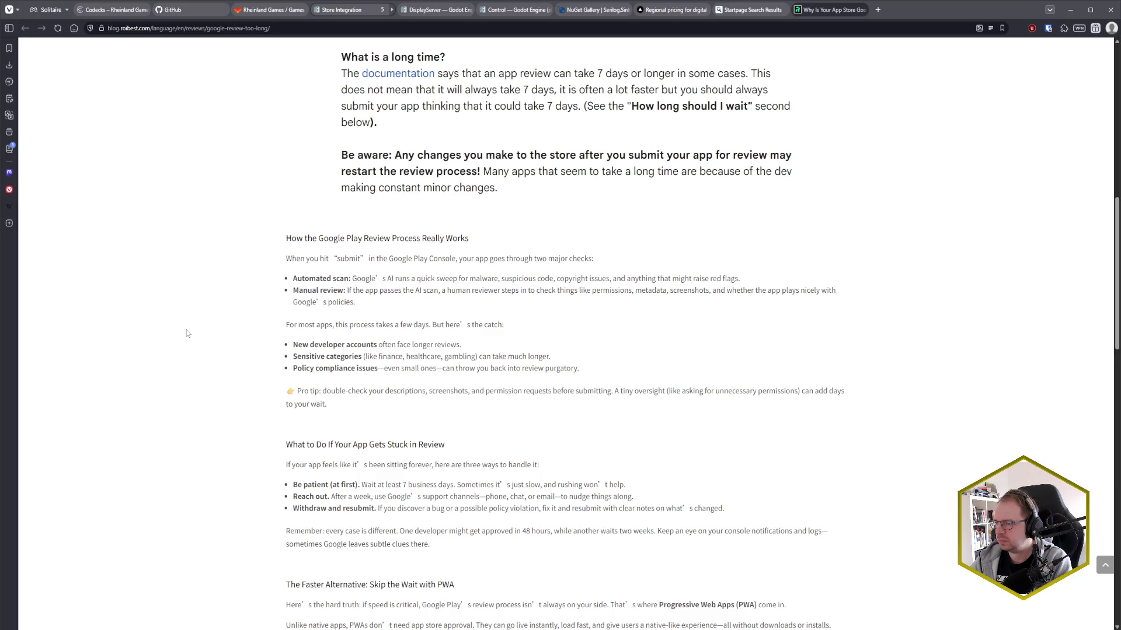
scroll(188, 333, down, 1)
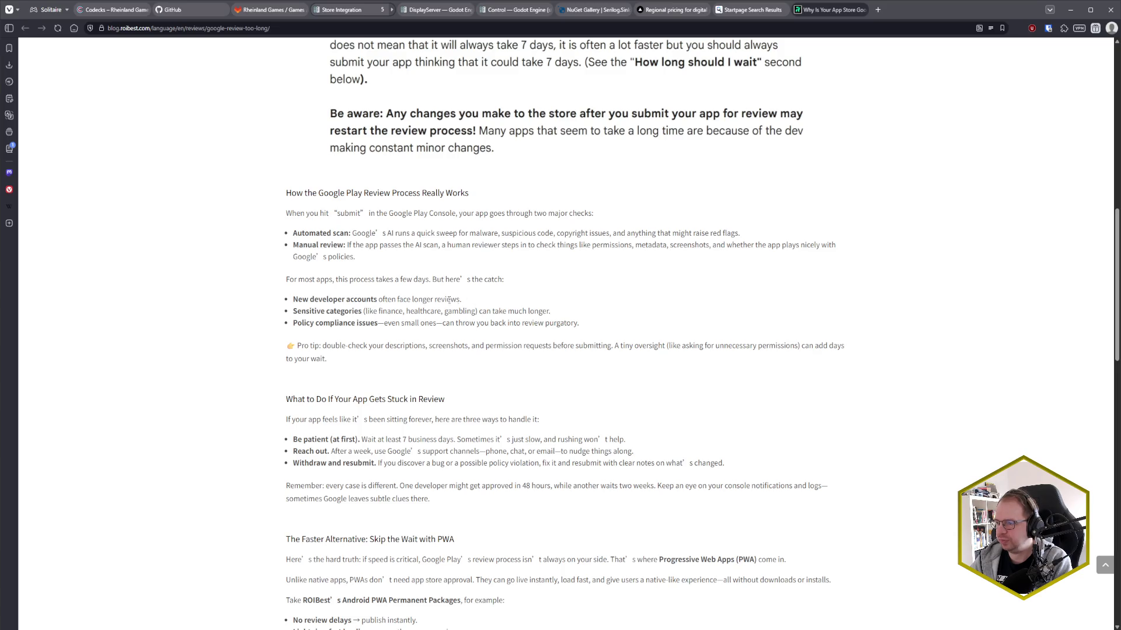
scroll(193, 353, down, 1)
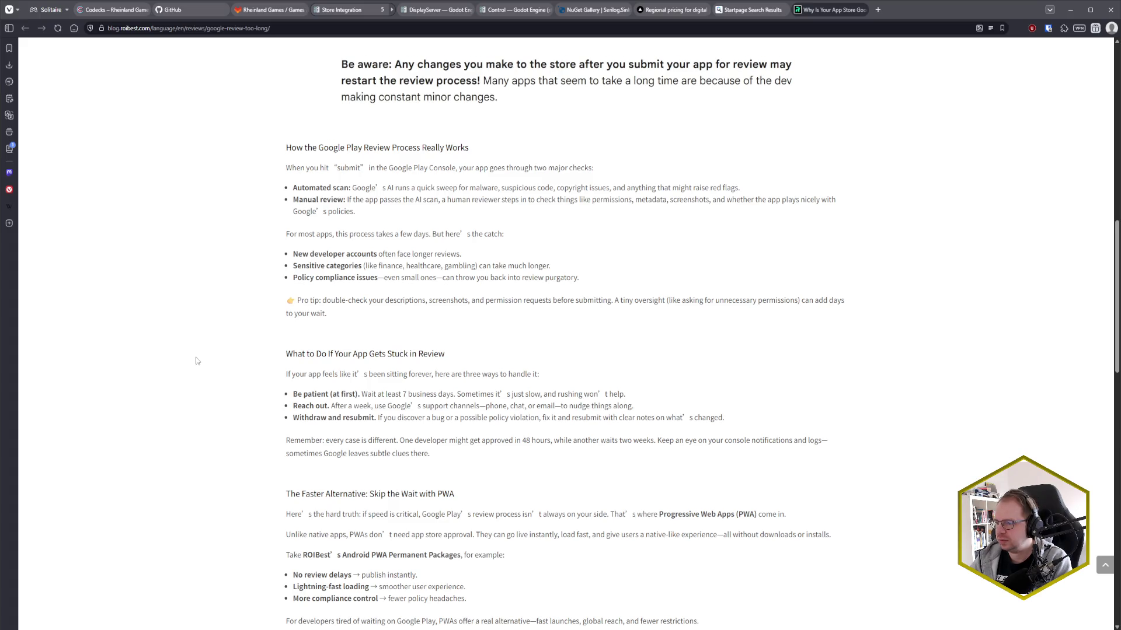
scroll(196, 361, down, 1)
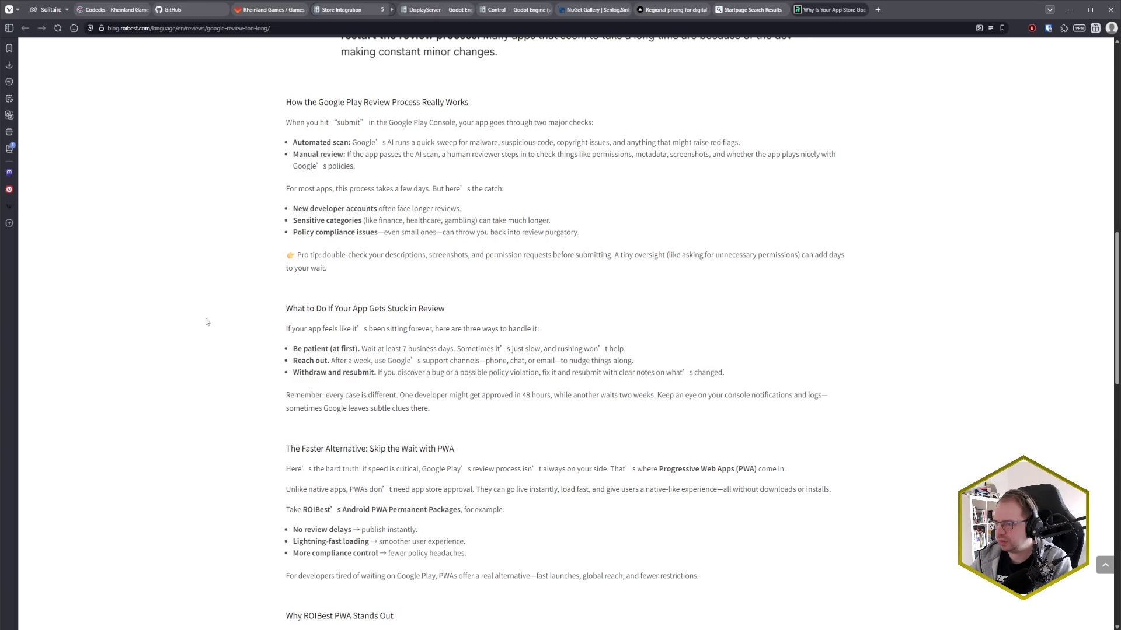
scroll(251, 306, down, 1)
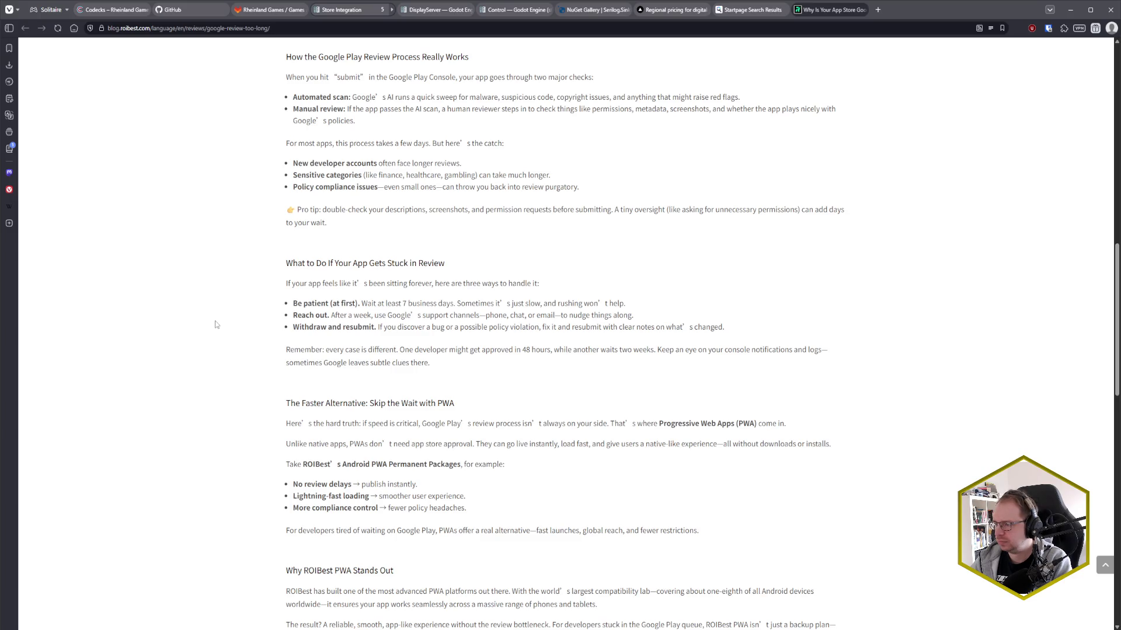
scroll(216, 324, down, 2)
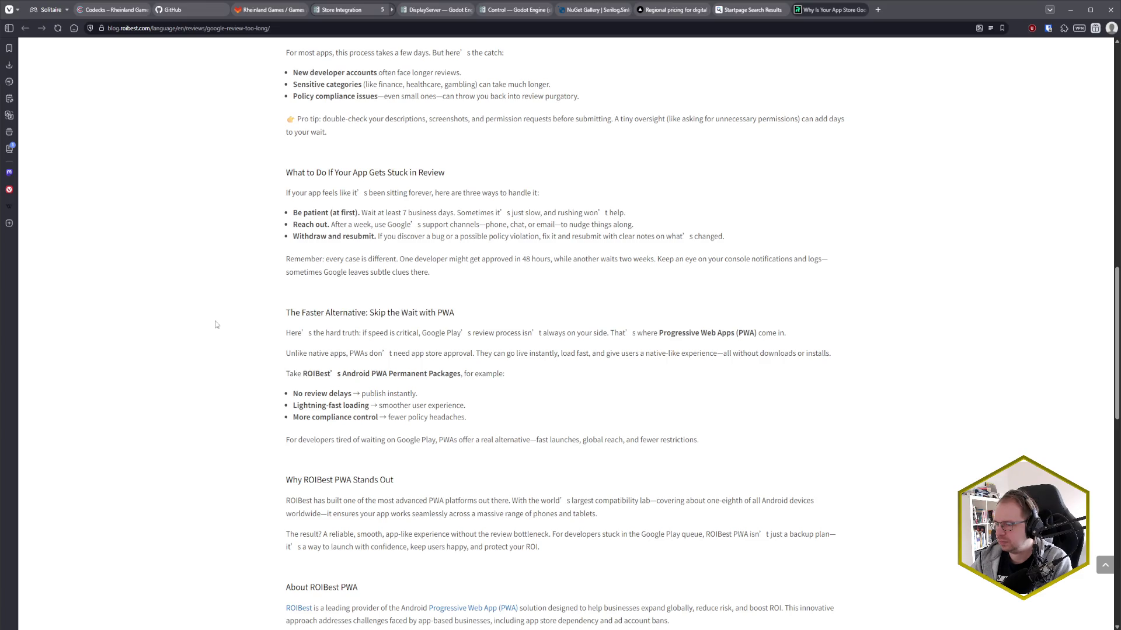
scroll(215, 325, down, 2)
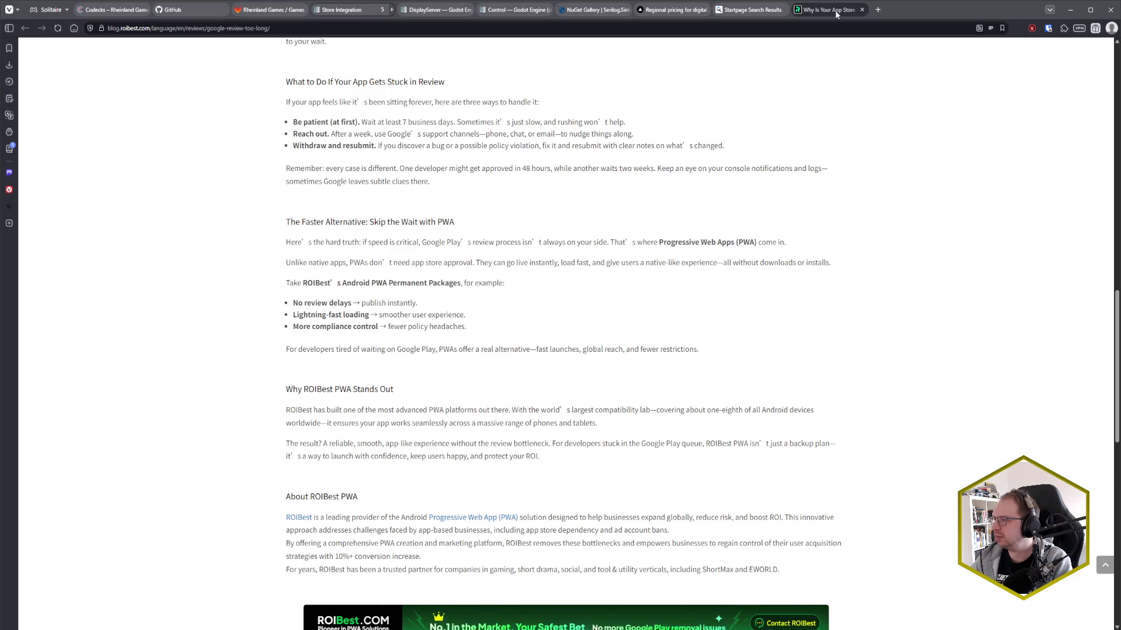
key(ctrl+w)
scroll(465, 316, down, 2)
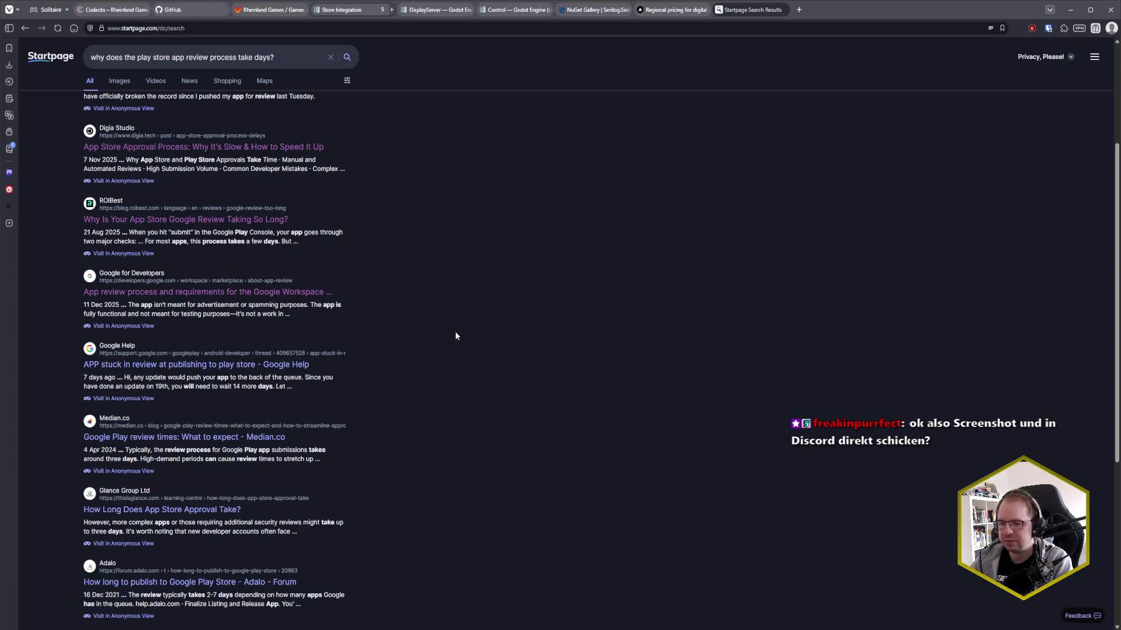
- Scroll the results to the top and close the Startpage search tab, returning to Codecks
scroll(449, 354, up, 4)
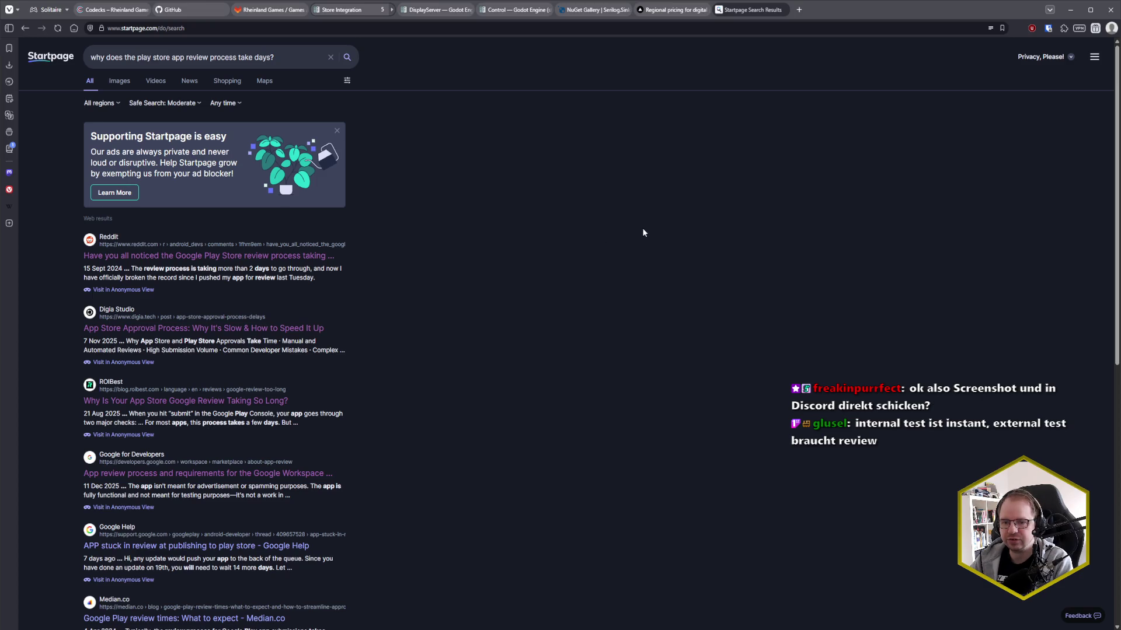
middle_click(758, 16)
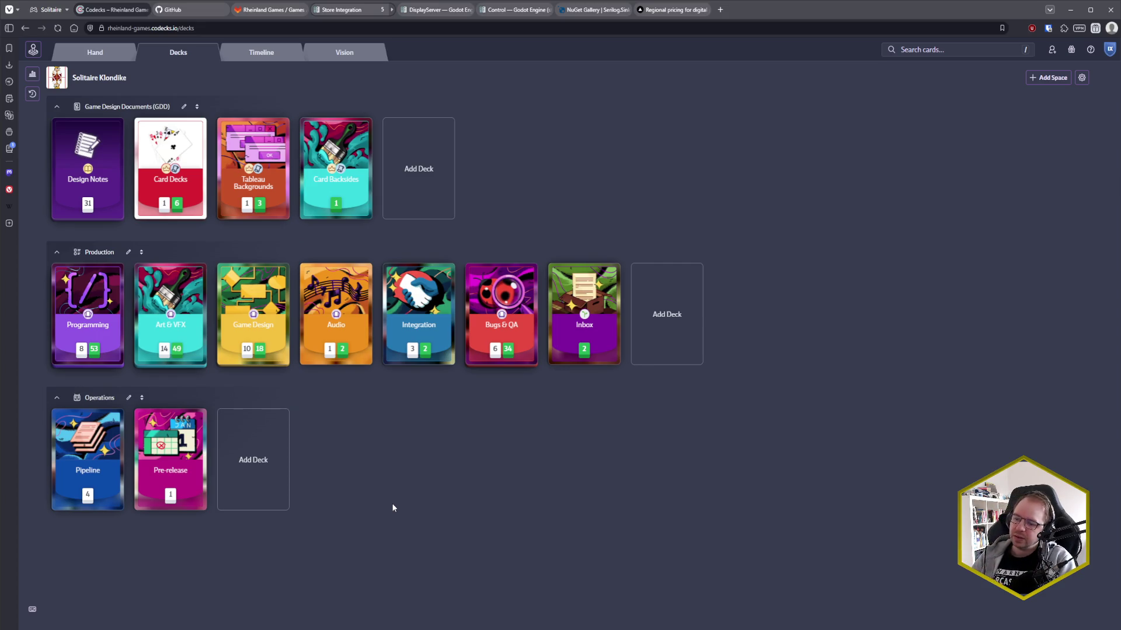
- Switch from the browser back to the Godot editor with main.tscn
key(alt+Tab)
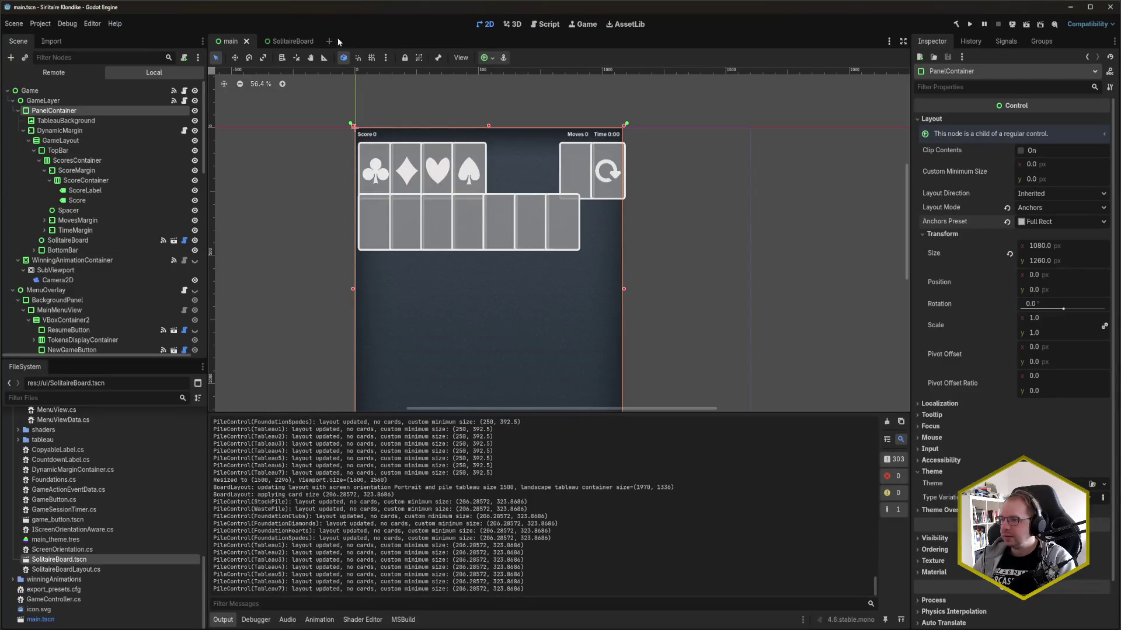
- Set Display > Window Viewport Width to 1260 in Project Settings and close the dialog
click(42, 26)
click(52, 36)
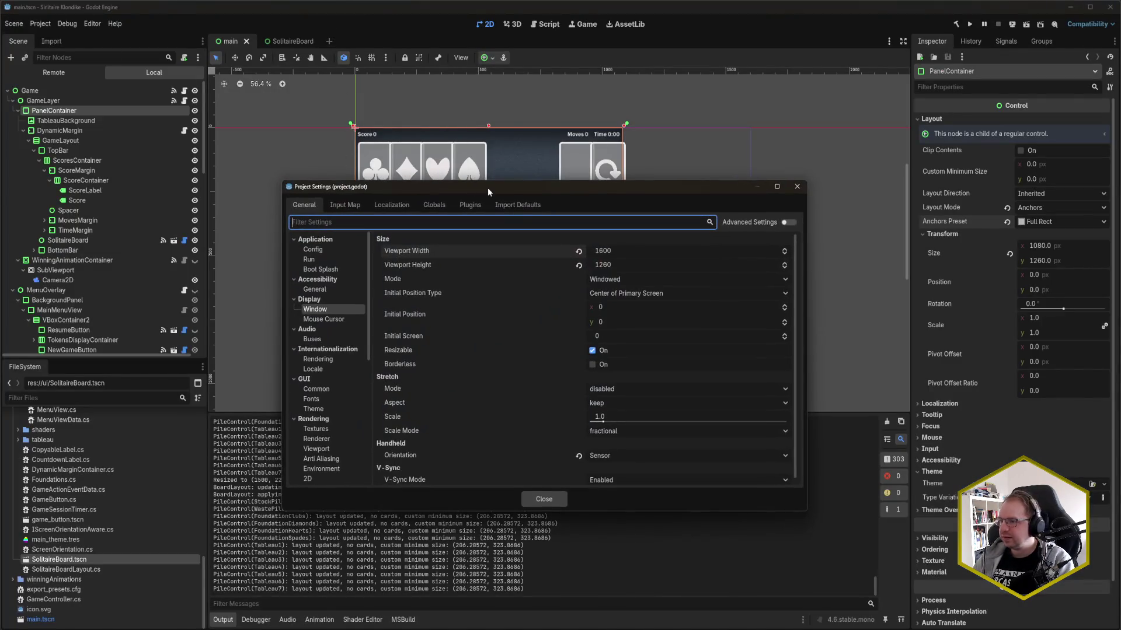
click(620, 252)
text(1260)
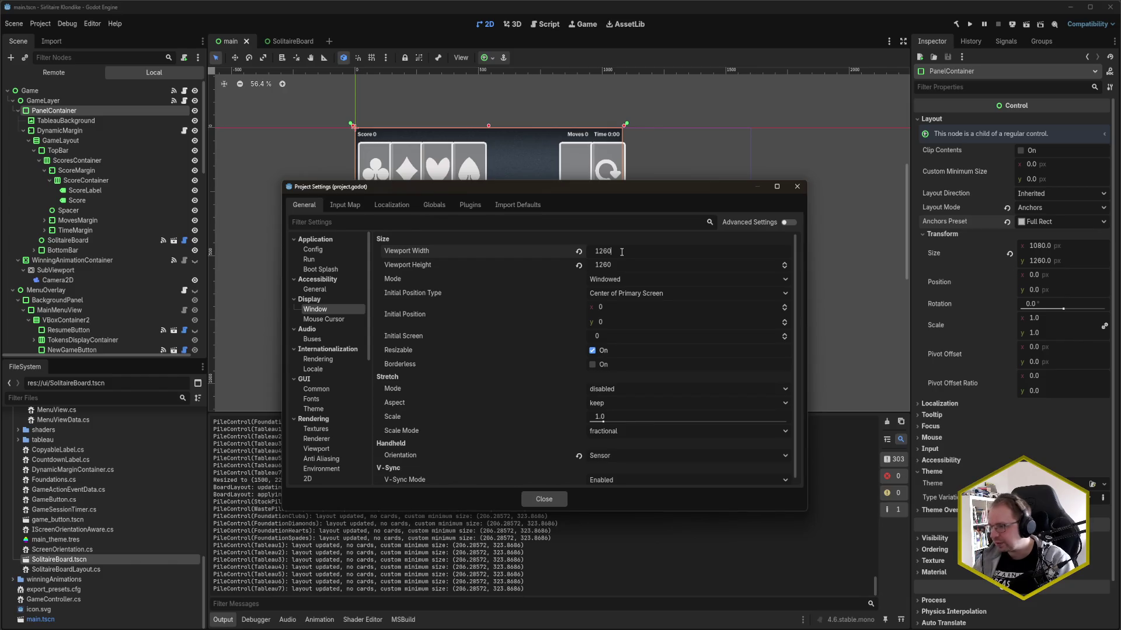
click(558, 501)
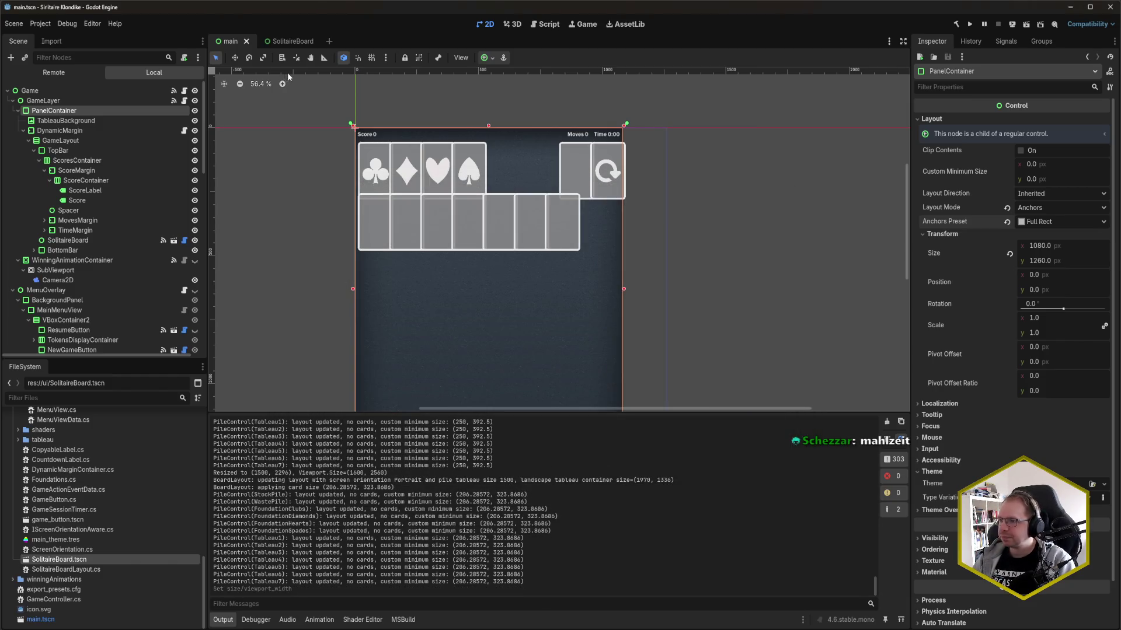
click(295, 186)
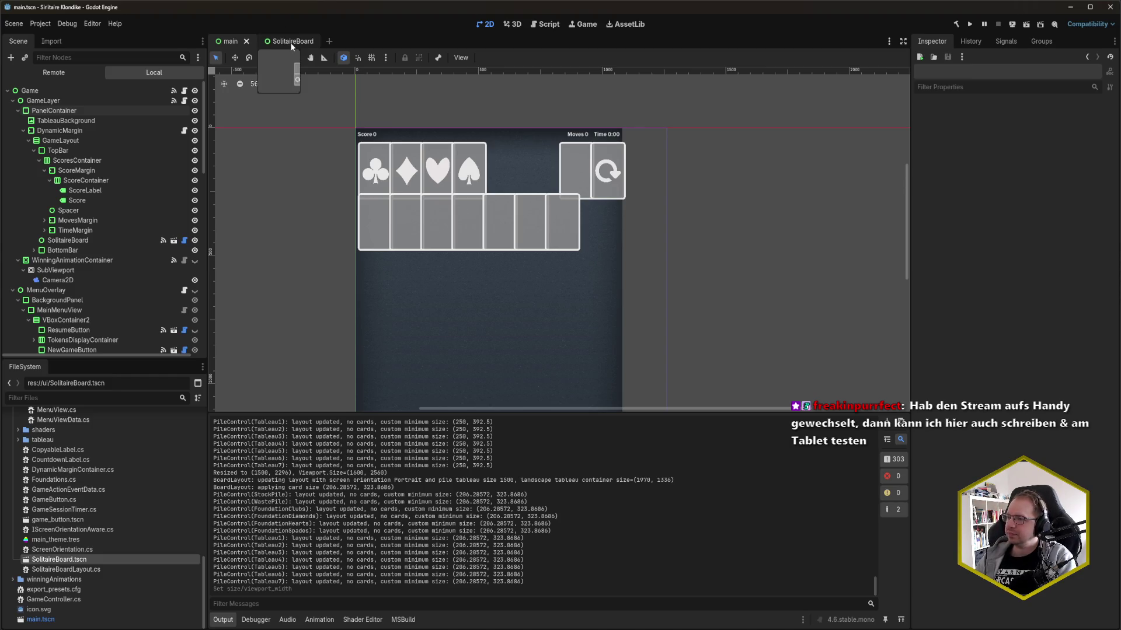
- Close the main and SolitaireBoard scene tabs with Ctrl+Shift+W, leaving an empty untitled scene
key(ctrl+shift+w)
key(ctrl+shift+w)
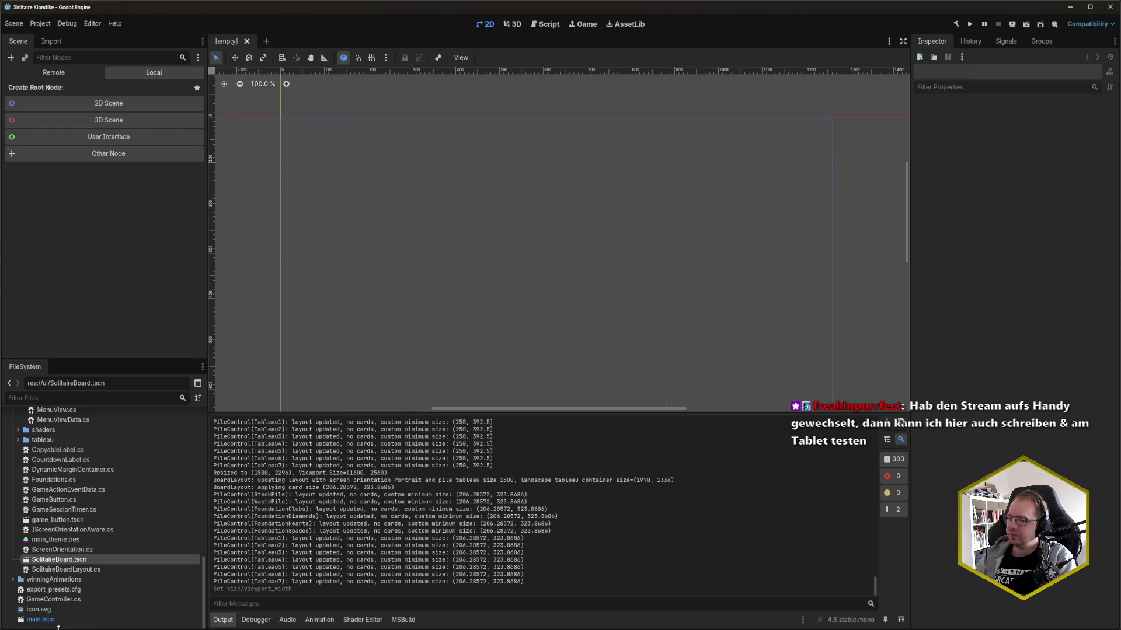
- Reopen main.tscn and pan the canvas to show the whole 1260-wide board
double_click(57, 622)
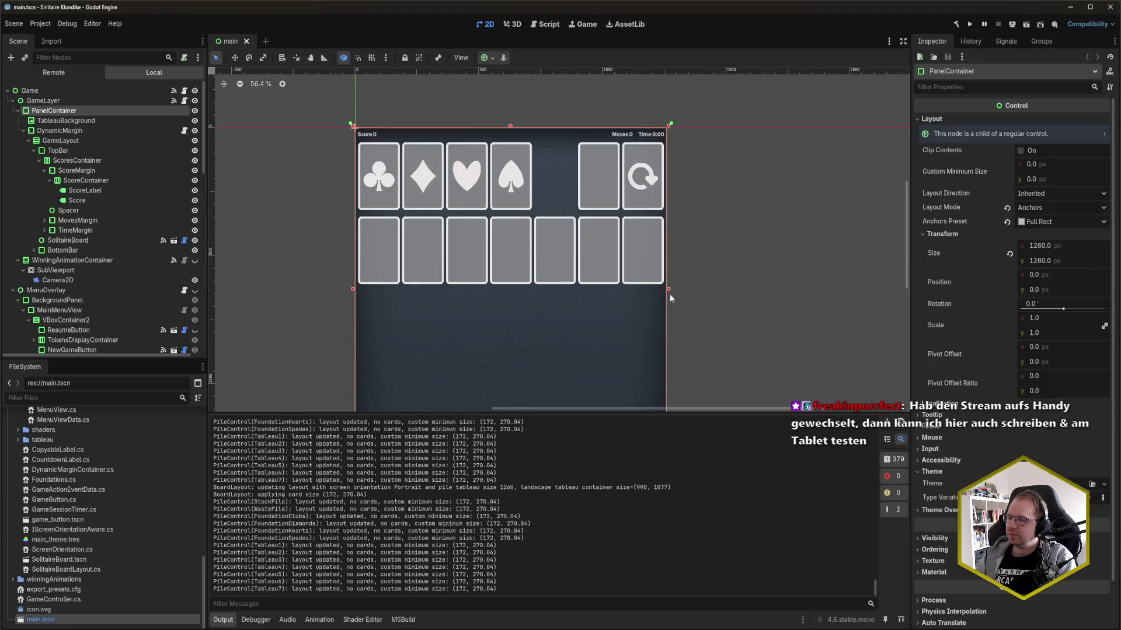
scroll(671, 298, down, 5)
scroll(658, 183, down, 2)
mouse_move(658, 183)
mouse_down()
mouse_move(650, 282)
mouse_move(646, 245)
mouse_move(654, 252)
mouse_up()
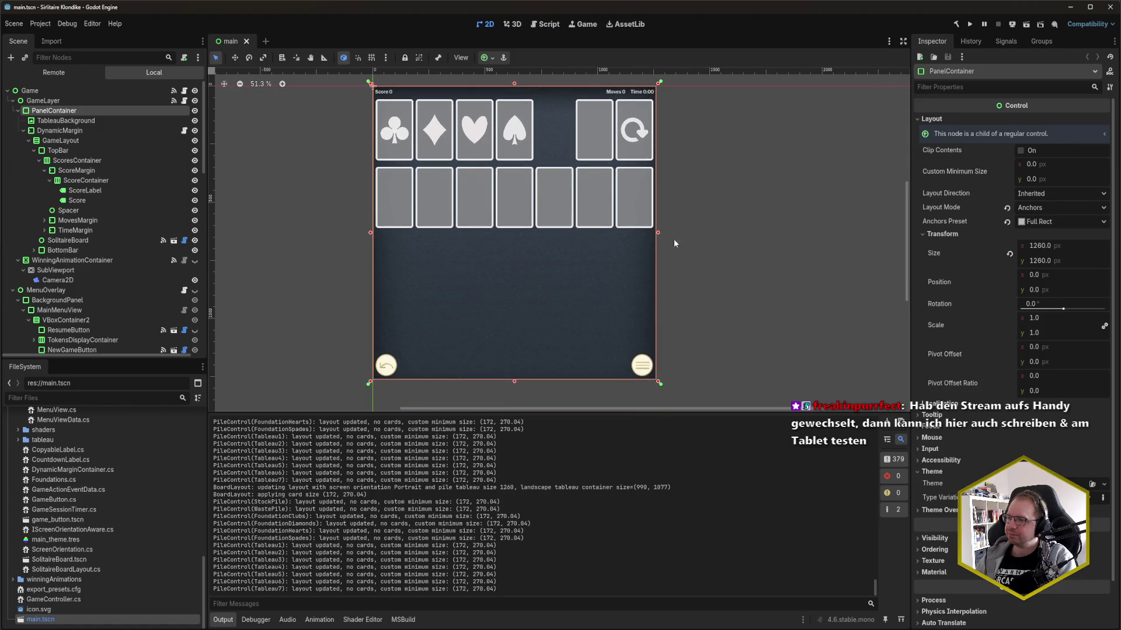
click(738, 216)
- Run the game in a 1260x1260 window, maximize, restore and move it, then close it
key(F5)
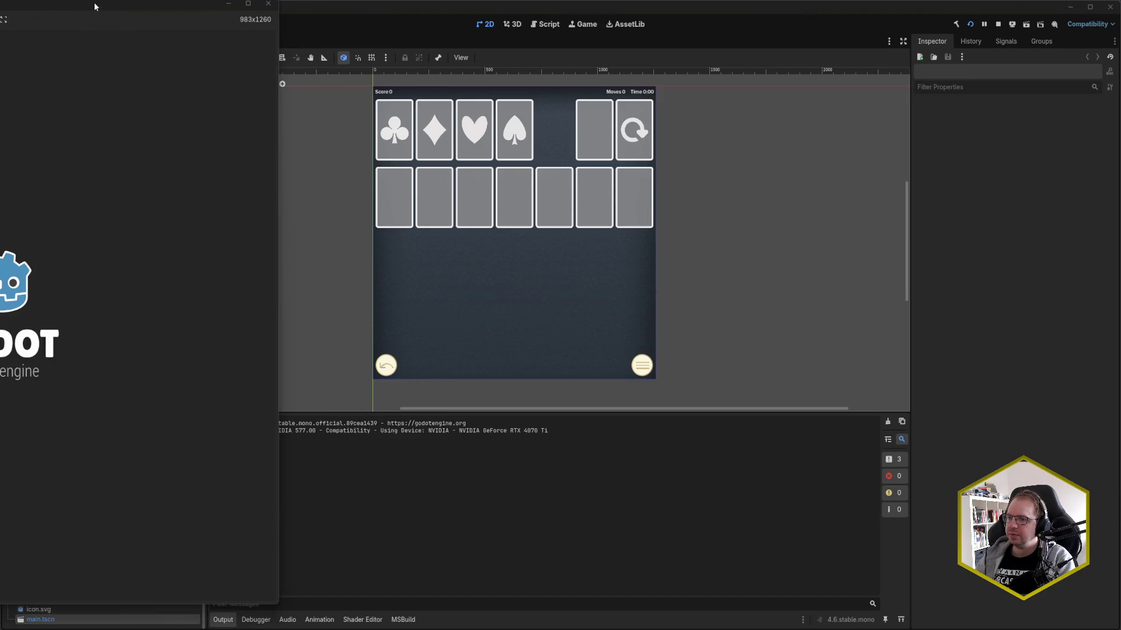
double_click(100, 5)
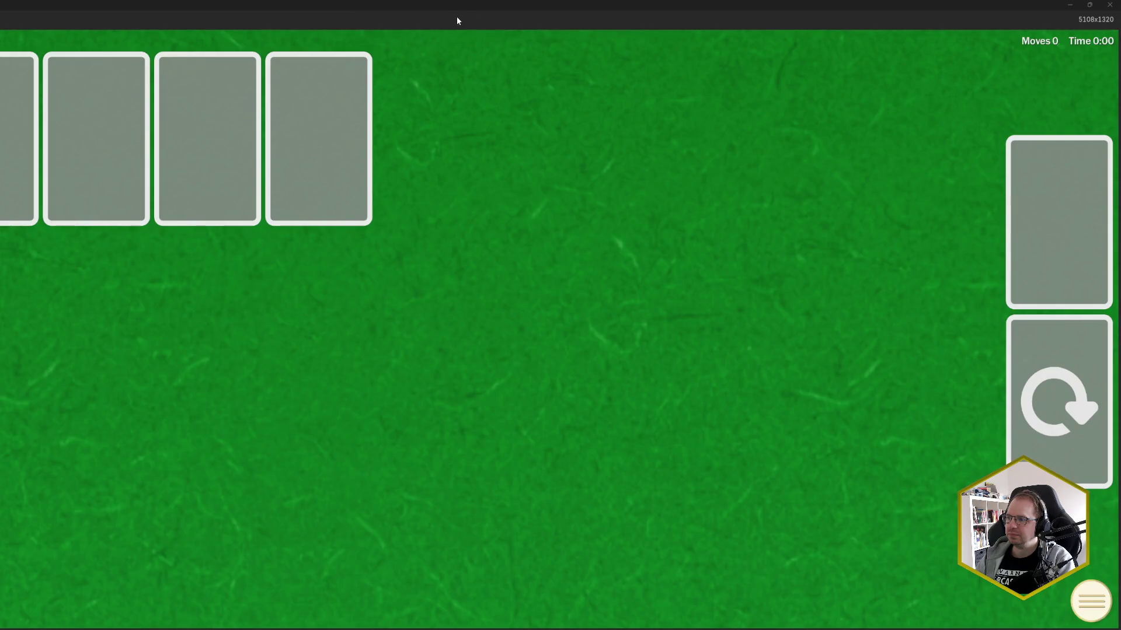
double_click(407, 1)
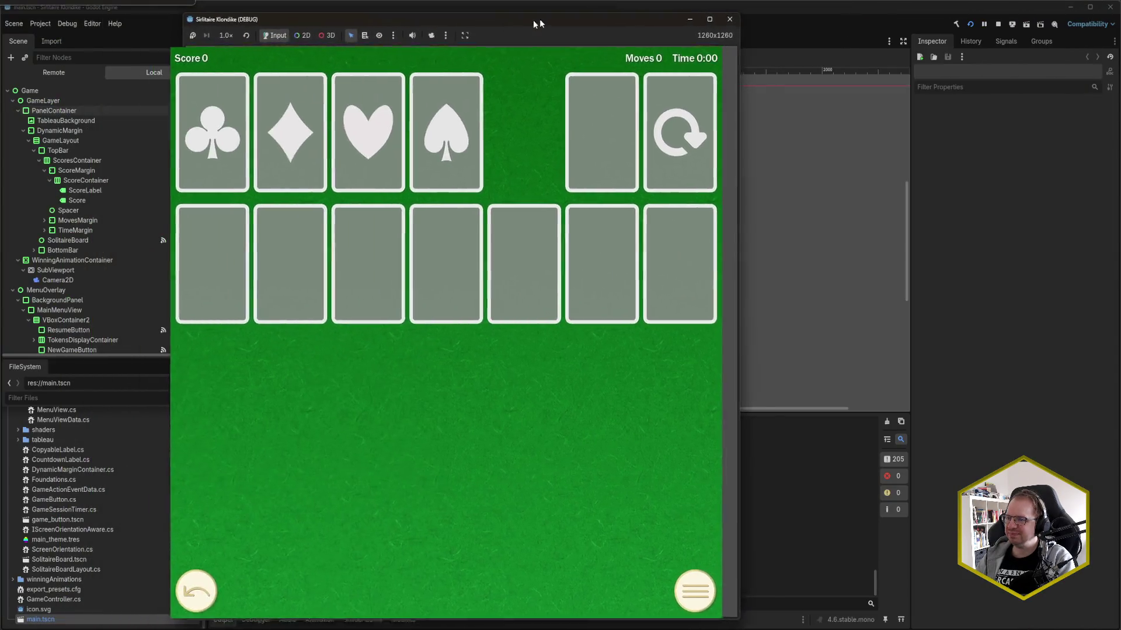
drag(539, 24, 602, 25)
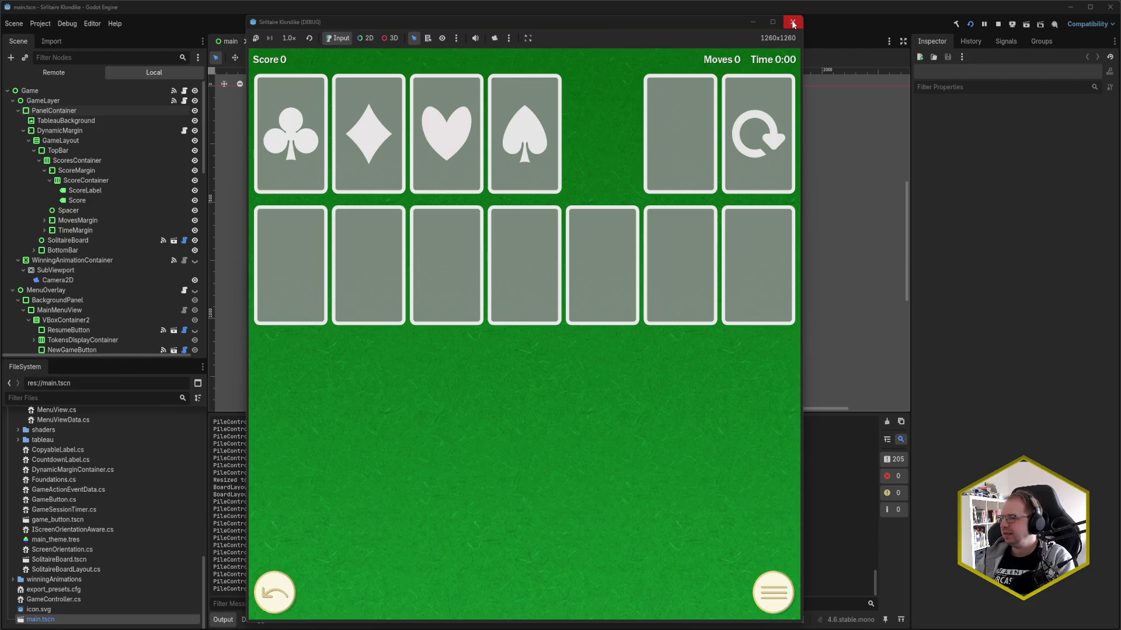
click(792, 23)
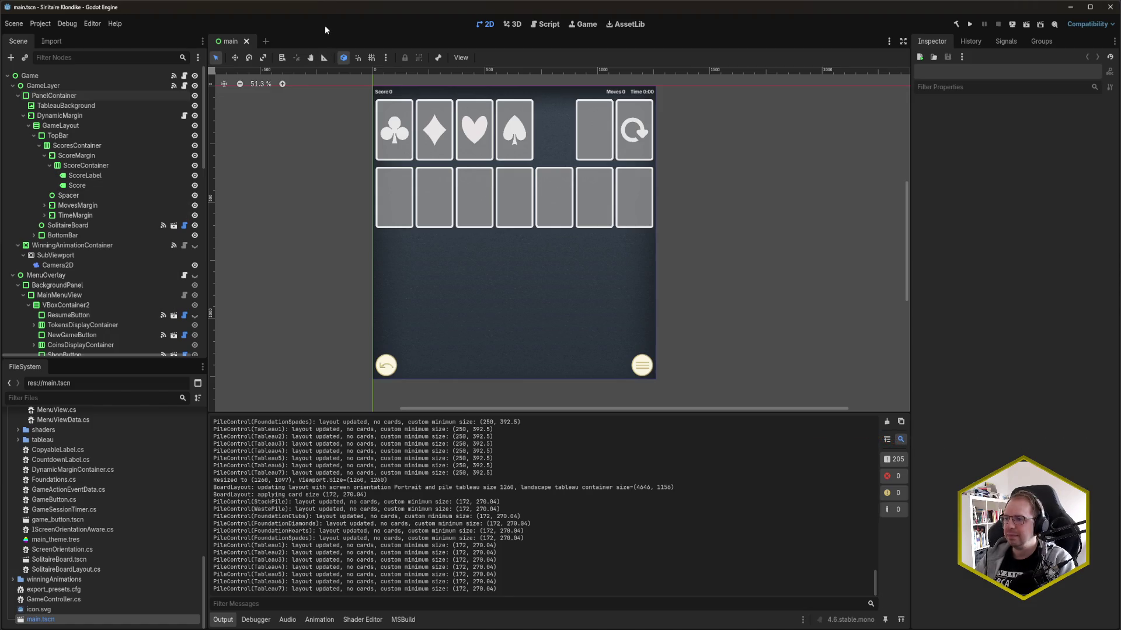
- Collapse the ScoreContainer and ScoreMargin nodes in the Scene dock, then switch to Rider
scroll(303, 201, left, 2)
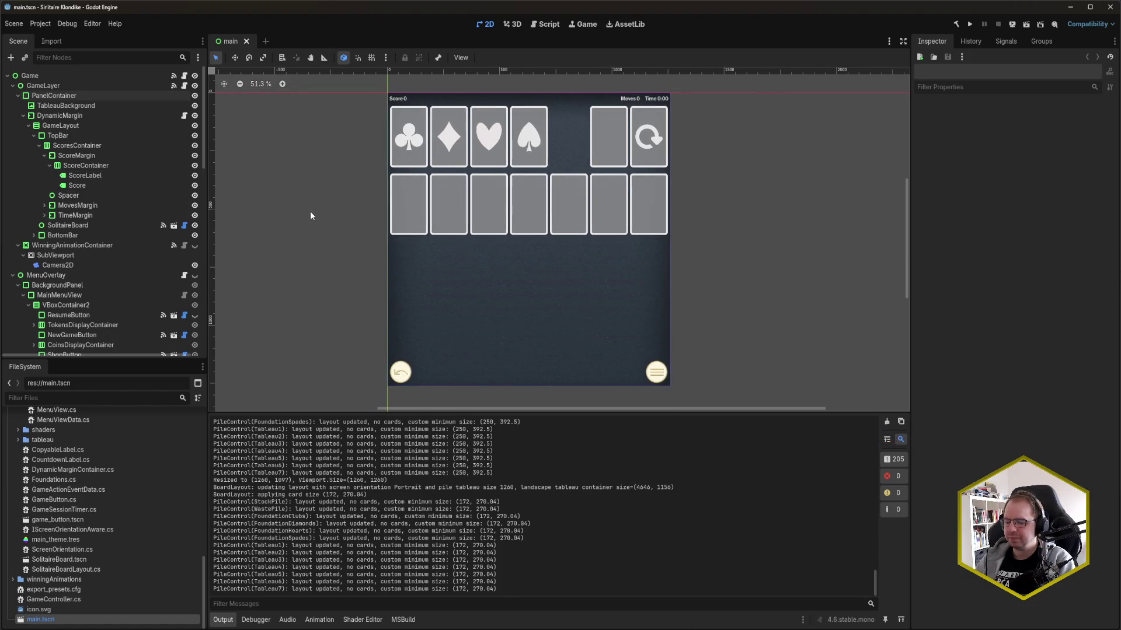
scroll(307, 215, right, 3)
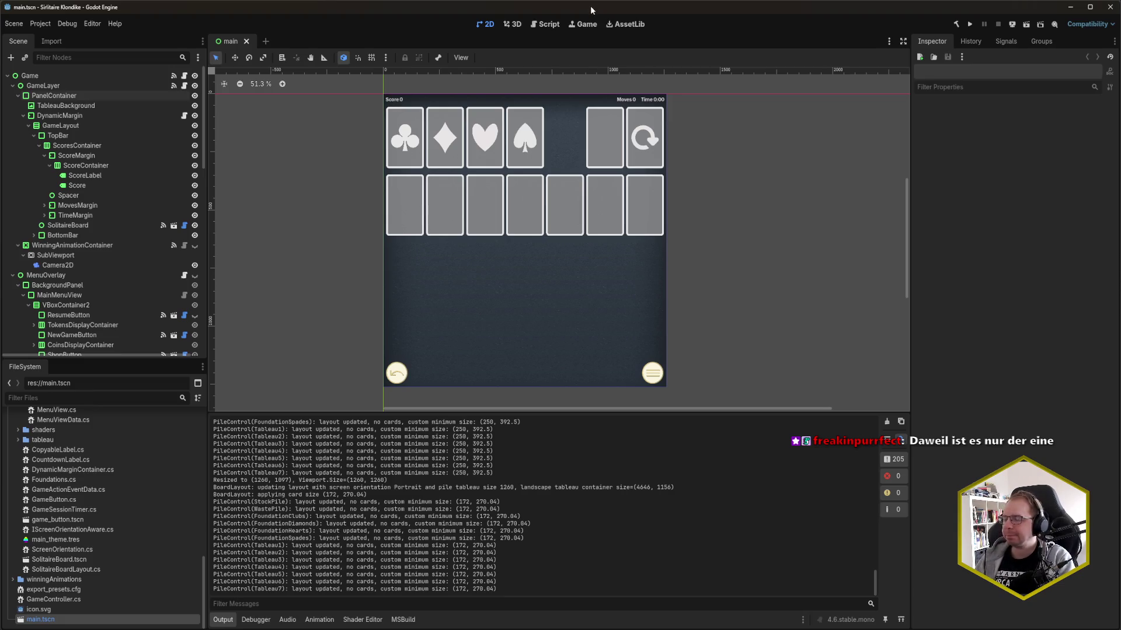
click(44, 163)
click(40, 155)
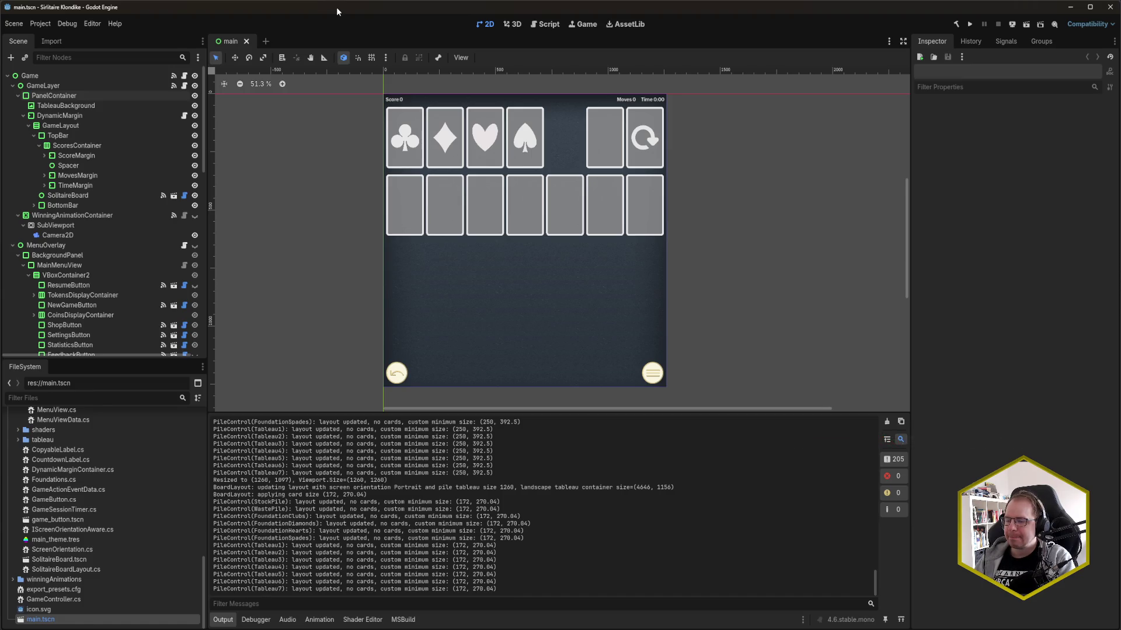
key(alt+Tab)
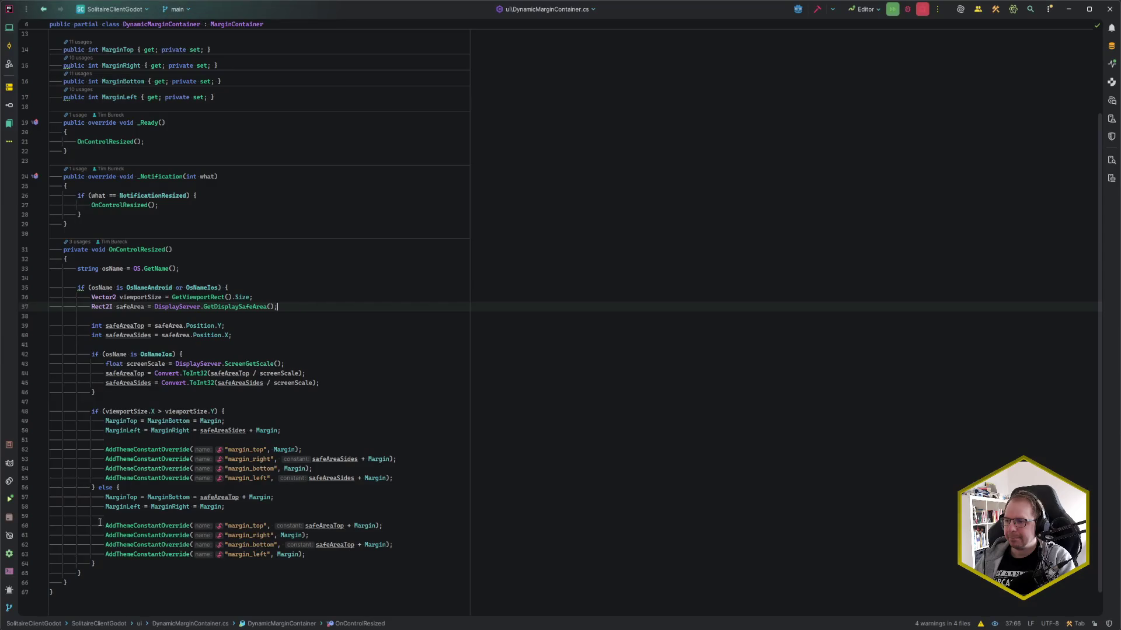
- Open the PileControl.cs diff from the ui/tableau folder of uncommitted changes
click(332, 303)
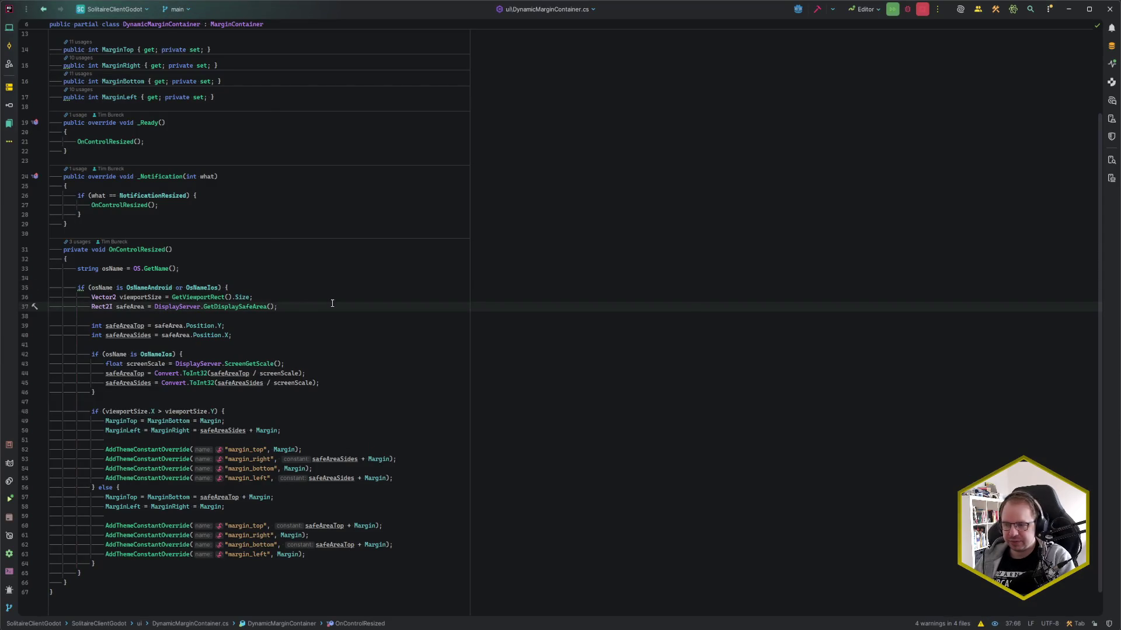
key(alt+1)
key(alt+0)
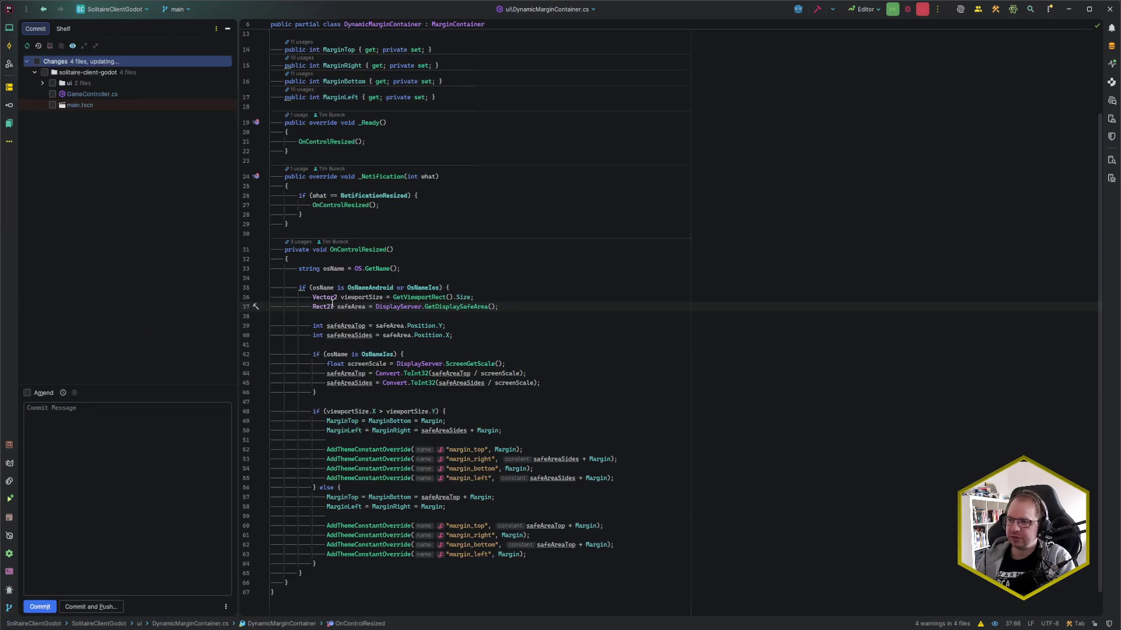
click(42, 83)
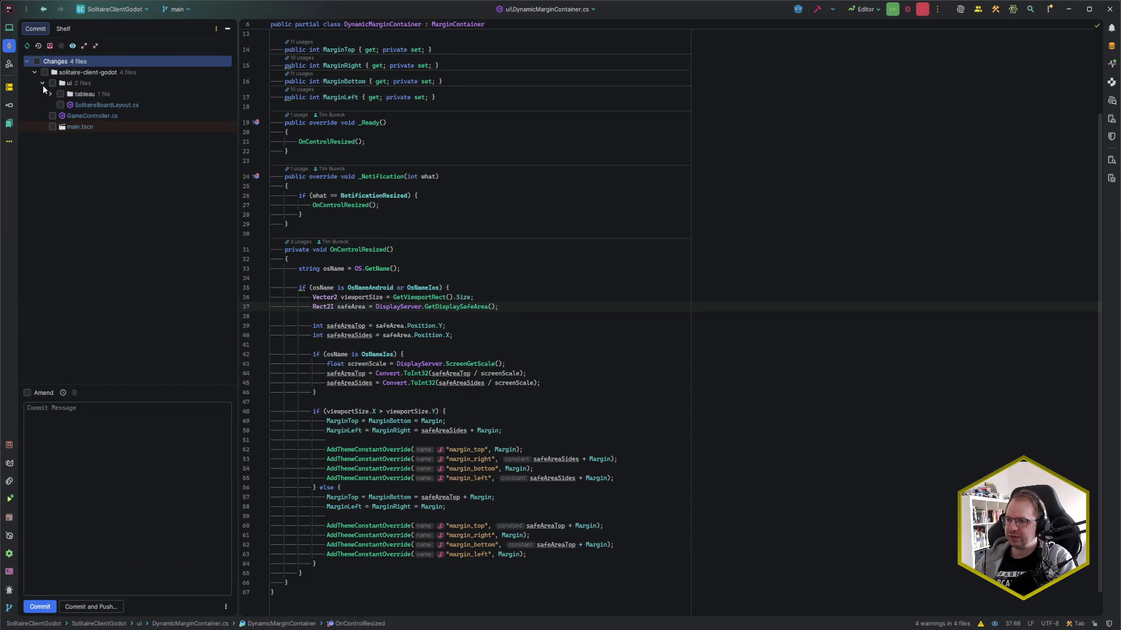
click(50, 93)
double_click(109, 107)
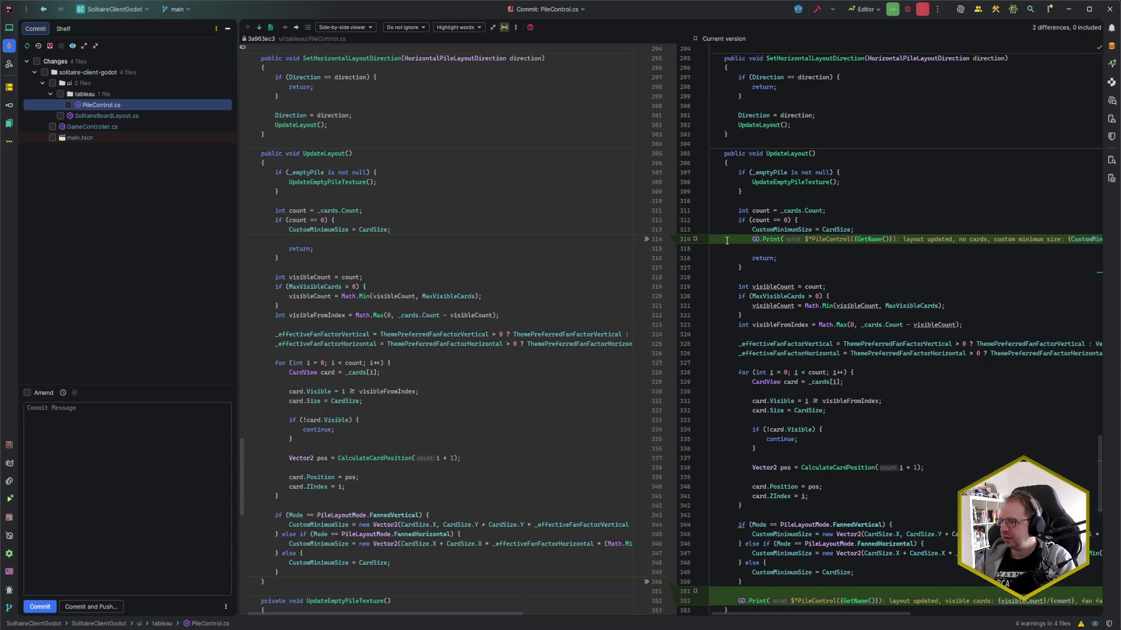
- Revert both added GD.Print lines in PileControl.cs, then select SolitaireBoardLayout.cs
click(646, 239)
scroll(670, 544, down, 1)
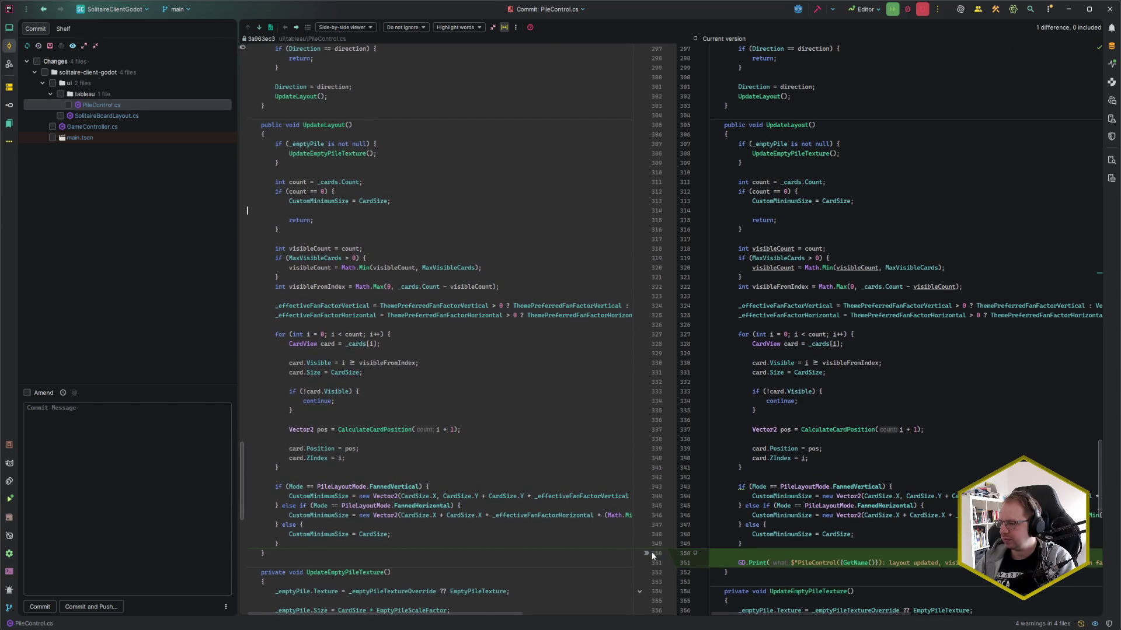
click(646, 553)
click(100, 94)
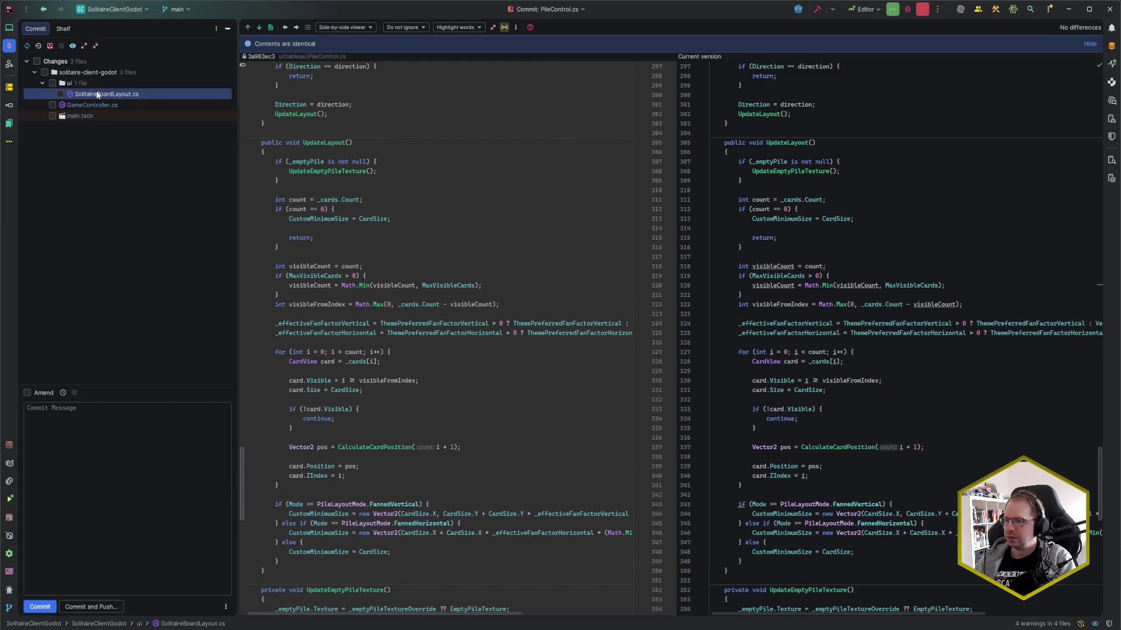
- Revert the added 'applying card size' GD.Print line in SolitaireBoardLayout.cs
scroll(552, 249, down, 3)
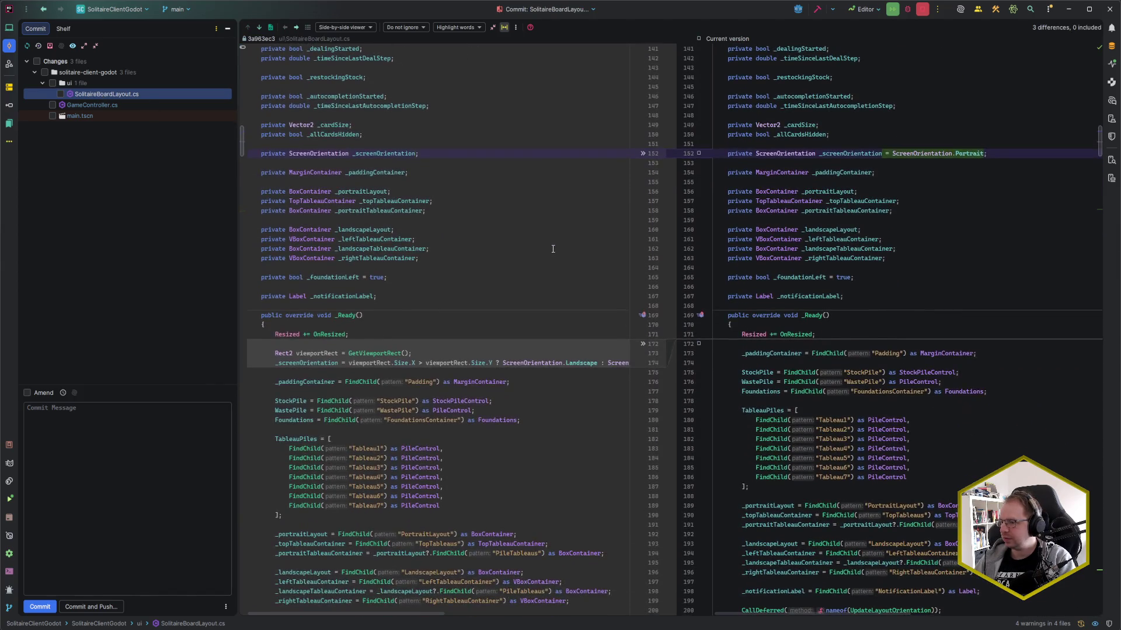
scroll(642, 300, down, 15)
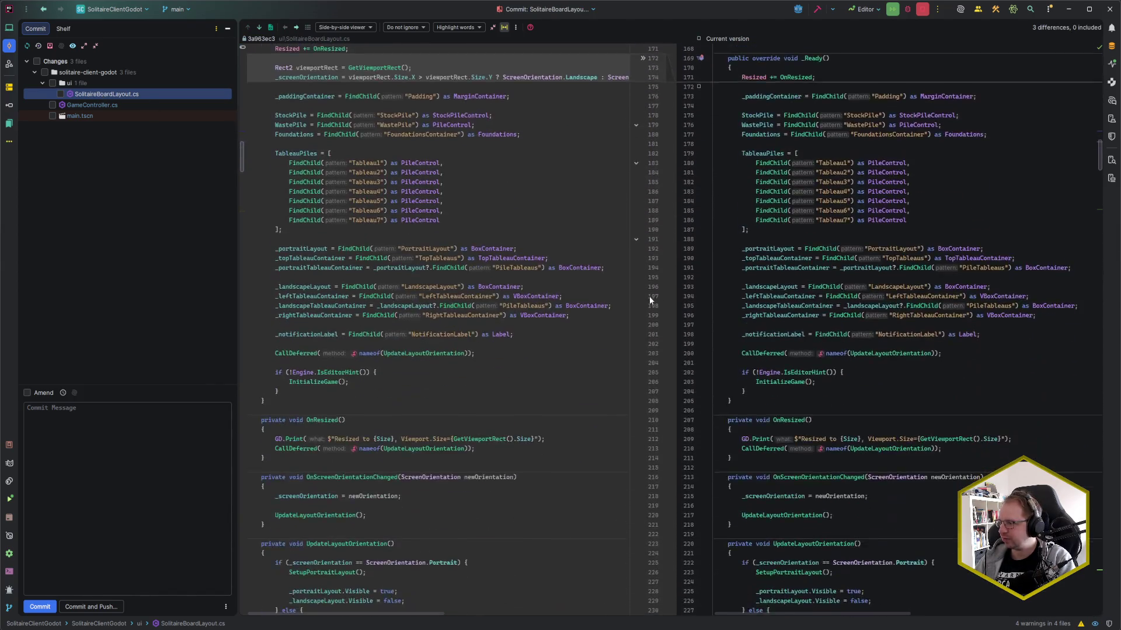
scroll(638, 307, down, 20)
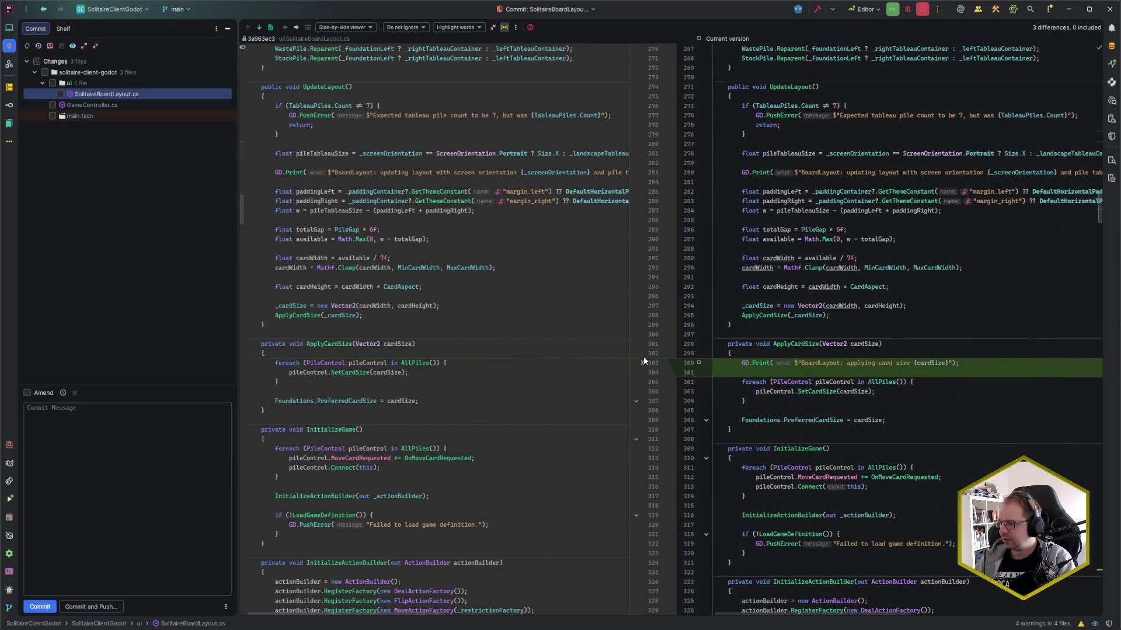
click(642, 364)
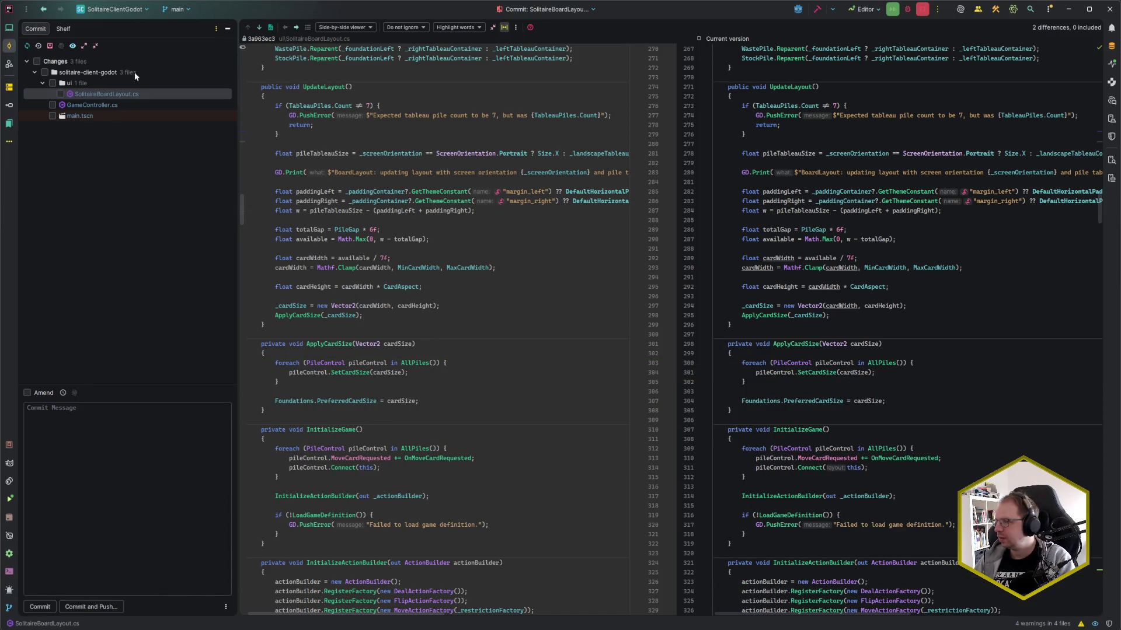
- Step through the remaining differences to reach the GameController.cs changes
click(260, 28)
click(260, 28)
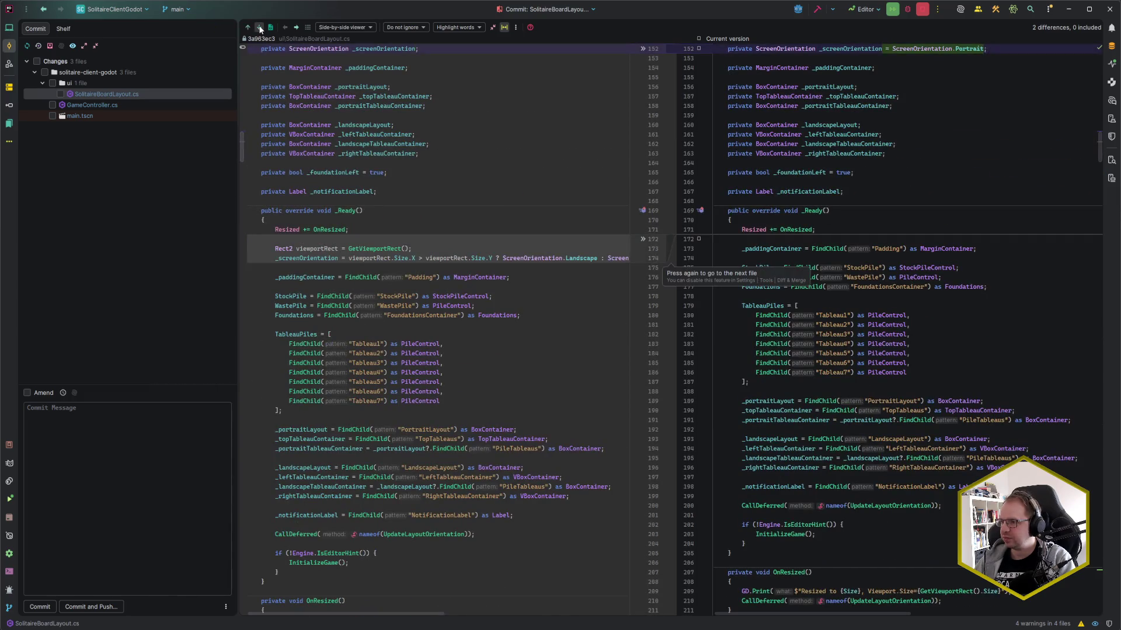
click(259, 28)
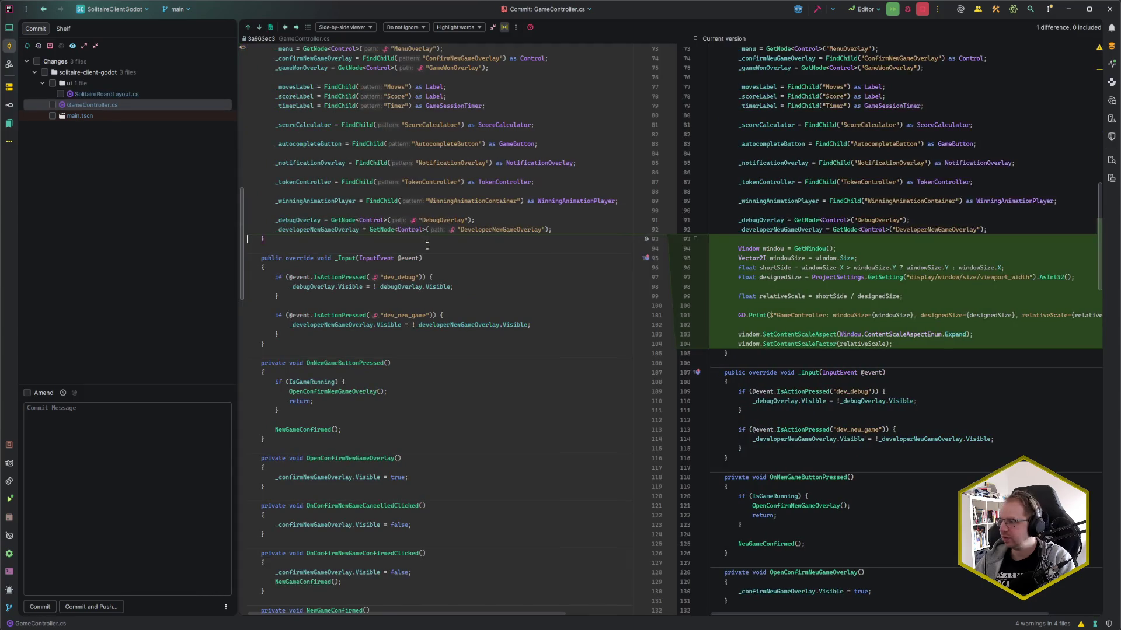
- Delete the unused ui.menu using directive at line 11 of GameController.cs
scroll(533, 260, down, 5)
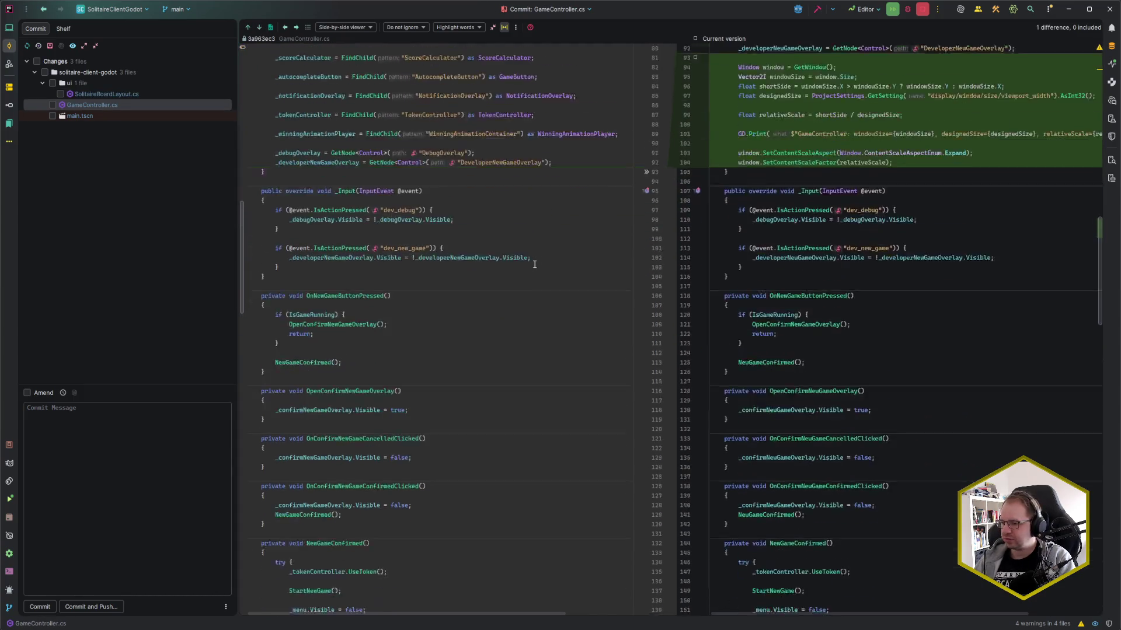
scroll(535, 264, up, 5)
scroll(535, 265, up, 2)
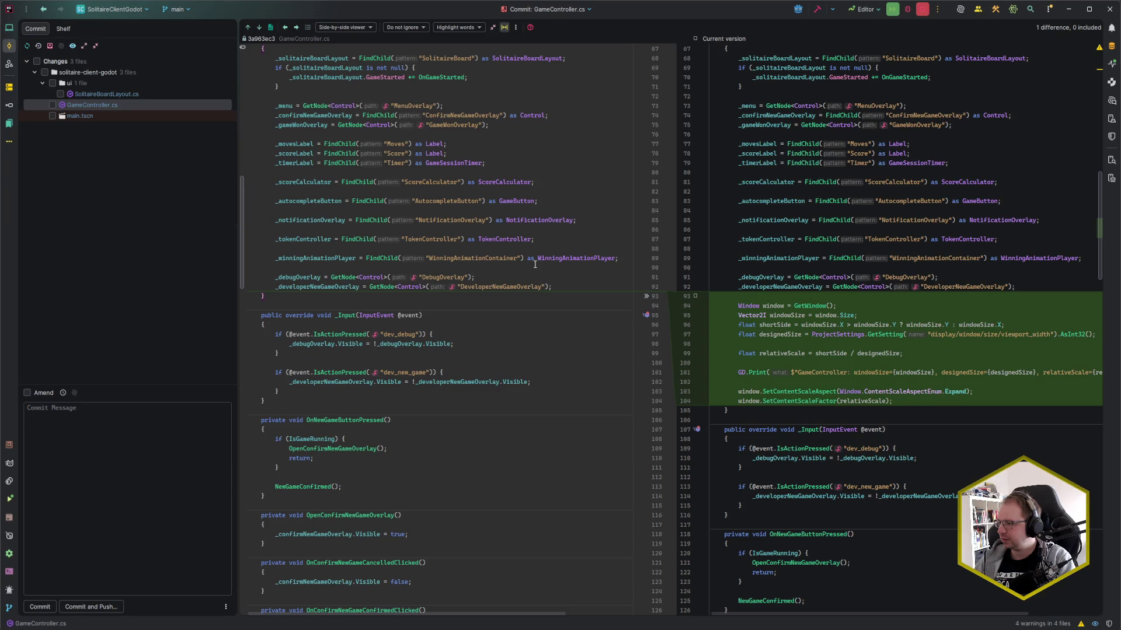
key(alt+1)
key(alt+1)
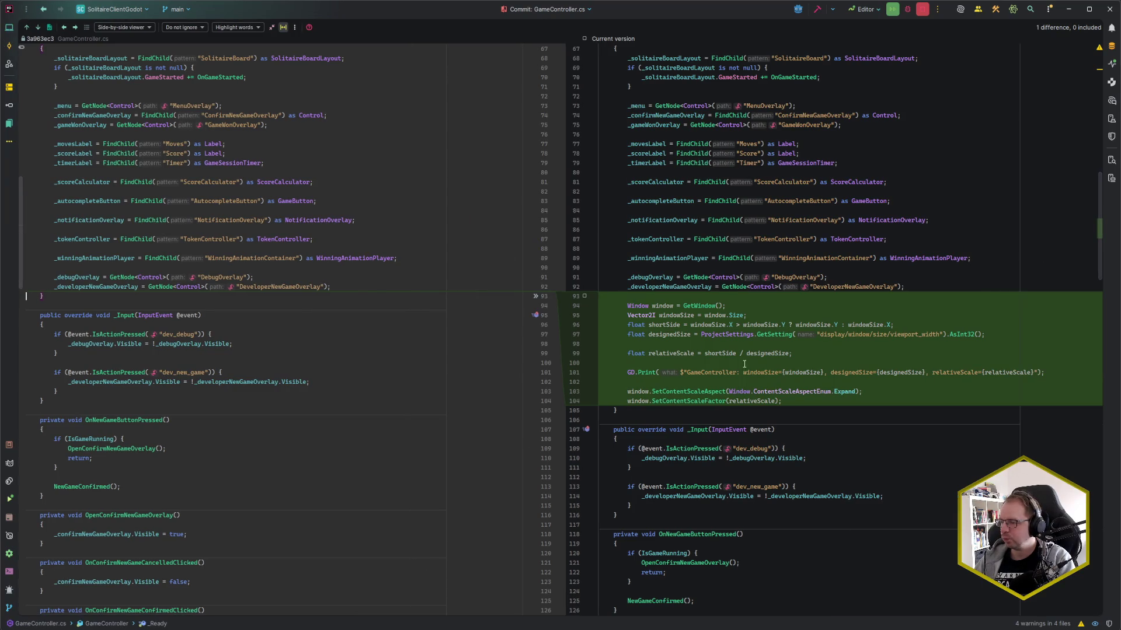
click(794, 353)
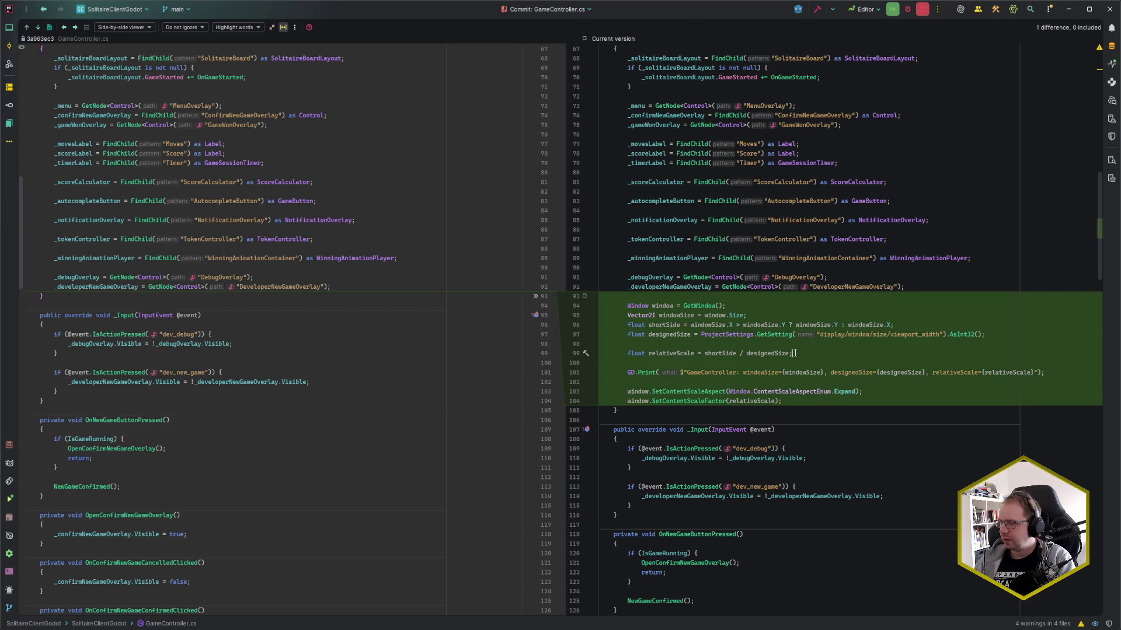
scroll(794, 355, up, 14)
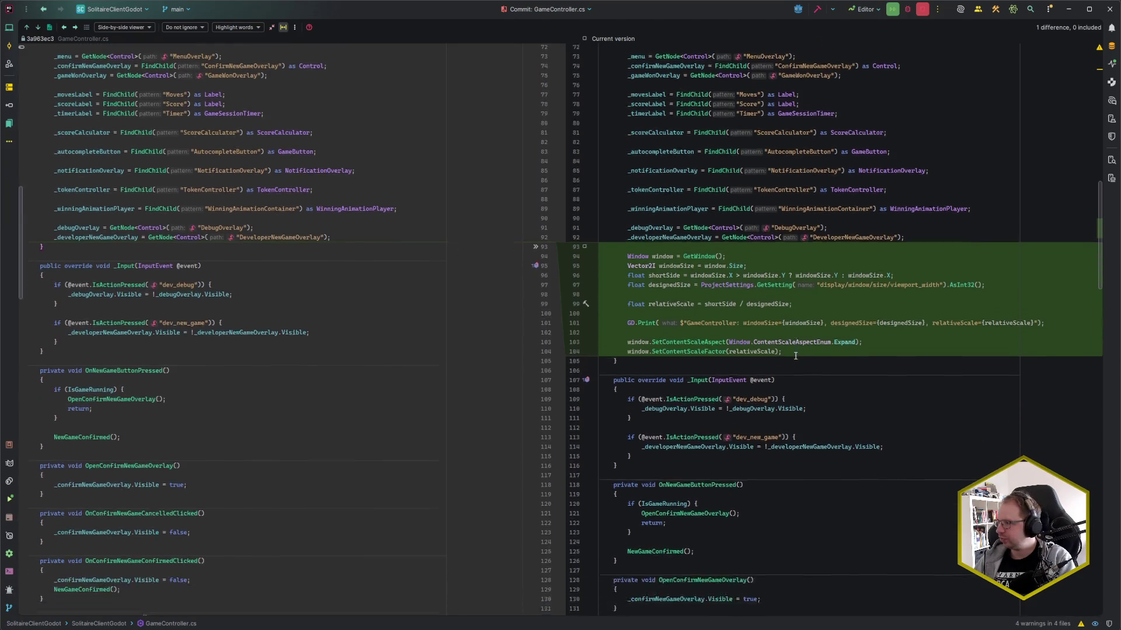
scroll(798, 356, up, 8)
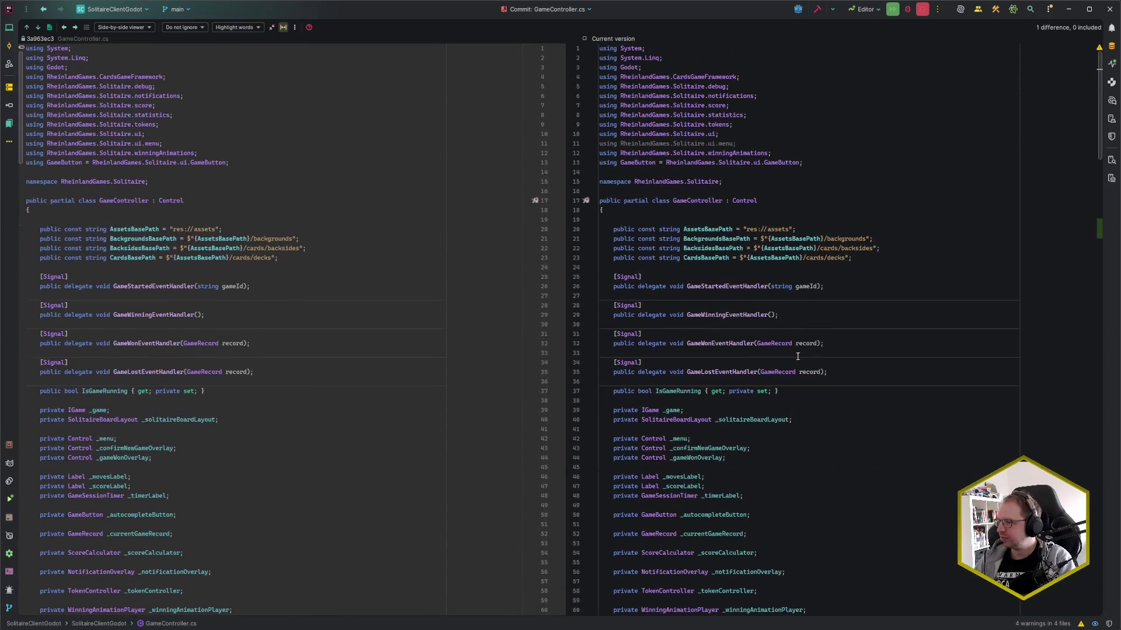
click(760, 133)
click(759, 143)
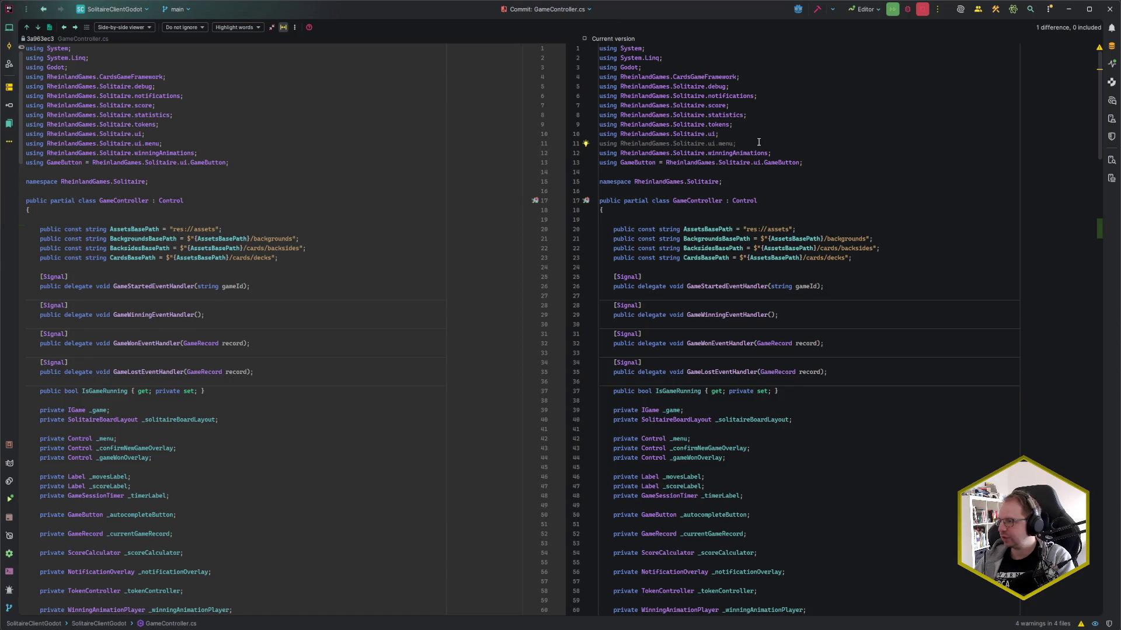
key(ctrl+y)
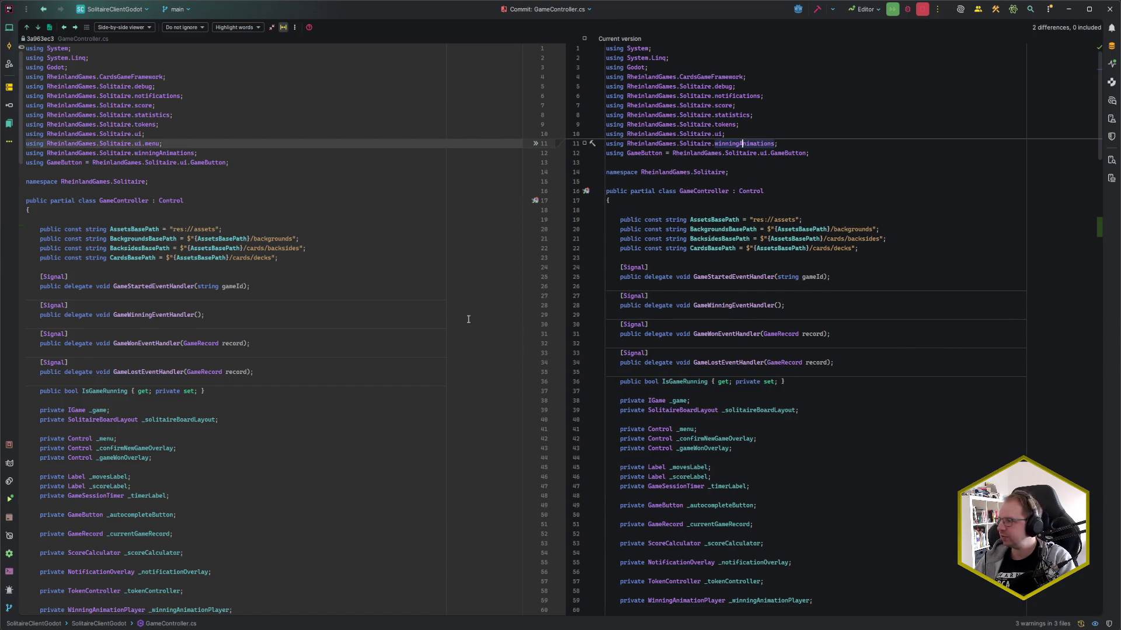
- Bring back the changed-files list and open the main.tscn diff
scroll(348, 348, down, 20)
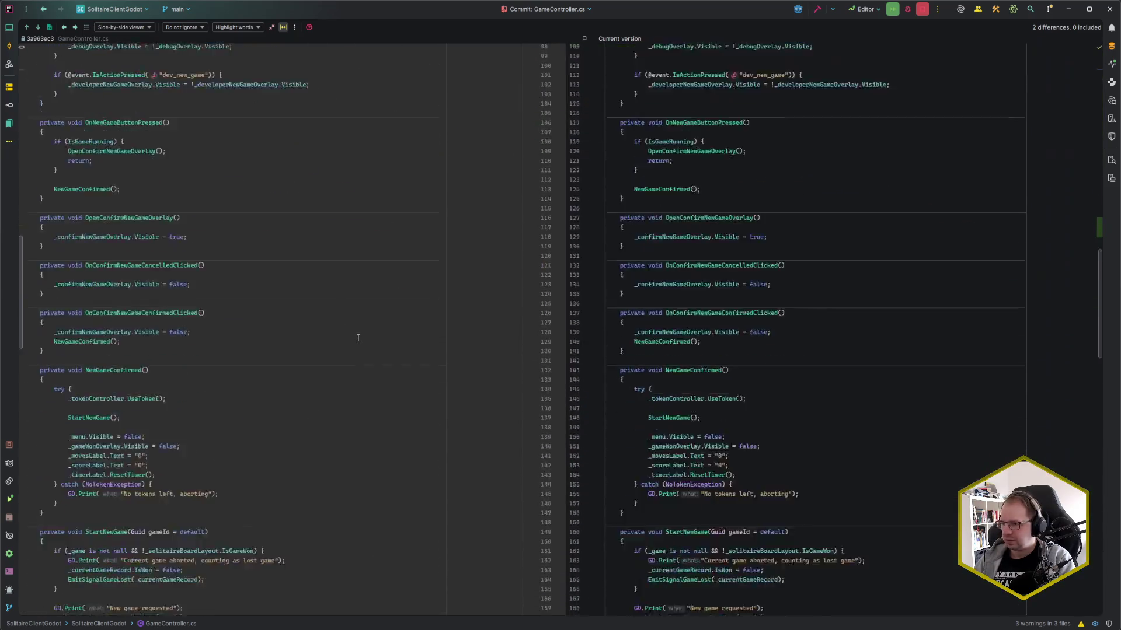
scroll(358, 337, up, 5)
key(alt+0)
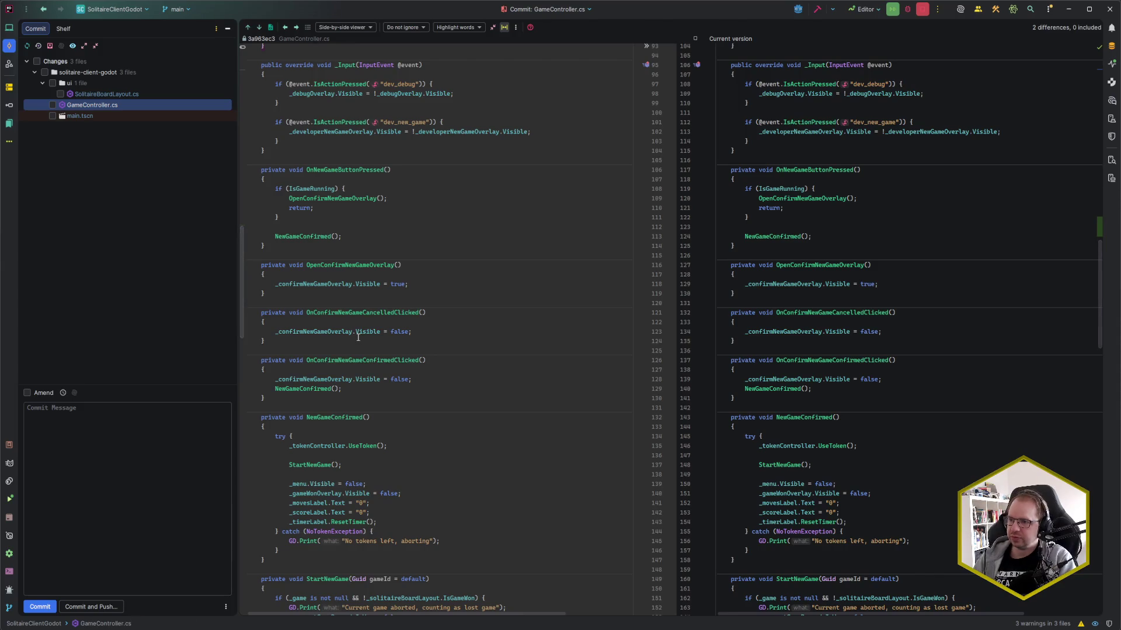
click(78, 115)
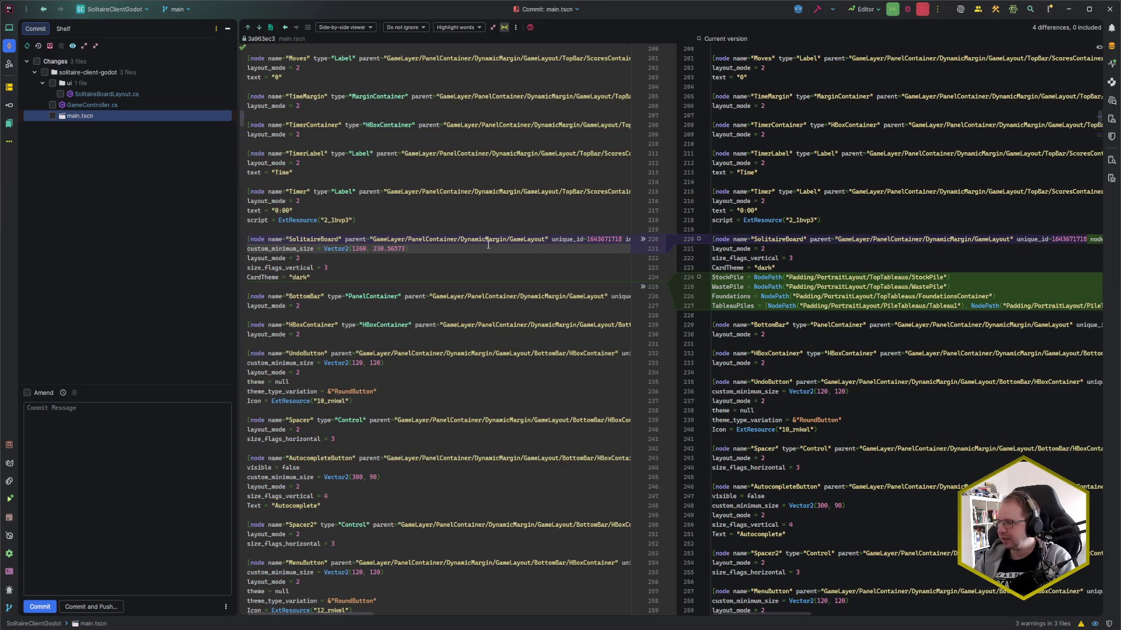
- Widen the main.tscn diff and inspect the custom_minimum_size and TableauPiles node changes
key(alt+0)
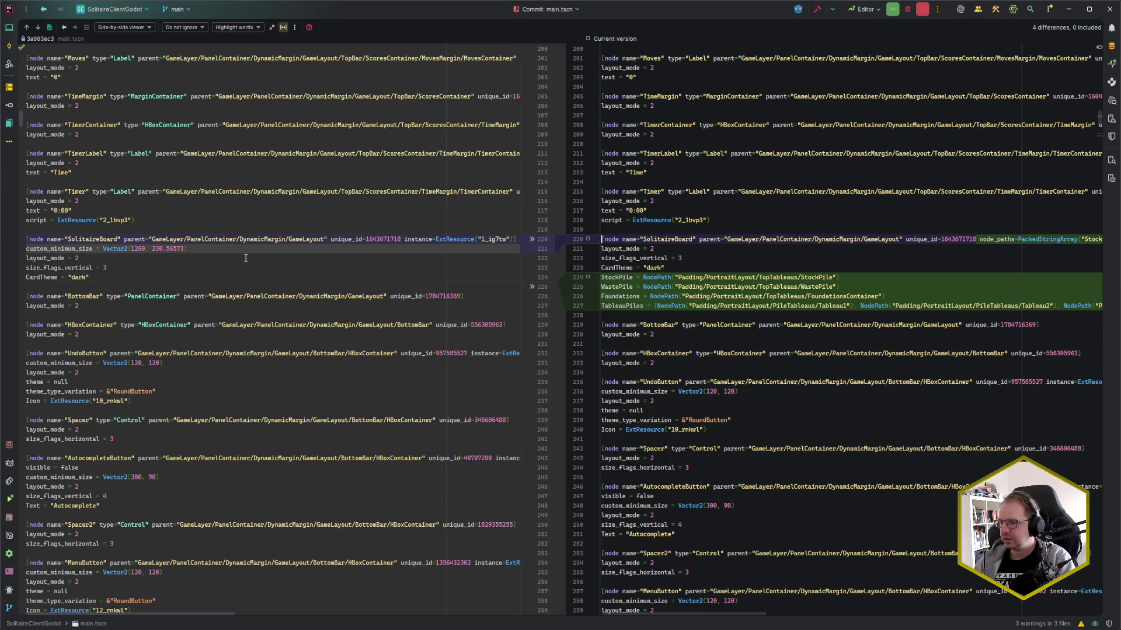
drag(226, 252, 2, 251)
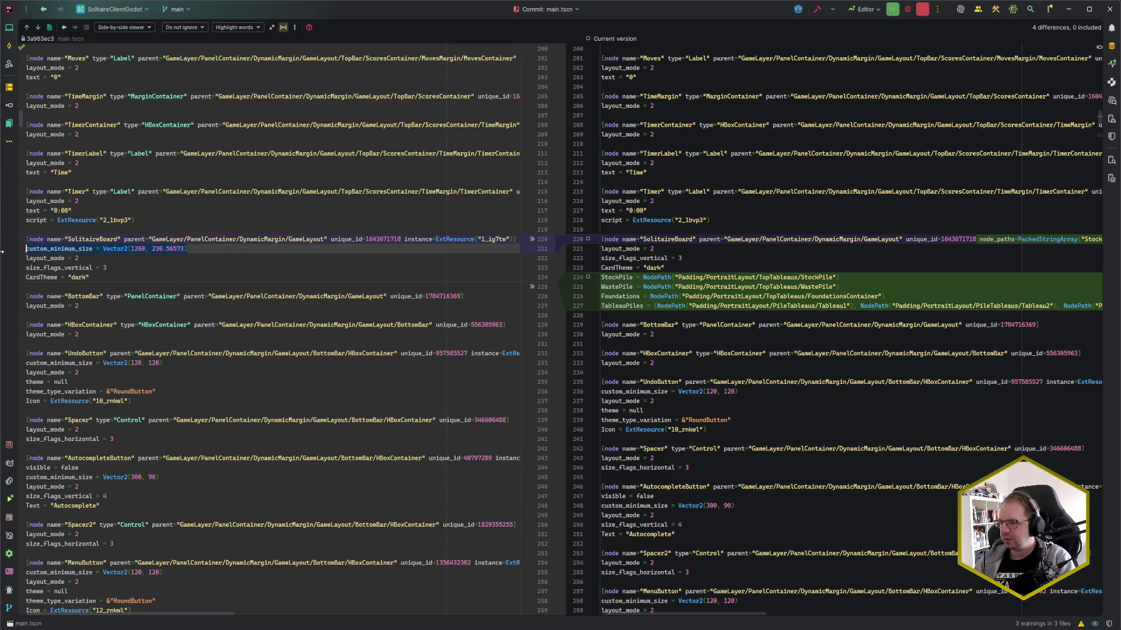
click(251, 247)
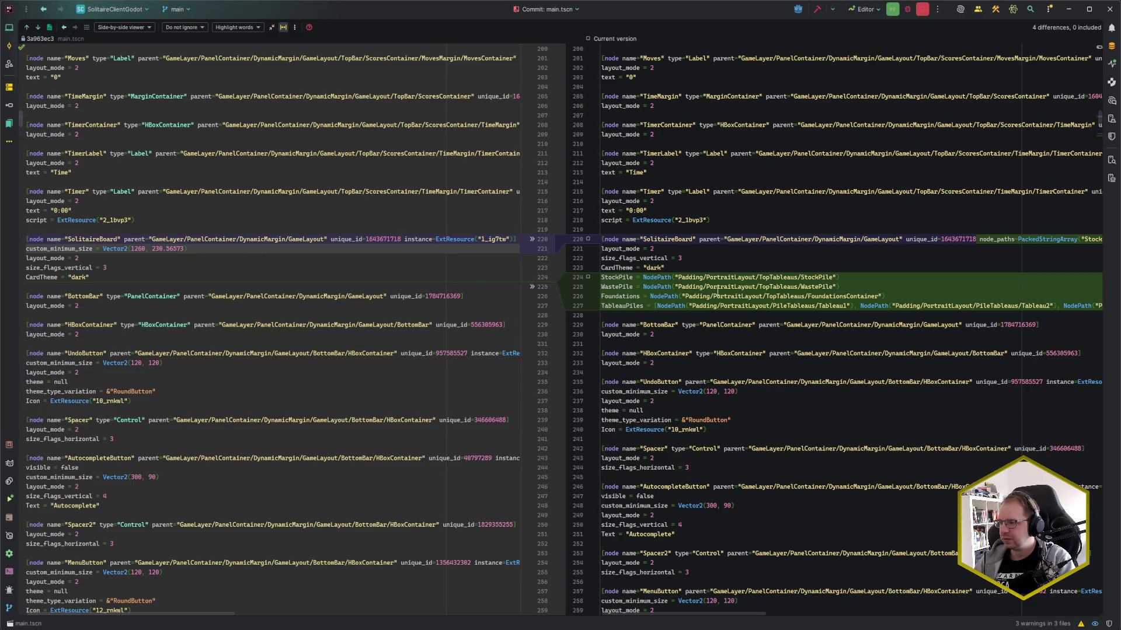
click(646, 306)
scroll(722, 286, down, 7)
scroll(722, 286, down, 12)
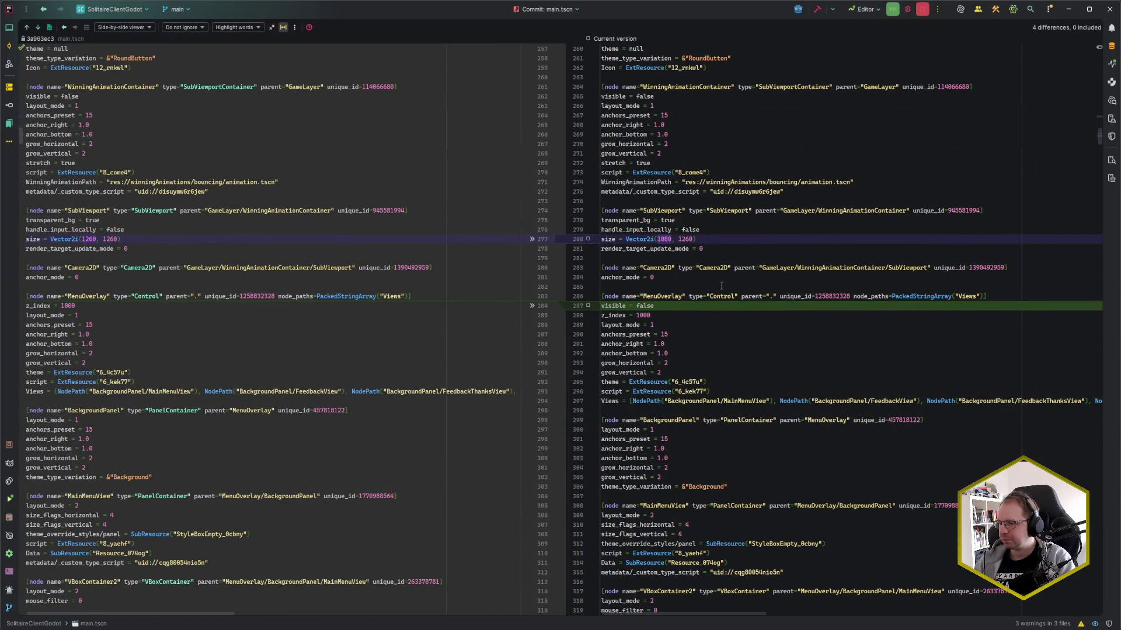
scroll(722, 285, down, 1)
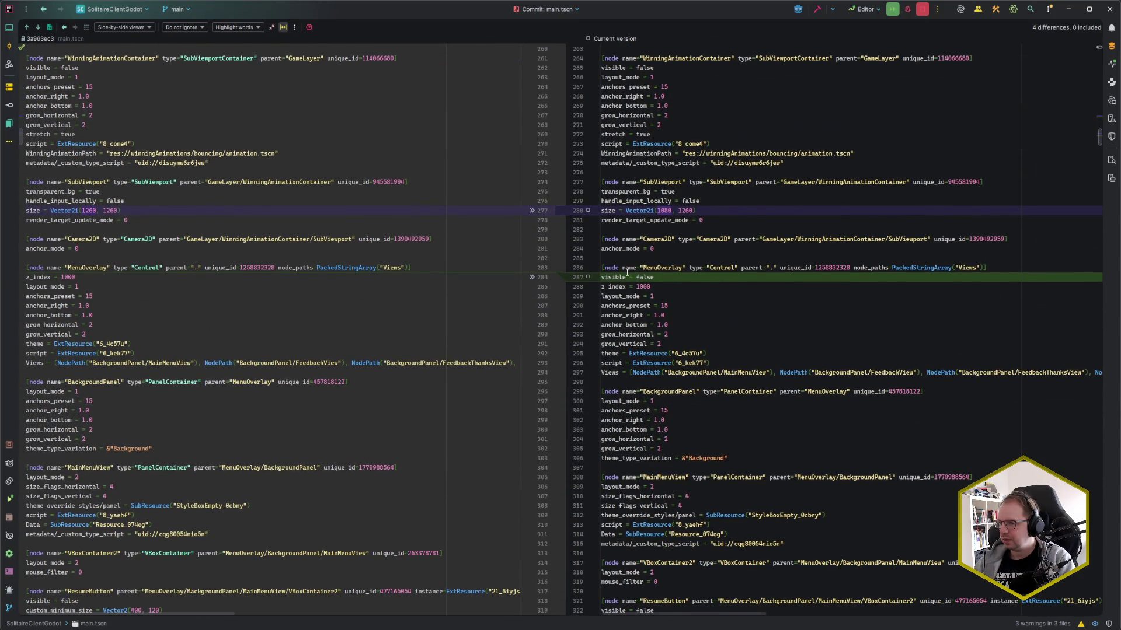
- Revert the MenuOverlay visible = false and SubViewport size changes, then switch to Godot
click(532, 278)
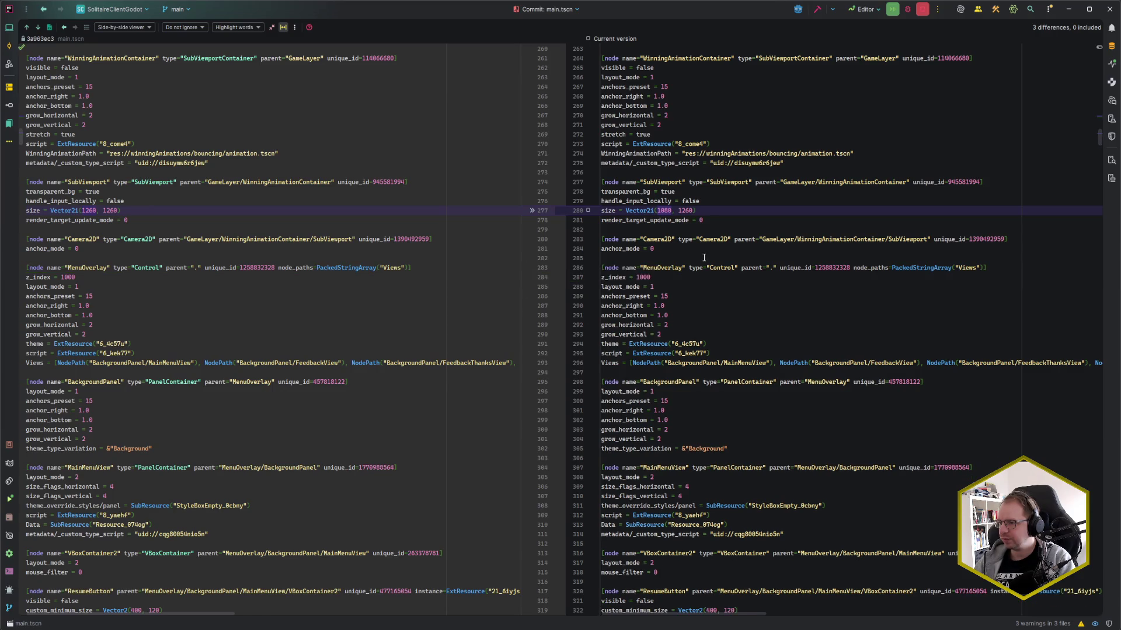
click(532, 211)
scroll(676, 287, down, 15)
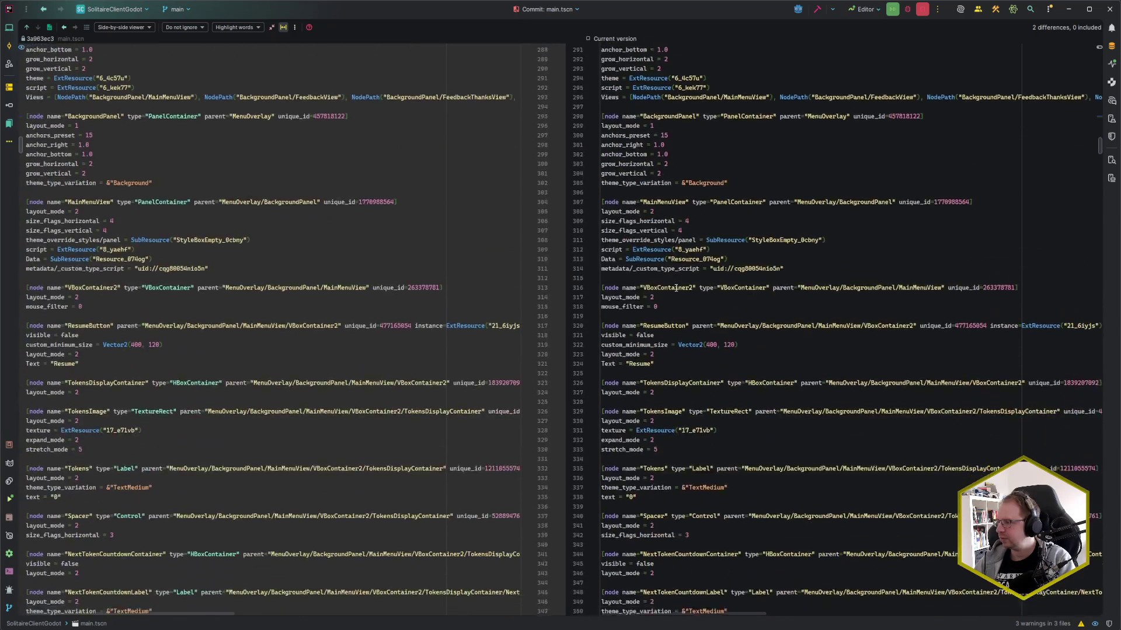
scroll(676, 288, down, 14)
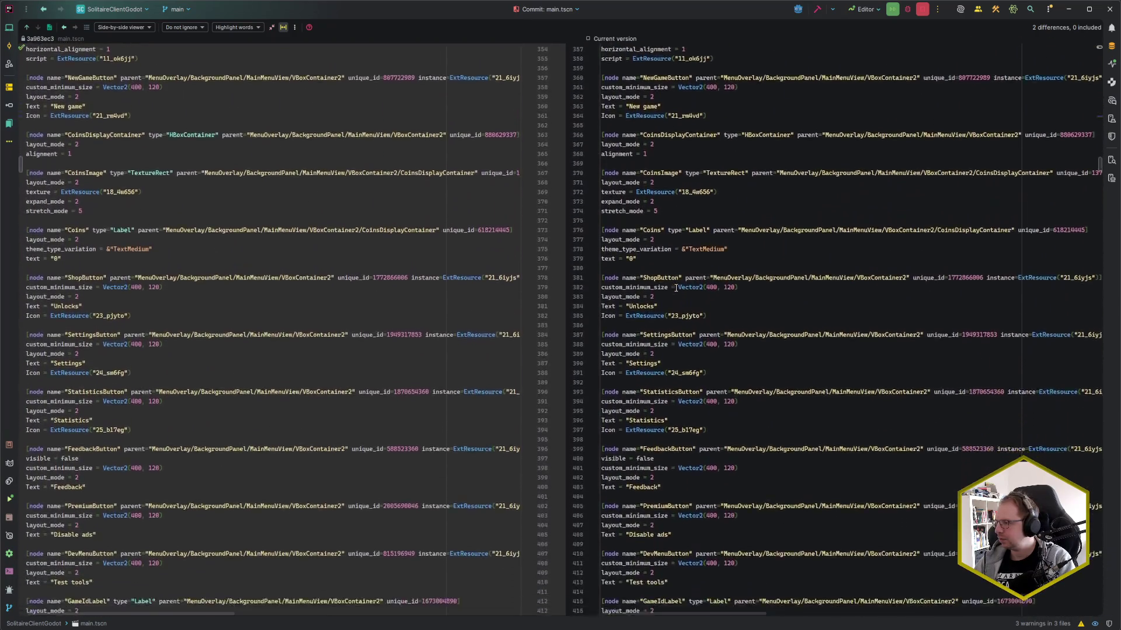
scroll(676, 287, up, 5)
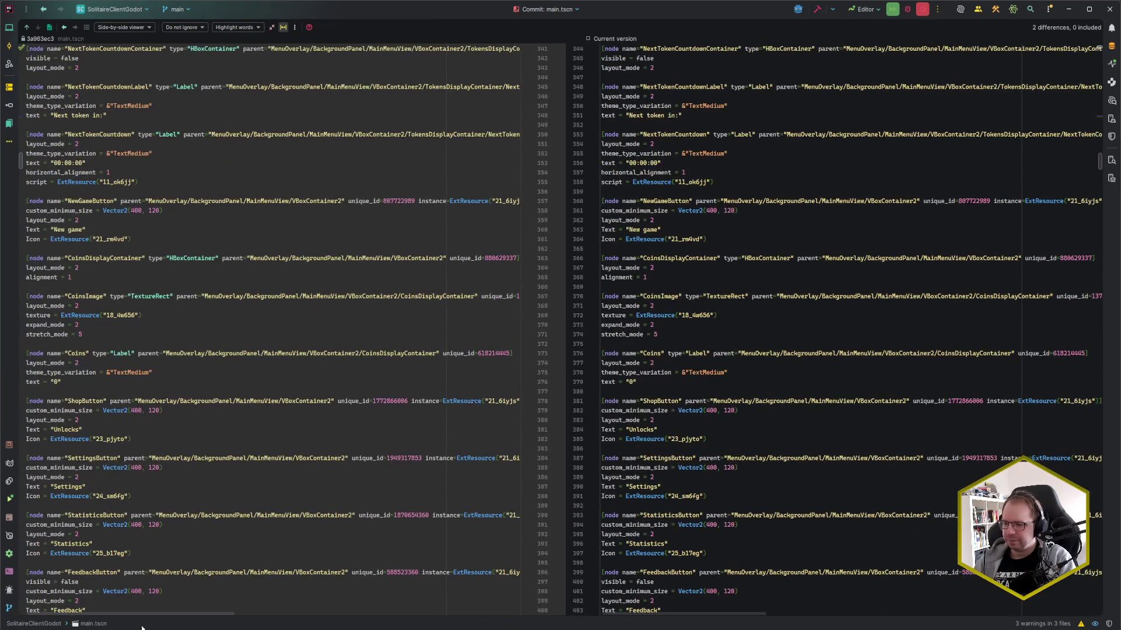
key(alt+Tab)
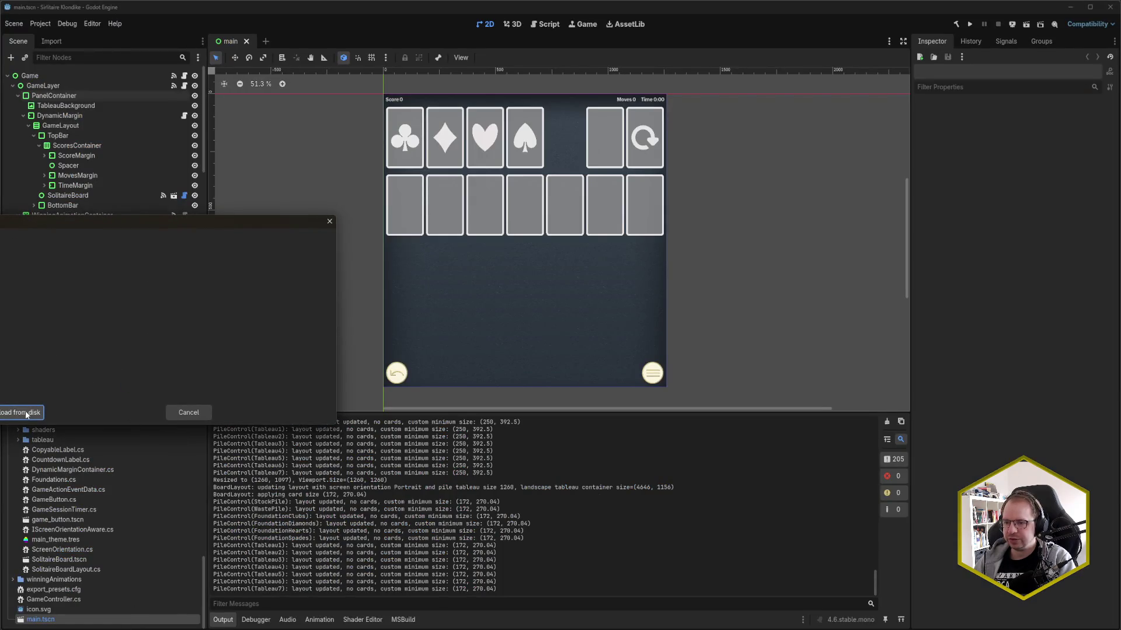
- Reload main.tscn from disk, then briefly open and close SolitaireBoard.tscn
click(25, 411)
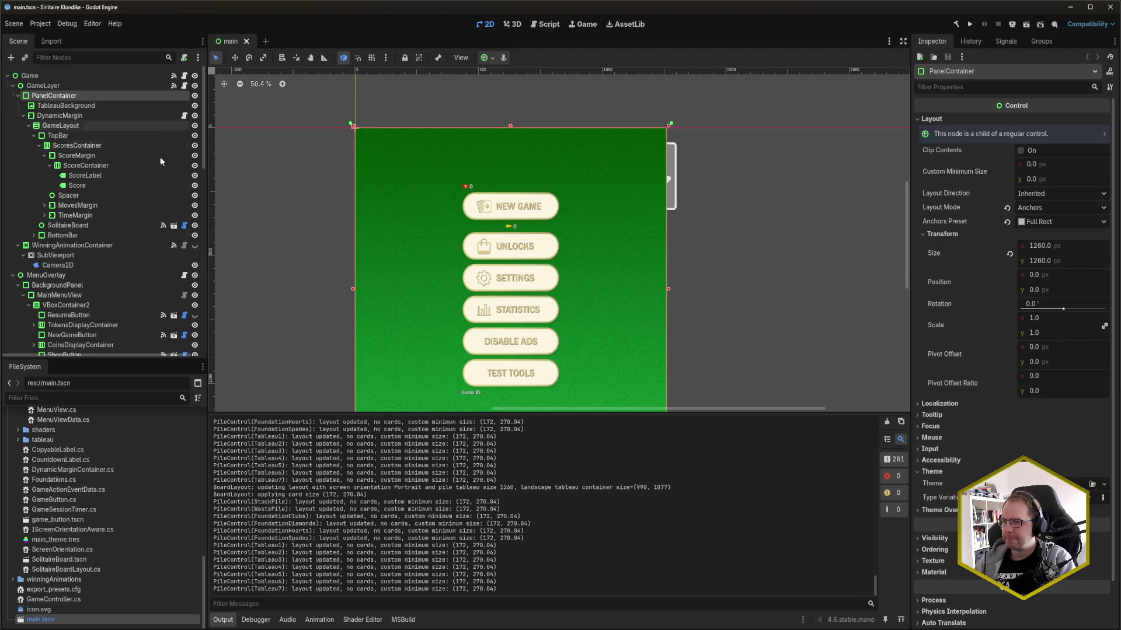
click(93, 559)
double_click(93, 559)
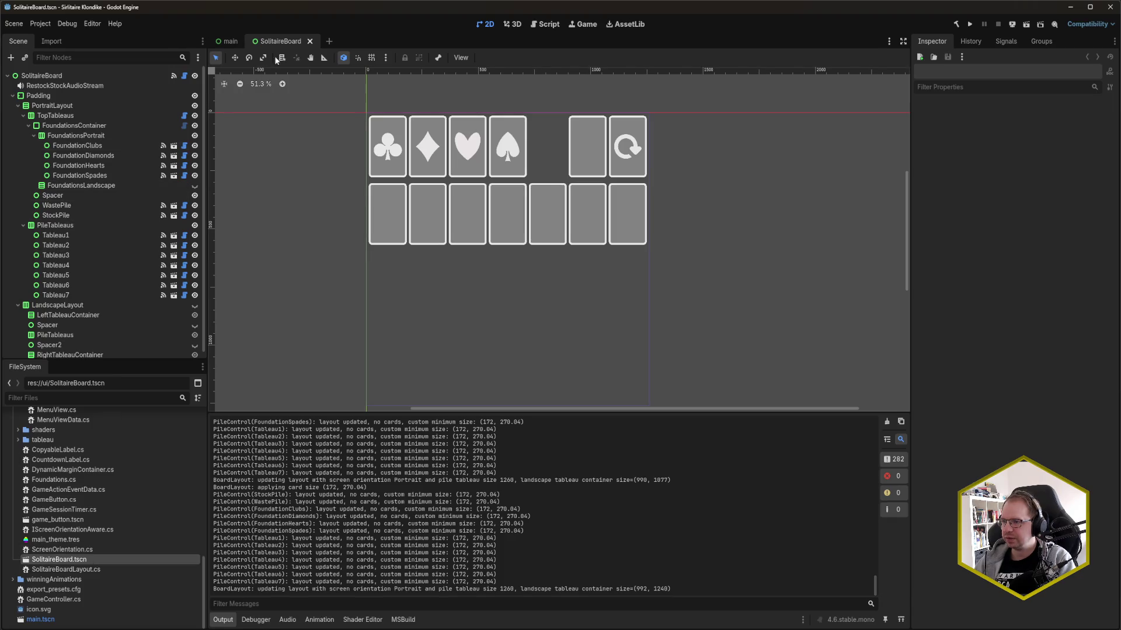
middle_click(281, 38)
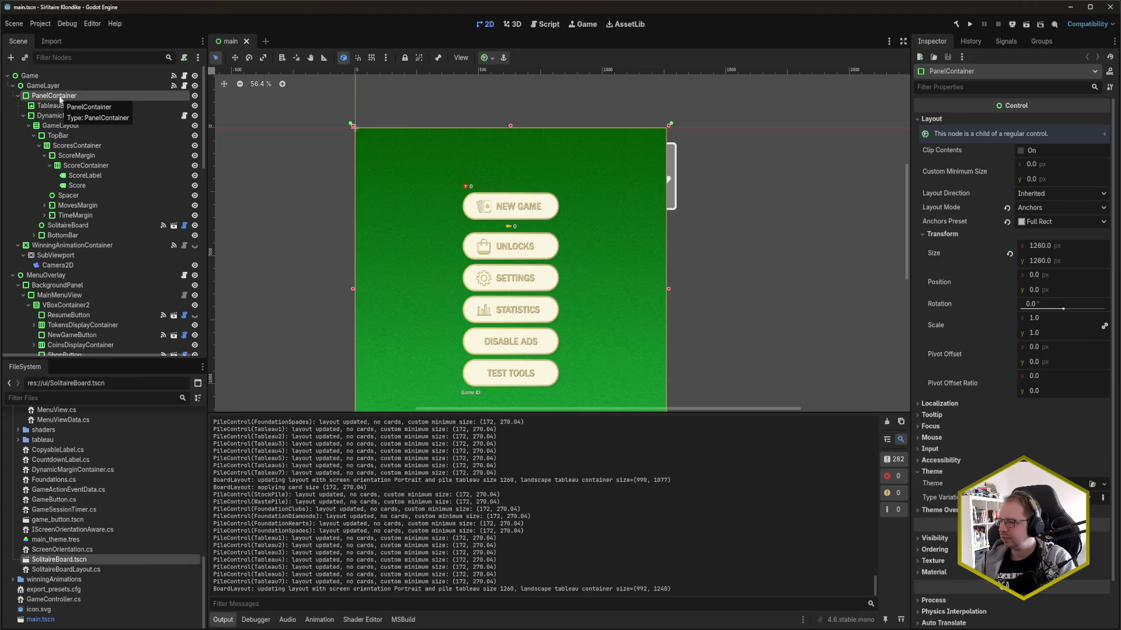
scroll(60, 99, down, 2)
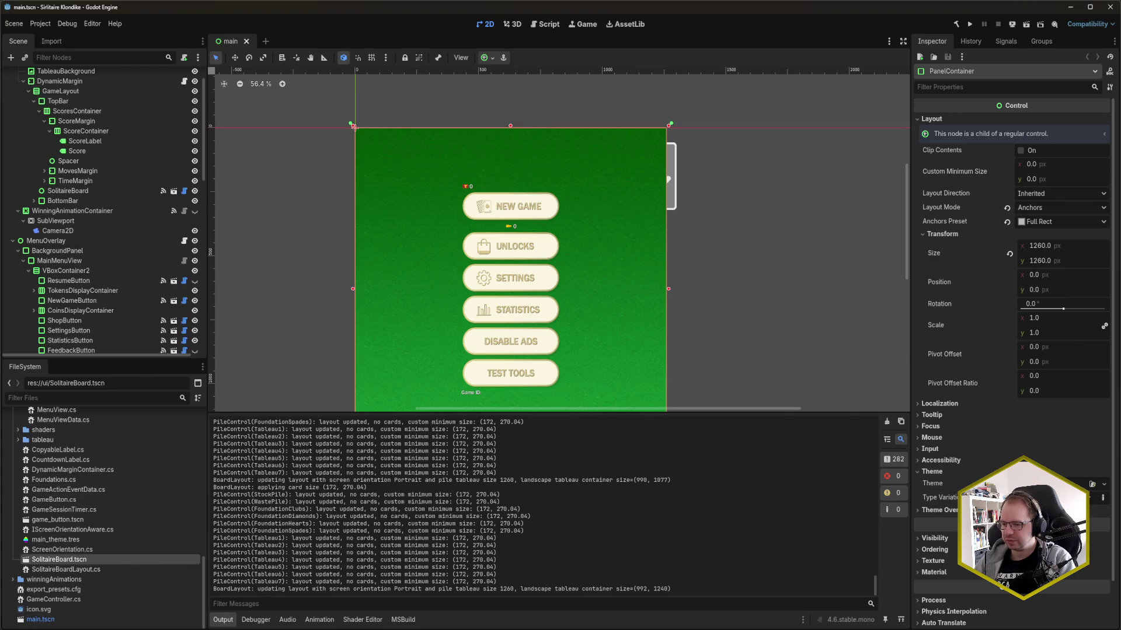
- Back in Rider, search the main.tscn diff for PanelContainer
key(alt+Tab)
key(ctrl+f)
text(PanelContainer)
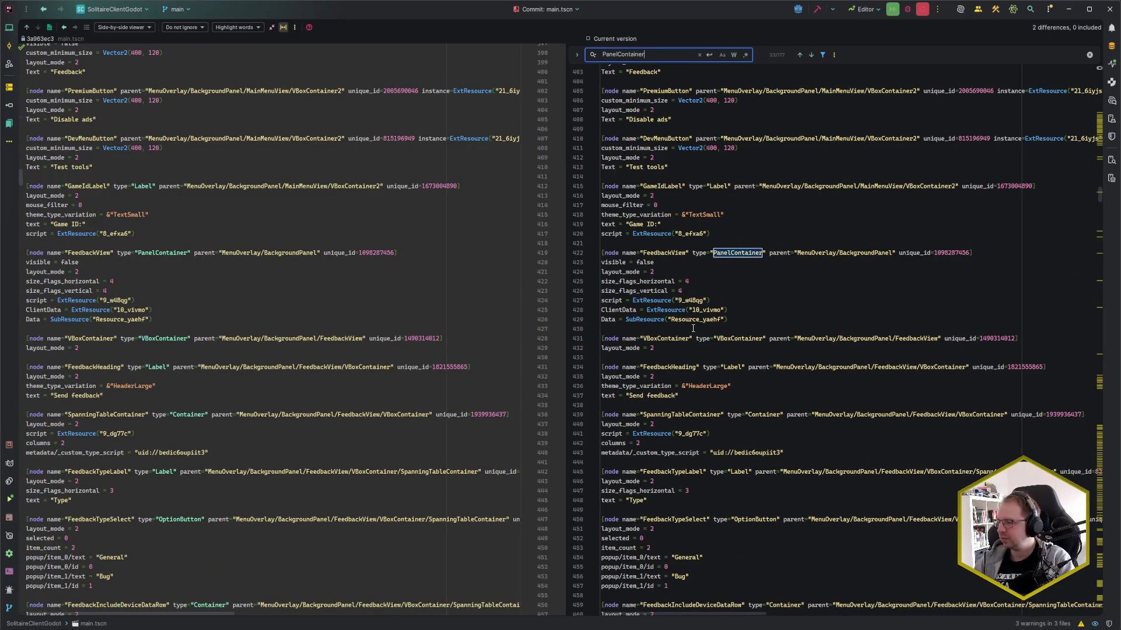
- Reopen the main.tscn diff, search name="Panel to find the ConfirmNewGameOverlay PanelContainer, then start a commit
text(name=")
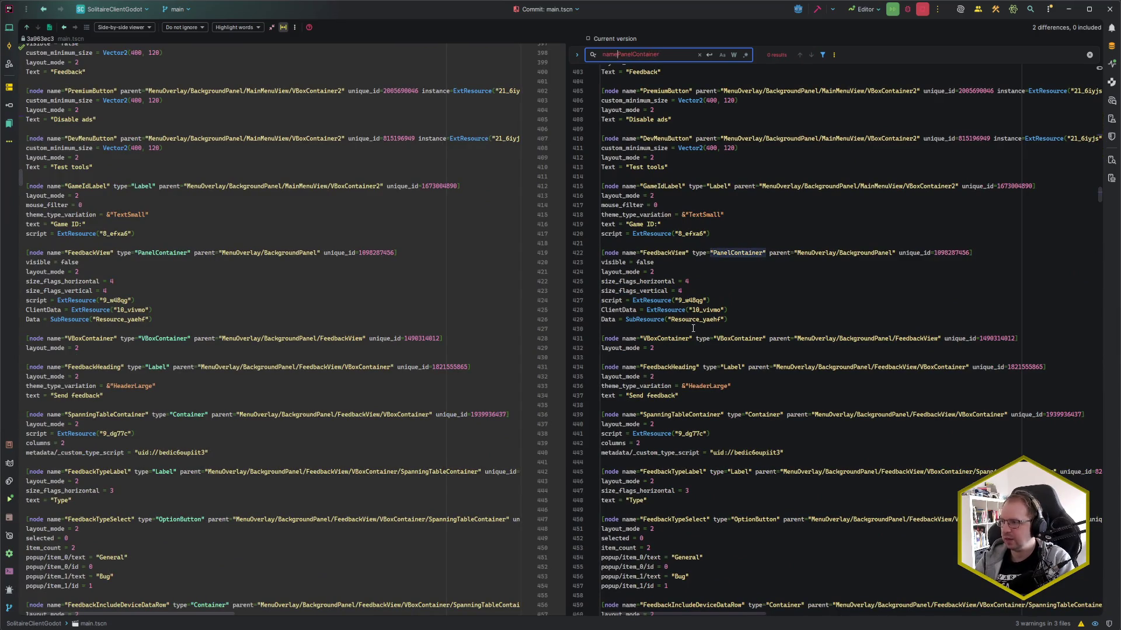
key(Escape)
key(Escape)
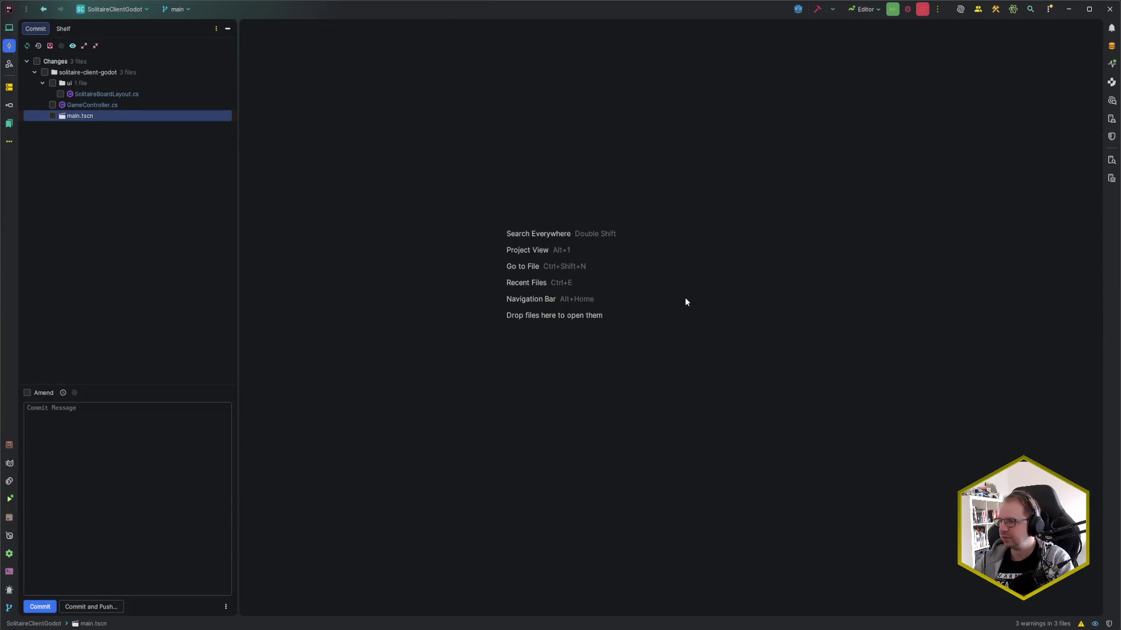
double_click(98, 115)
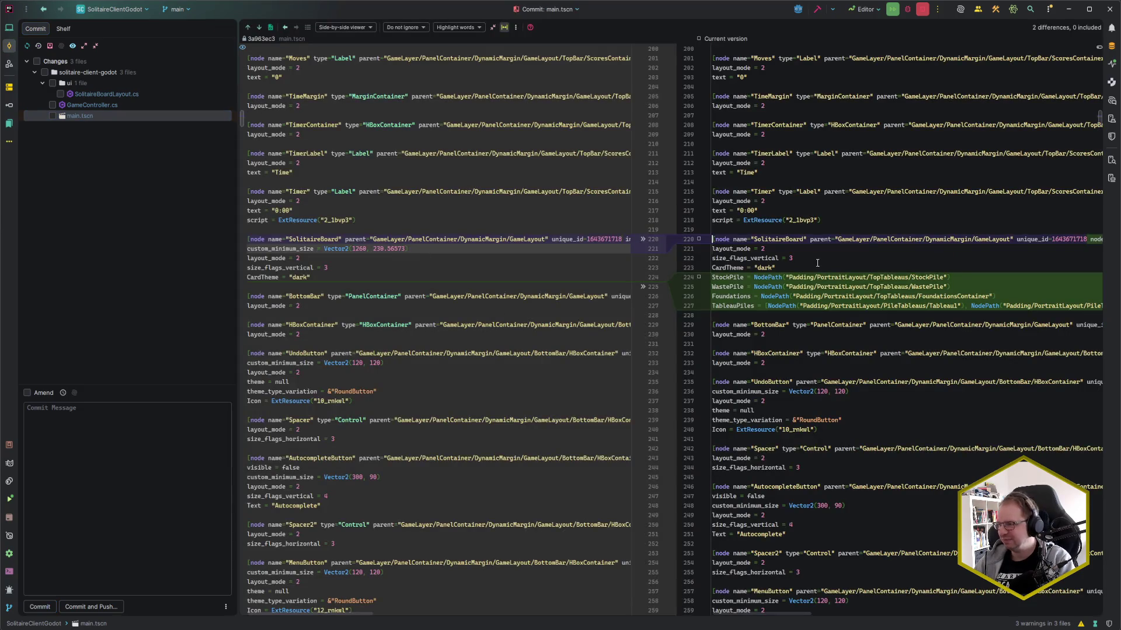
key(ctrl+f)
text(name="Panel)
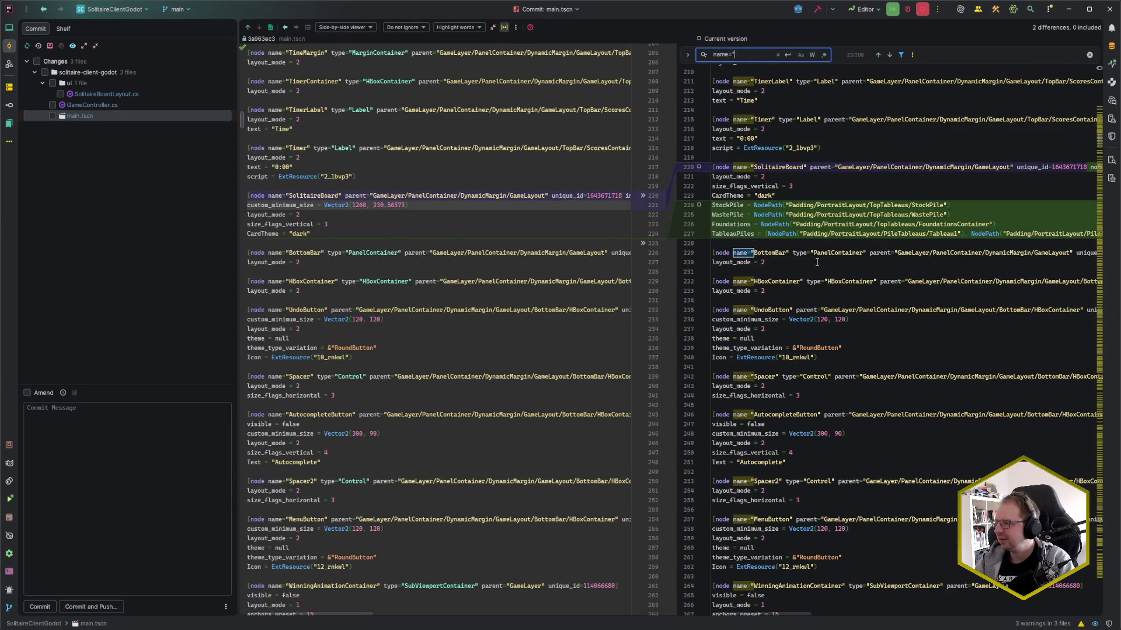
key(Escape)
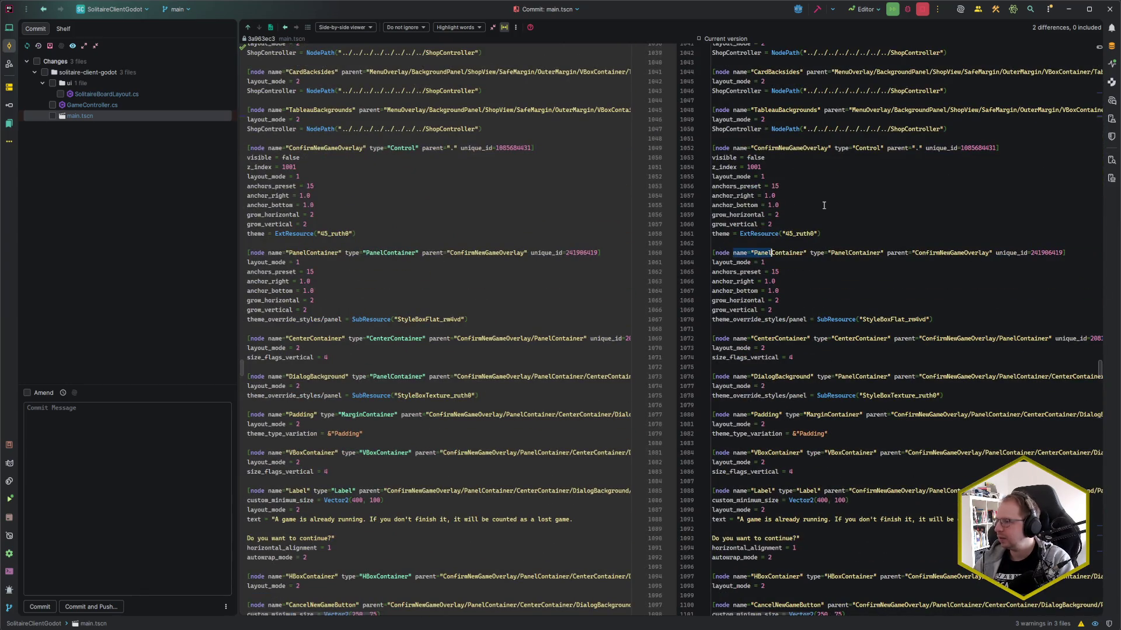
click(813, 258)
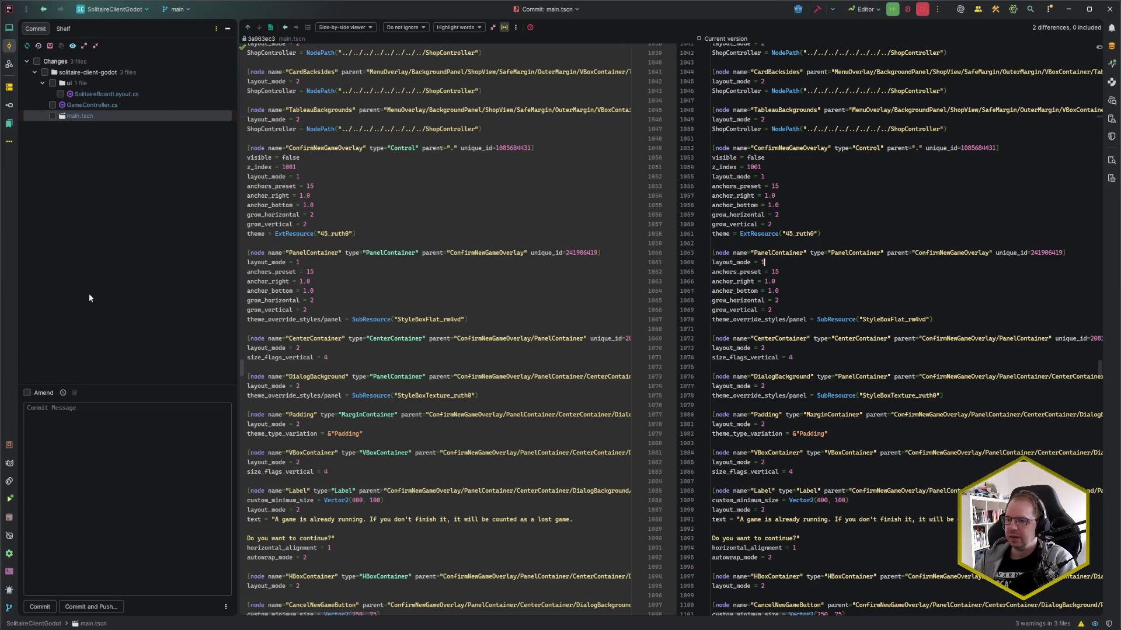
key(ctrl+k)
- Enter 'fix: board layout too wide attempt #1' as the message and commit the three files
text(fix: )
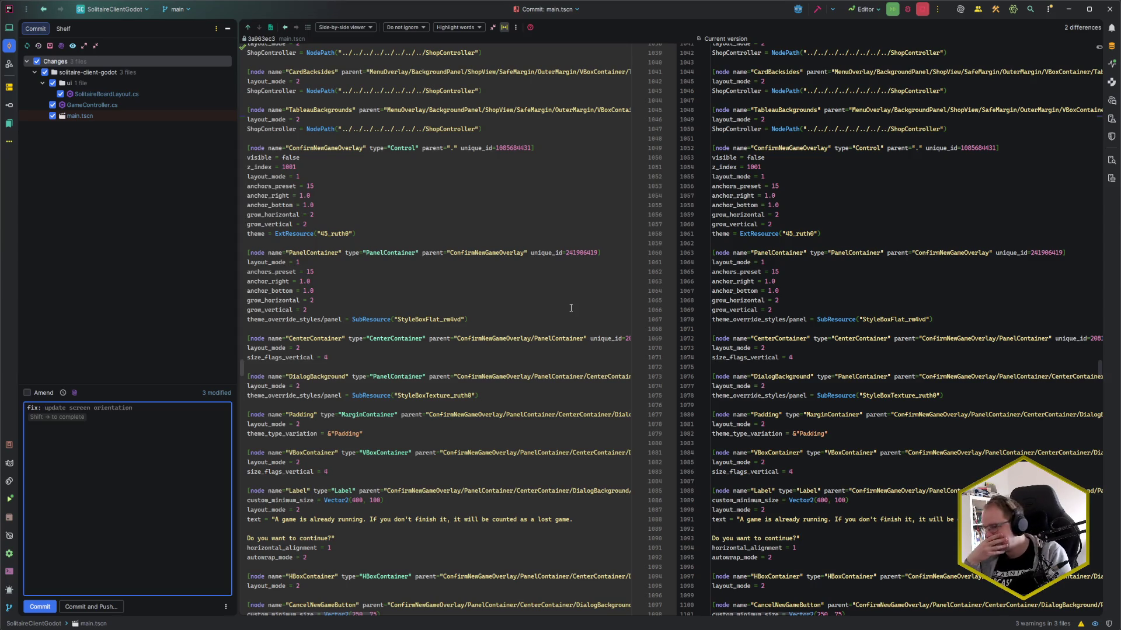
text(attempt #1)
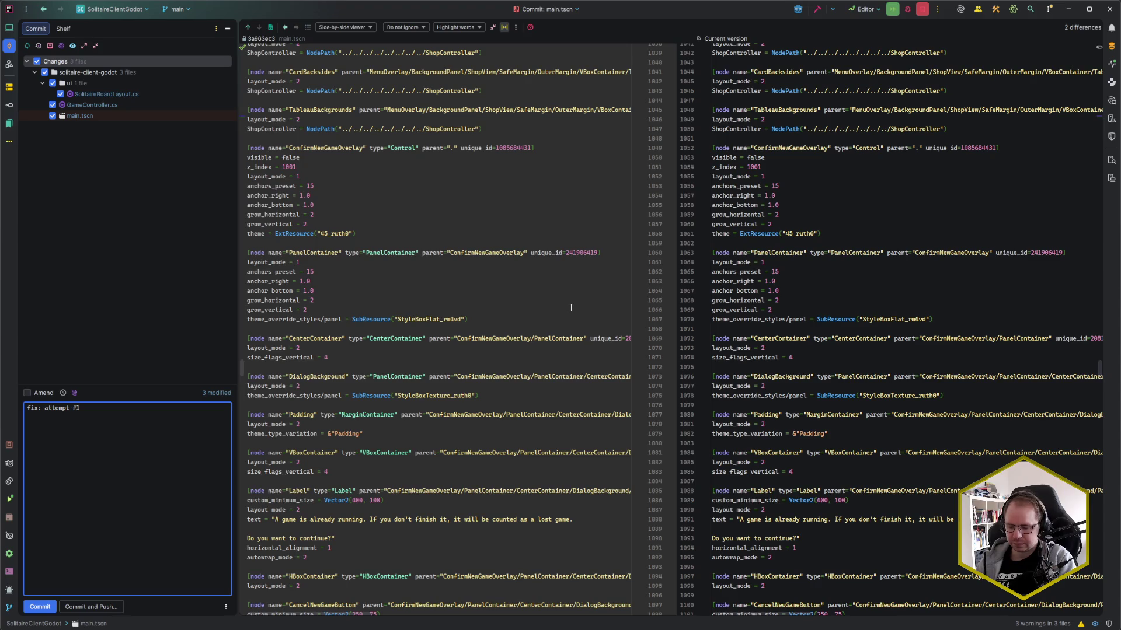
text(board layout )
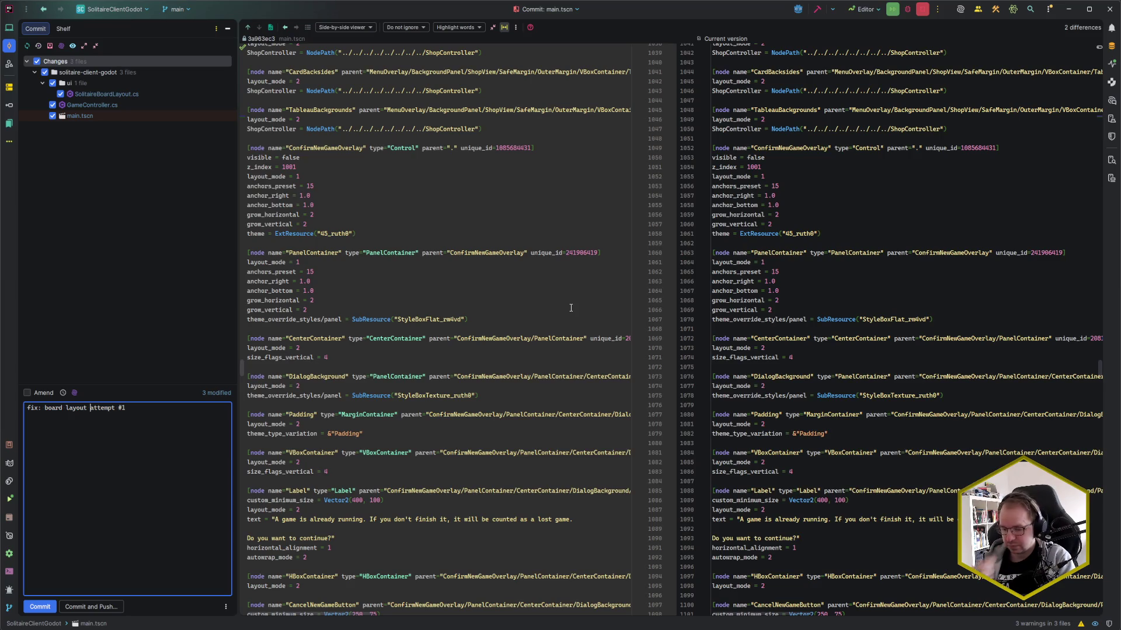
text(too wide)
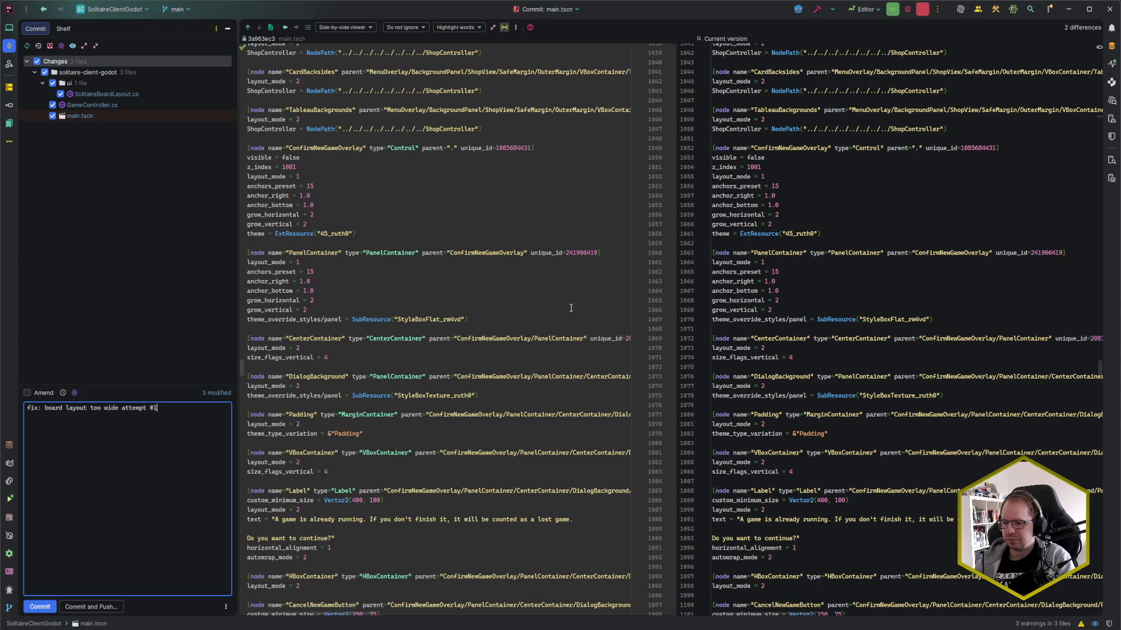
key(ctrl+Return)
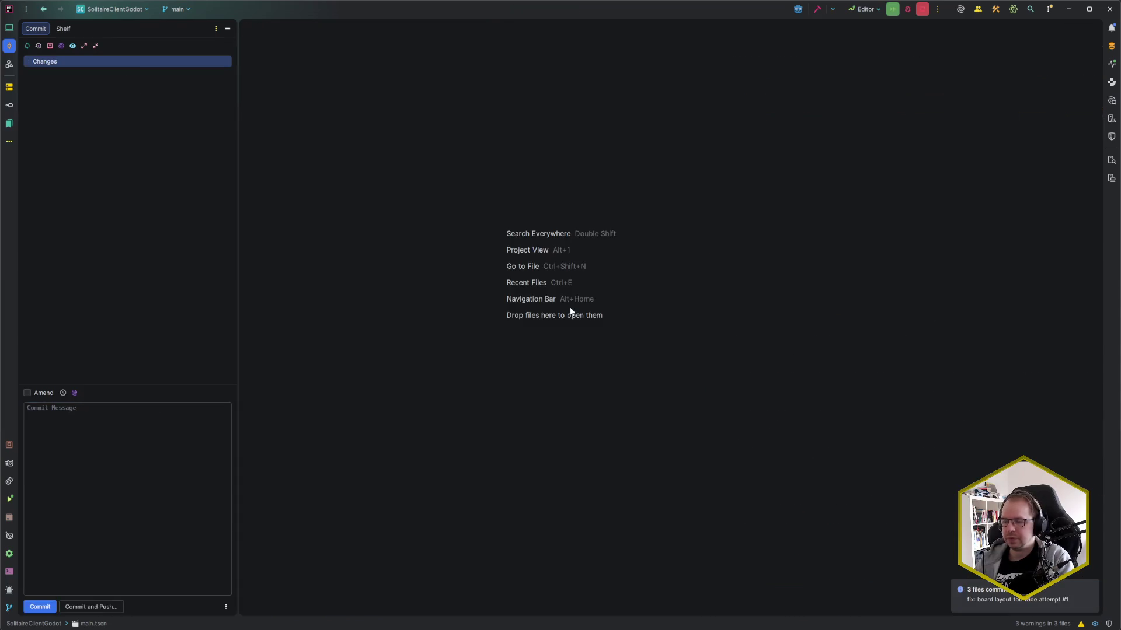
- Update the project from the remote and push the commit to origin main
key(ctrl+t)
key(Return)
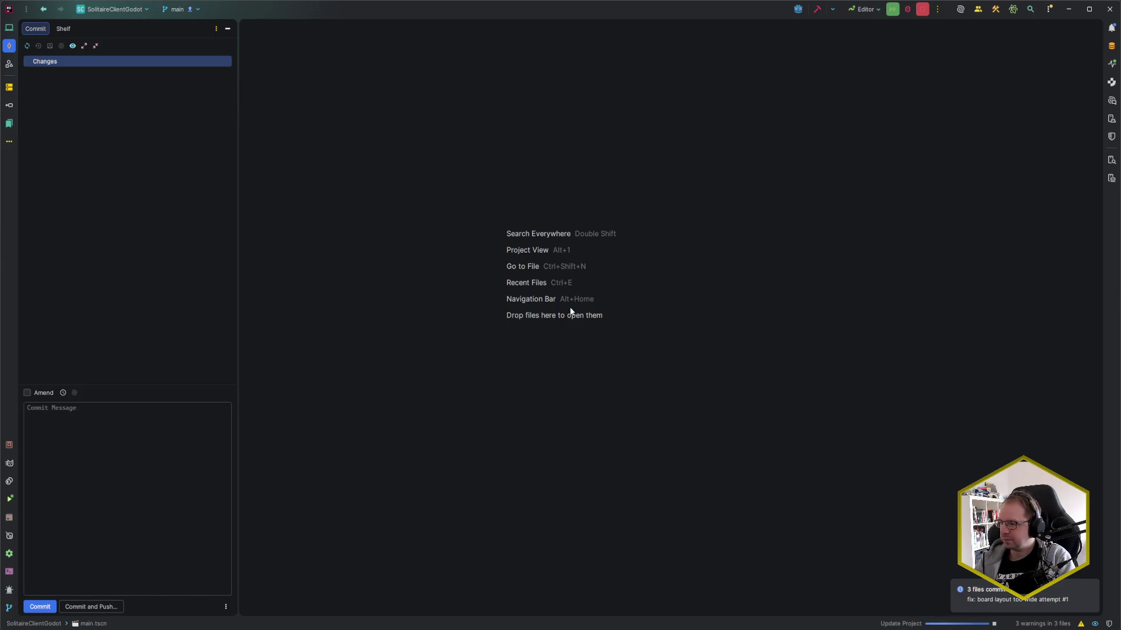
key(ctrl+shift+k)
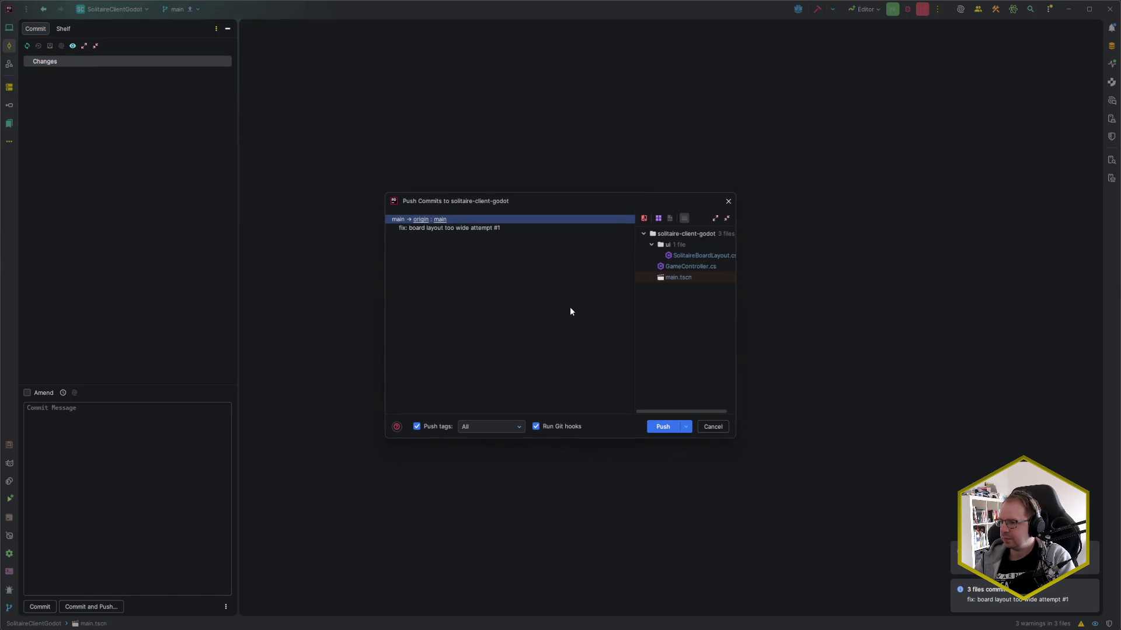
key(Return)
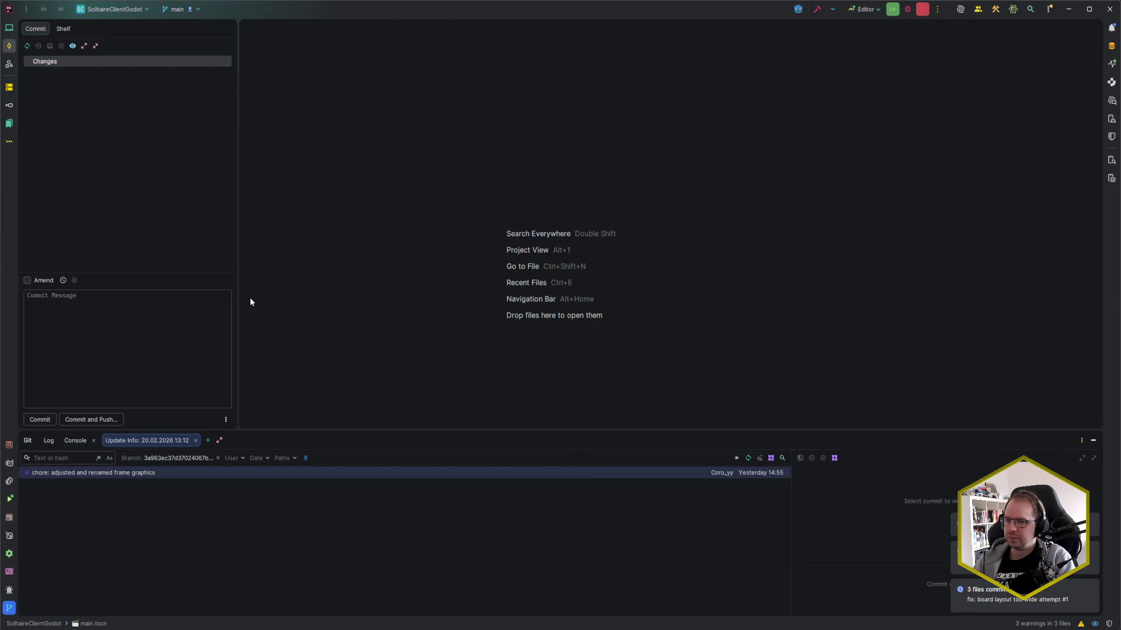
- Inspect the incoming 'chore: adjusted and renamed frame graphics' commit, then close the Git panel
click(238, 472)
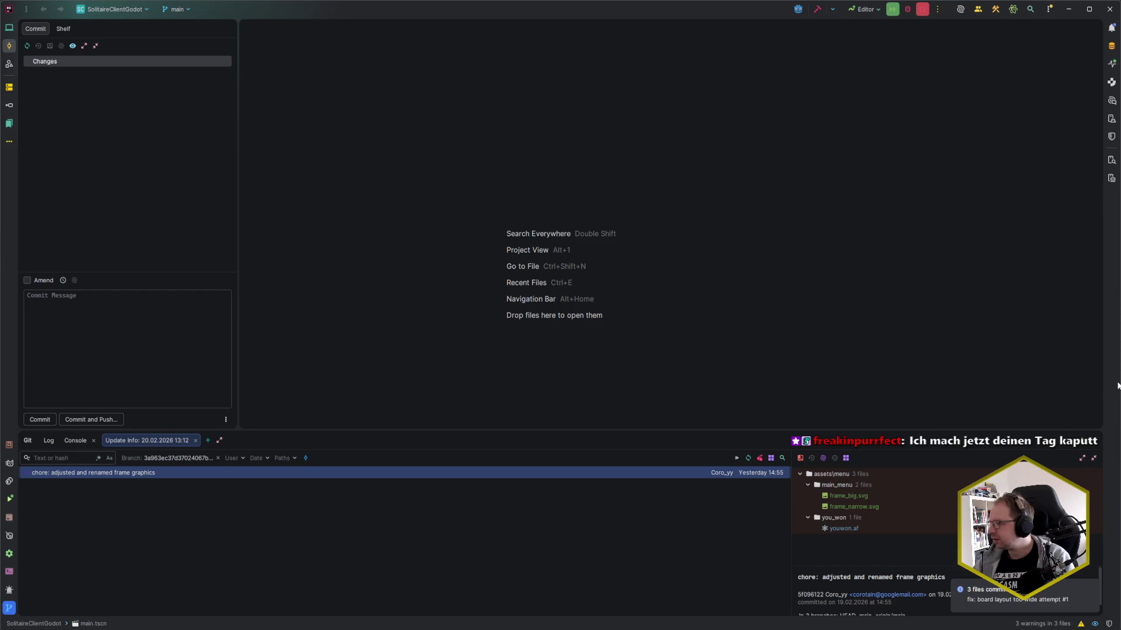
key(alt+9)
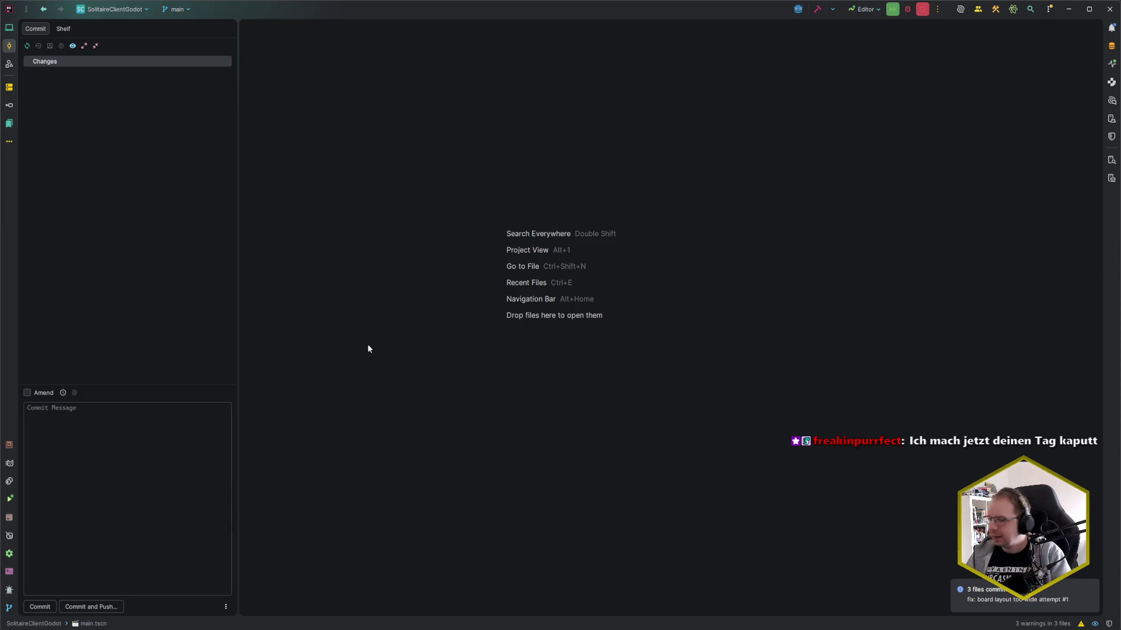
mouse_move(75, 626)
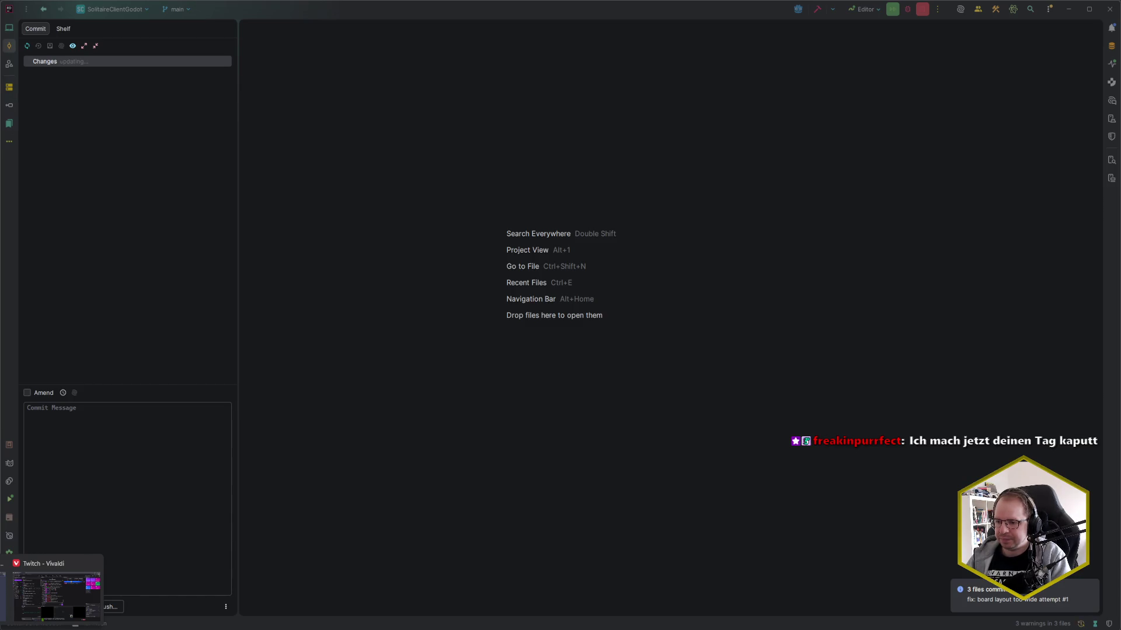
- Reload main.tscn from disk and pan the canvas to show the main menu
click(75, 626)
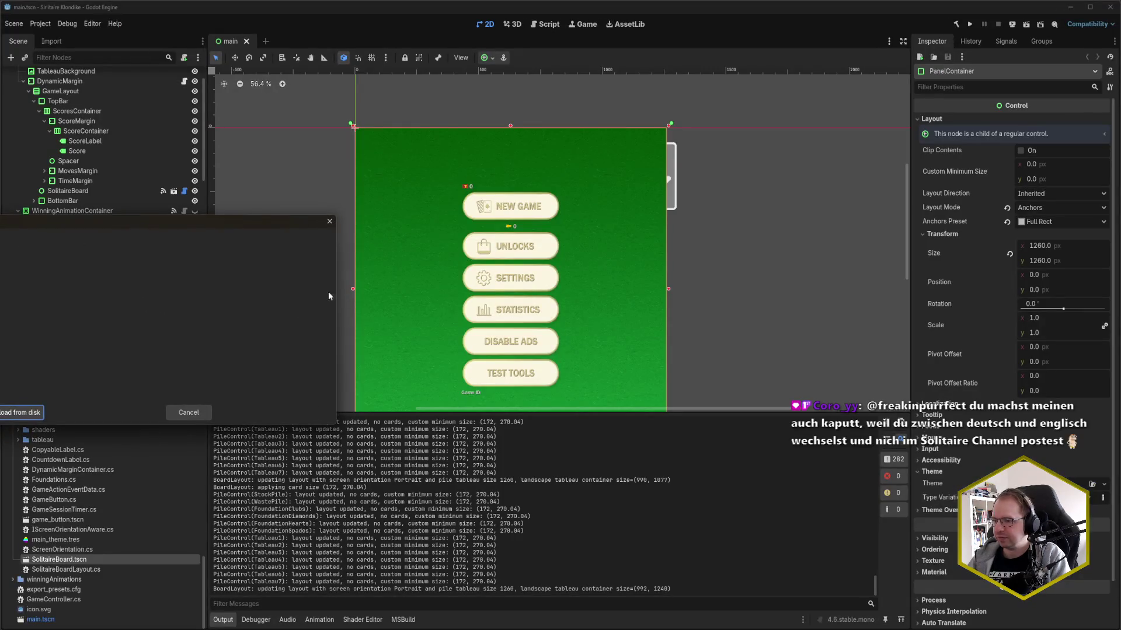
click(3, 417)
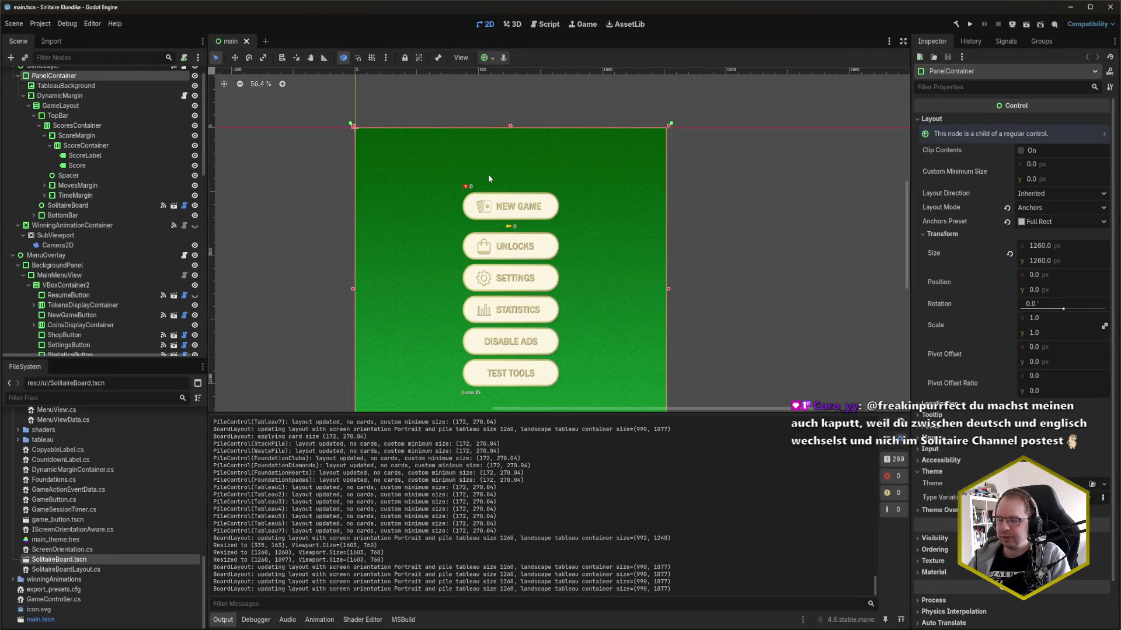
click(411, 97)
drag(304, 278, 312, 212)
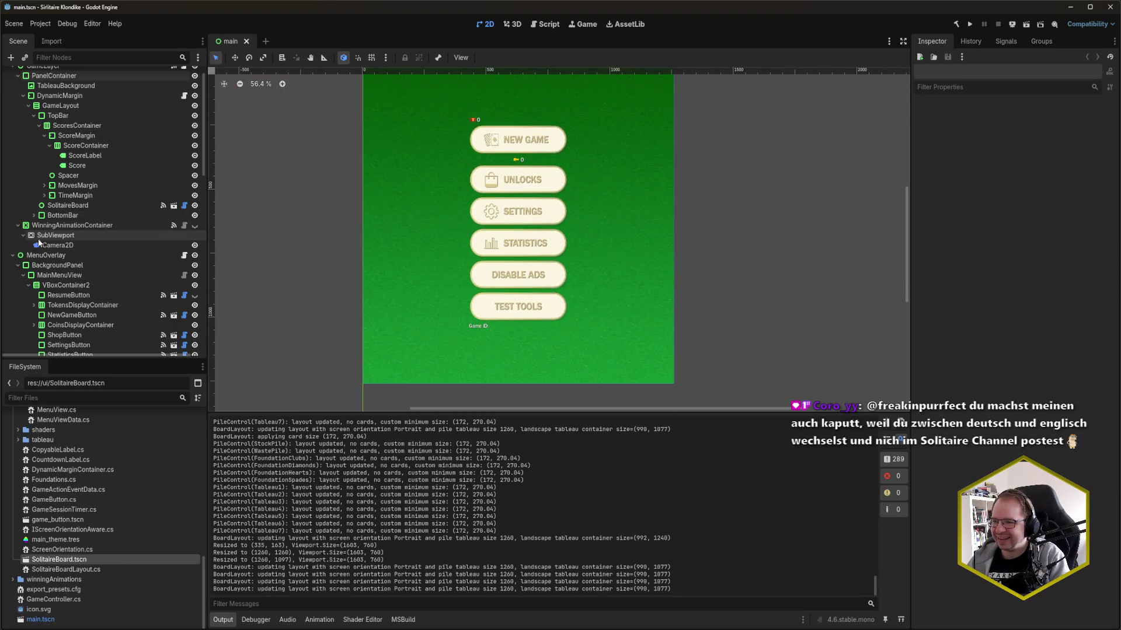
scroll(85, 257, down, 4)
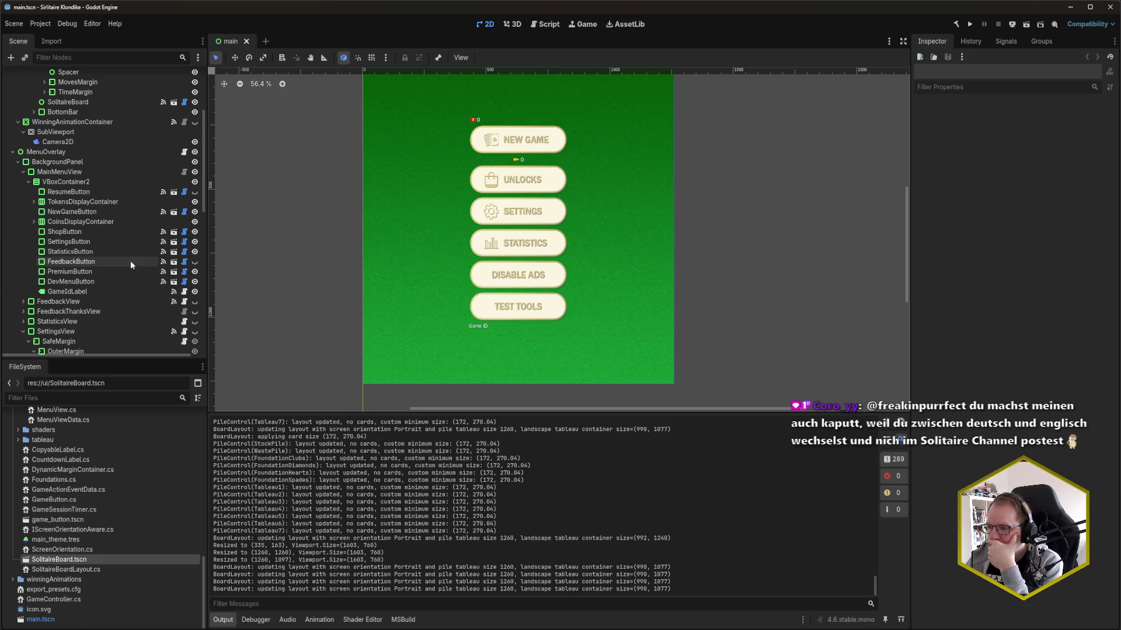
- Make FeedbackButton visible in the main menu and save main.tscn
click(195, 261)
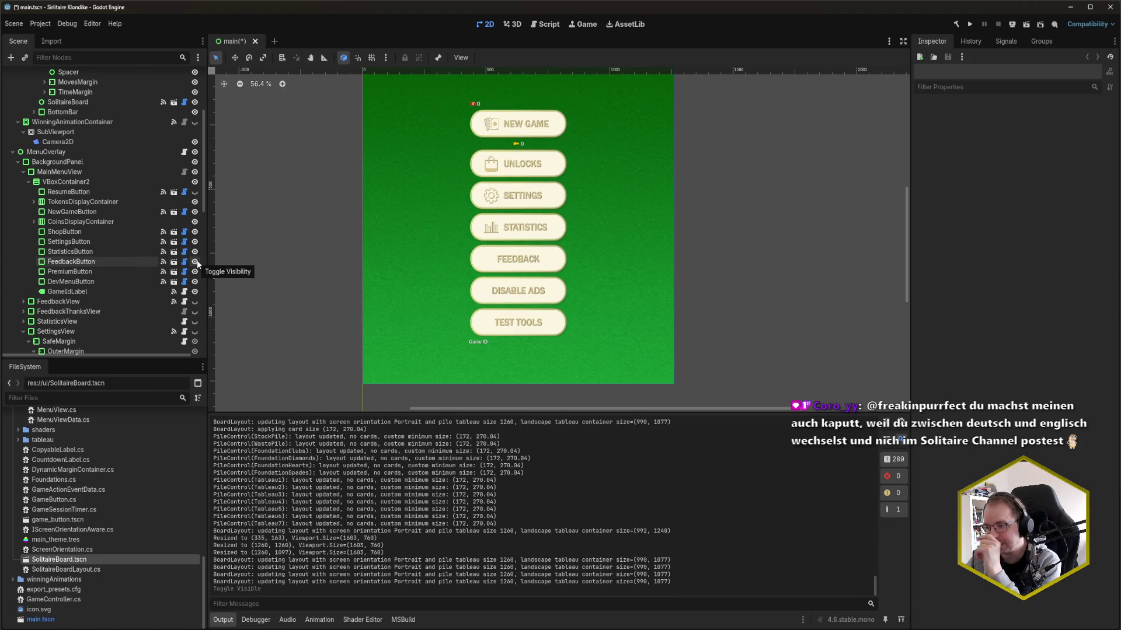
key(ctrl+s)
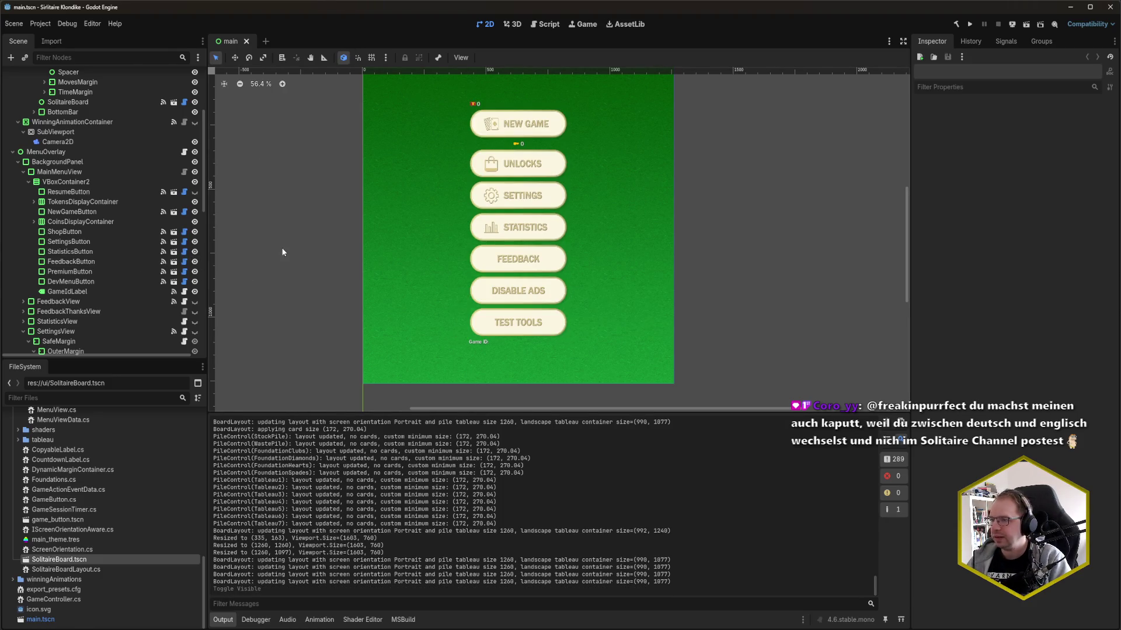
scroll(299, 280, up, 2)
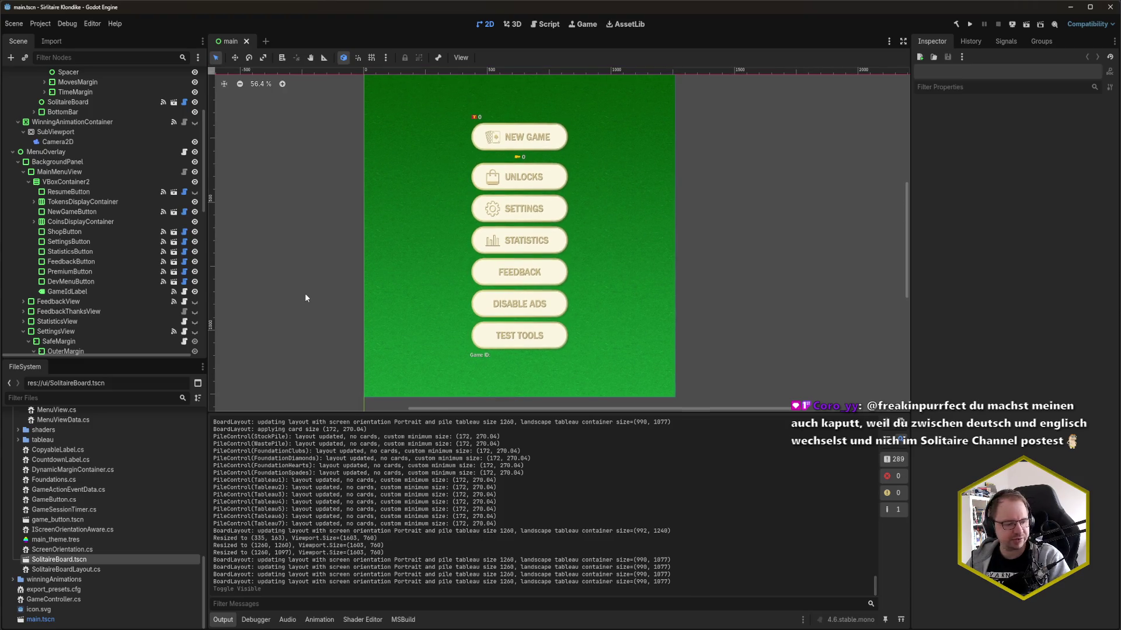
mouse_move(338, 288)
mouse_down()
mouse_move(378, 281)
mouse_move(380, 290)
mouse_up()
scroll(342, 288, down, 1)
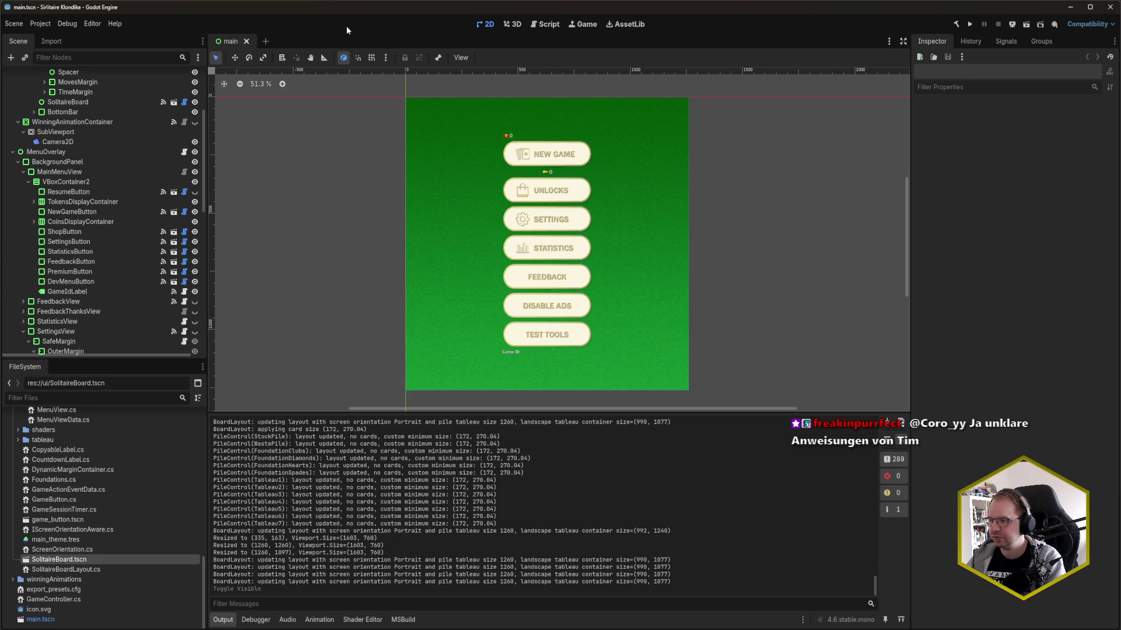
- Build the .NET project and launch the solitaire game with F5
key(F5)
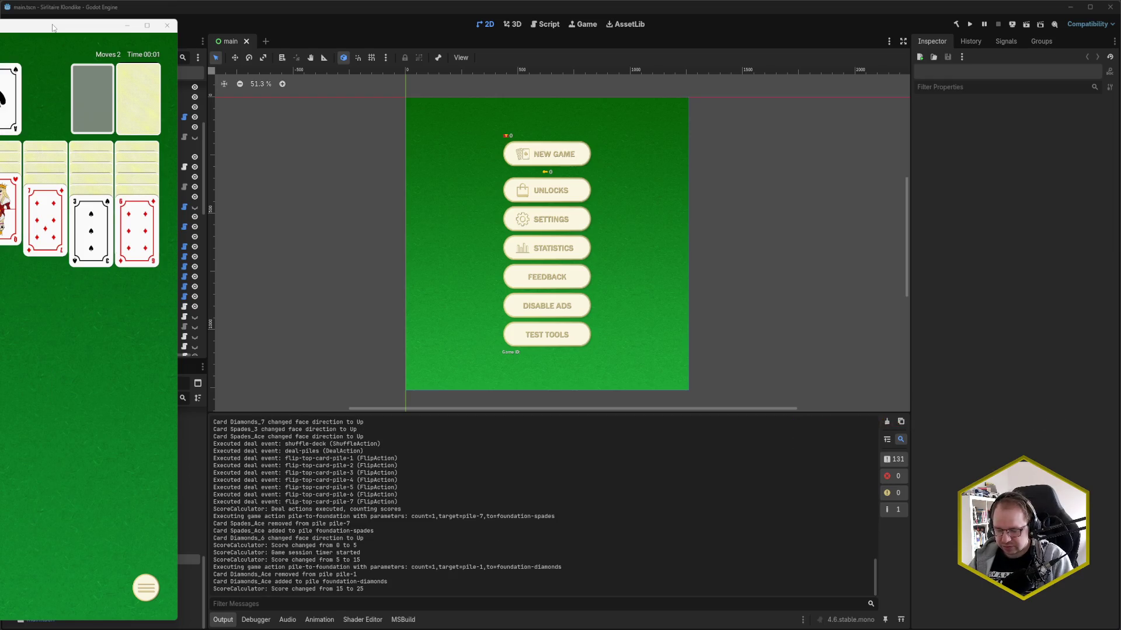
- Open the in-game menu, centre the game window, and view the debugger's error list
key(Escape)
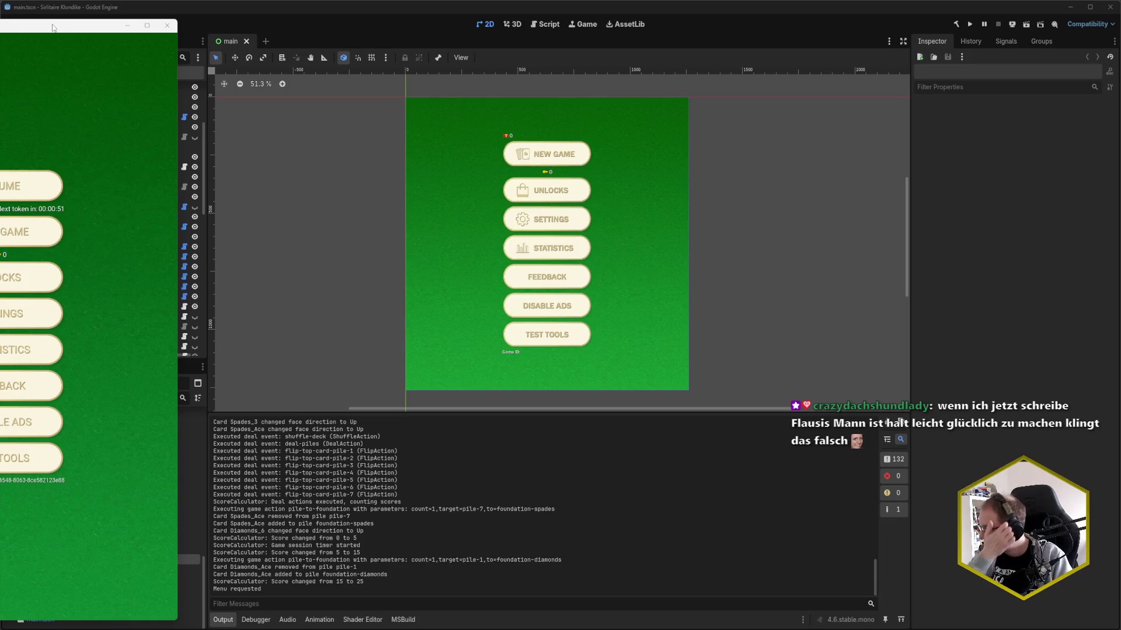
mouse_move(52, 27)
mouse_down()
mouse_move(317, 11)
mouse_move(375, 32)
mouse_move(369, 20)
mouse_move(852, 25)
mouse_up()
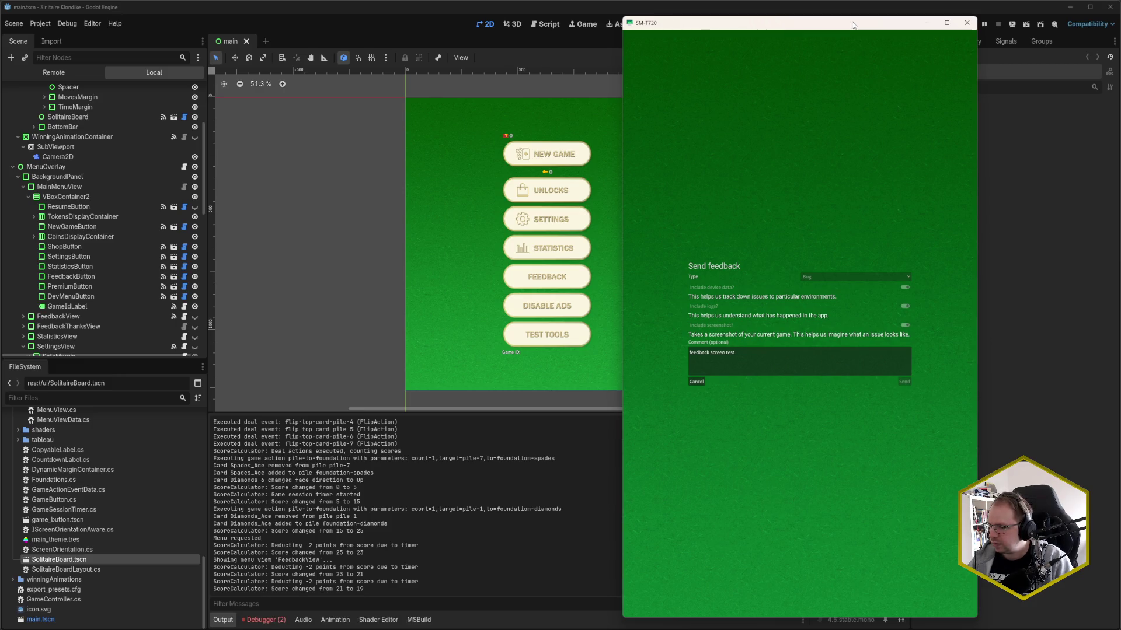
click(283, 620)
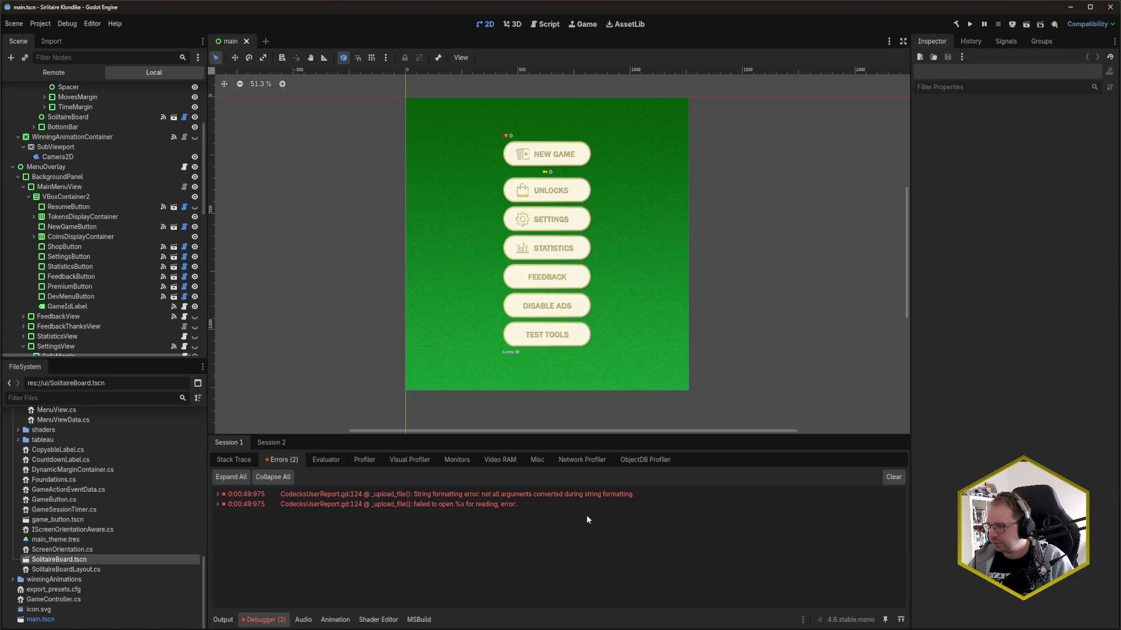
- Expand both CodecksUserReport.gd:124 _upload_file() errors to read their stack traces, then go to Codecks
mouse_move(431, 510)
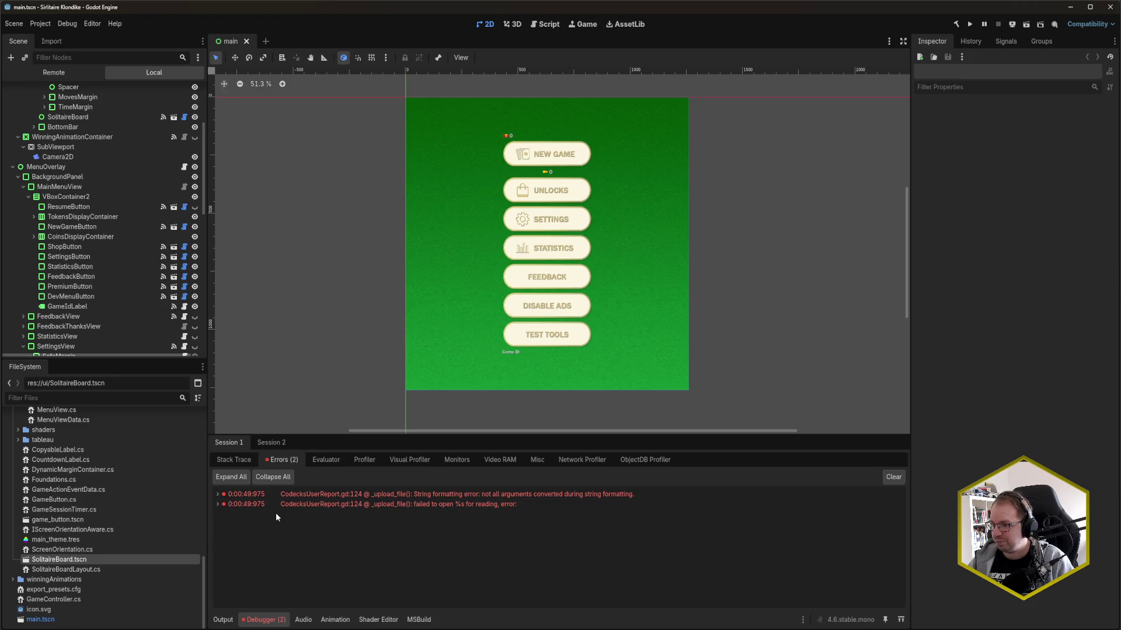
click(218, 505)
click(217, 494)
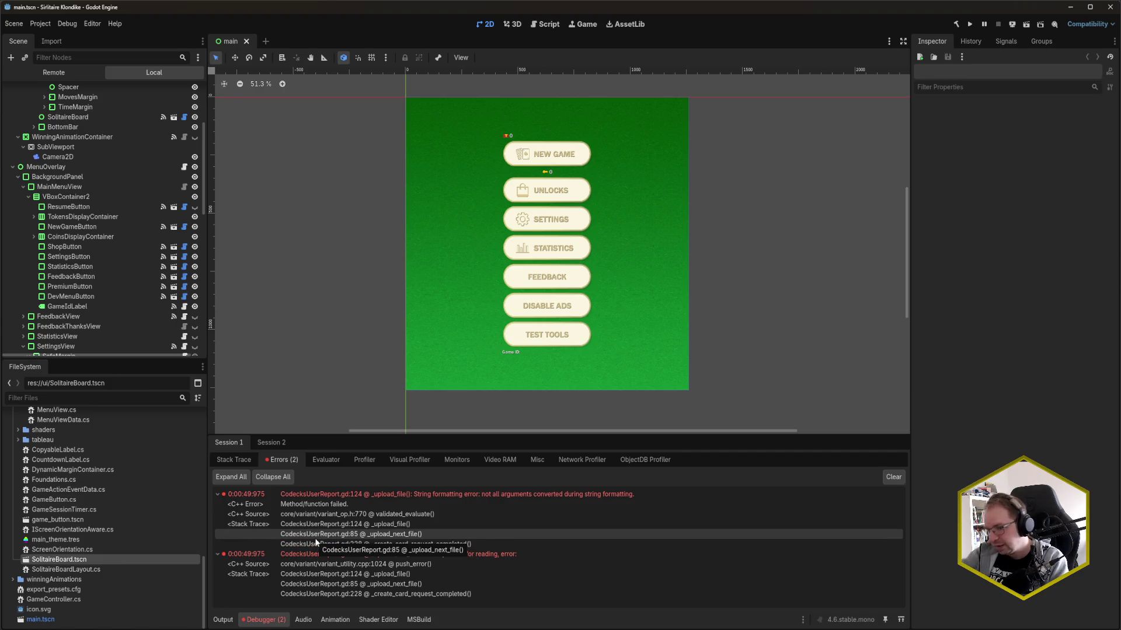
click(44, 620)
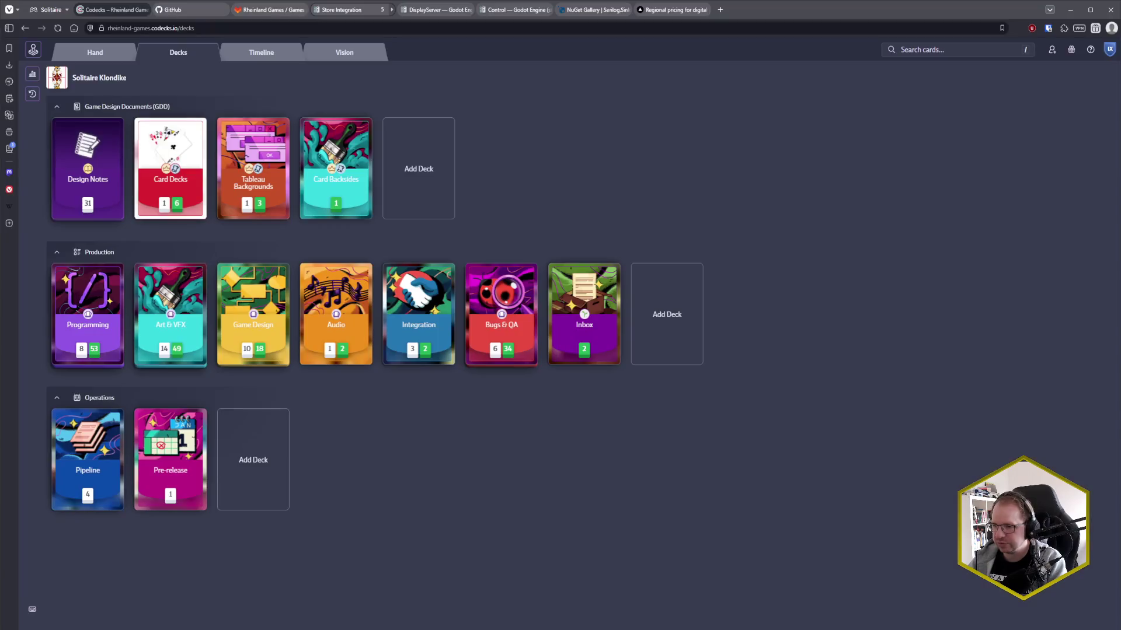
- Open the Inbox's 'feedback screen test' card and view its attachments, screenshot.png and game.log
click(584, 330)
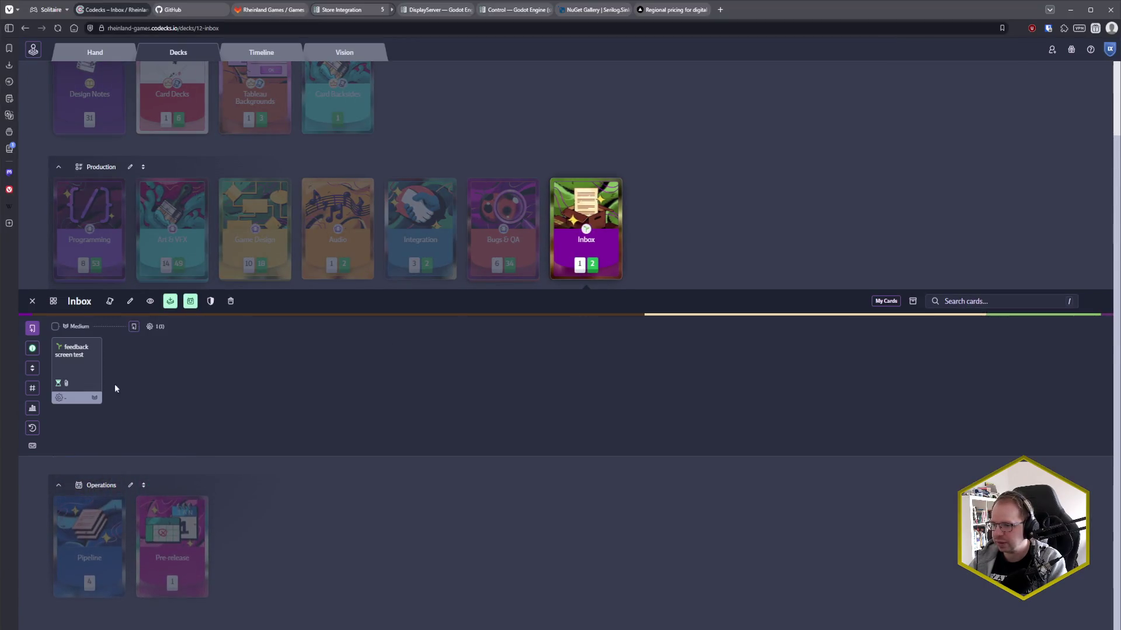
click(82, 363)
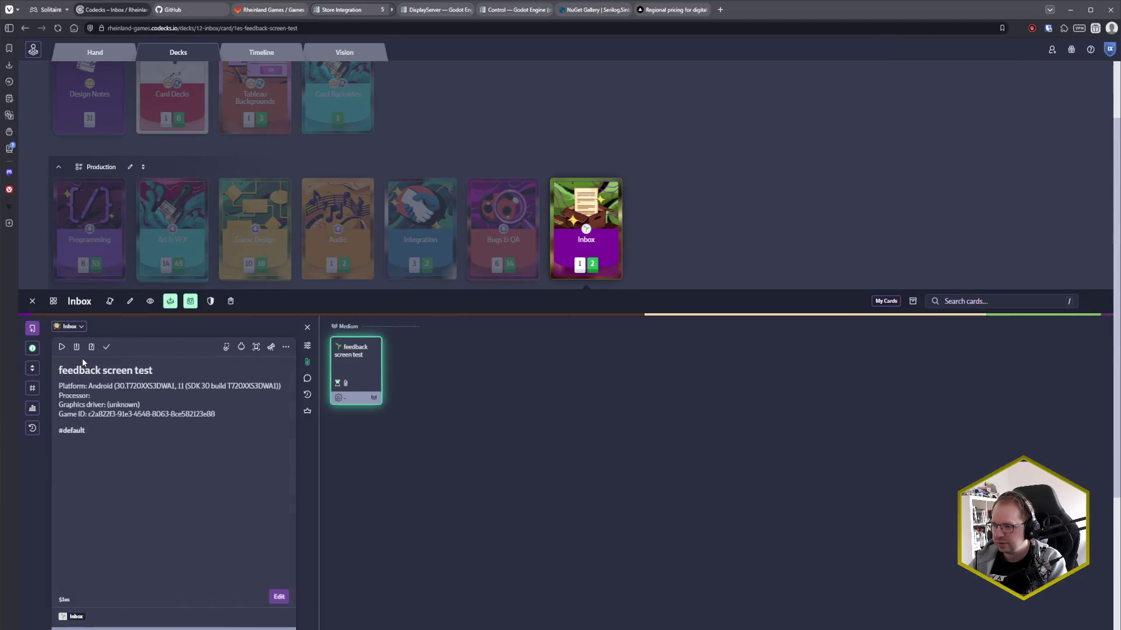
click(308, 363)
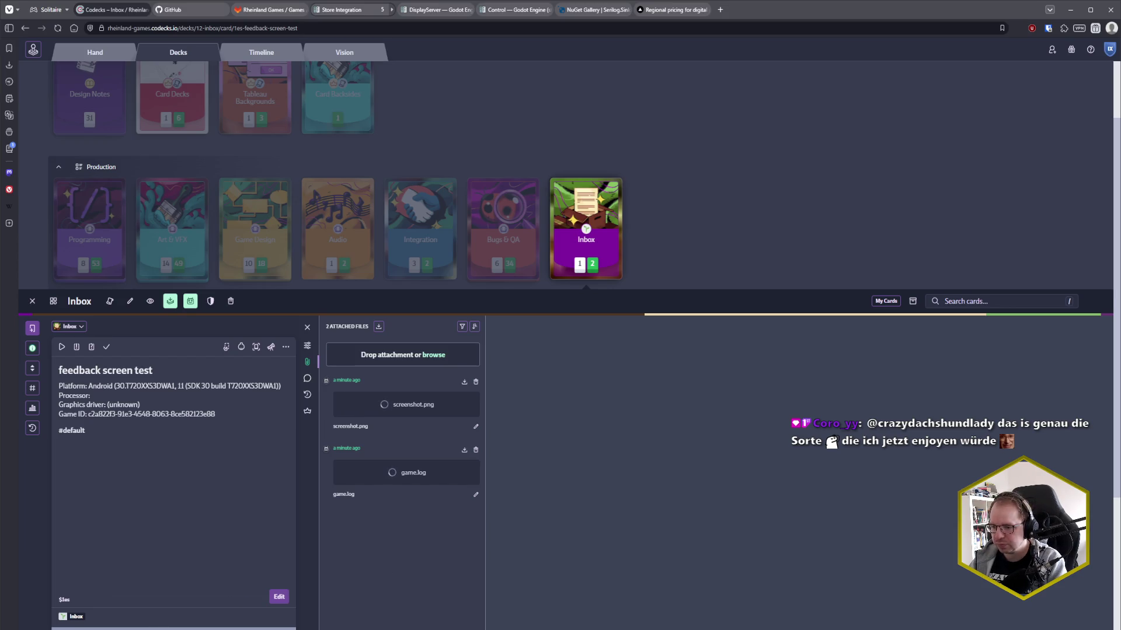
key(alt+Tab)
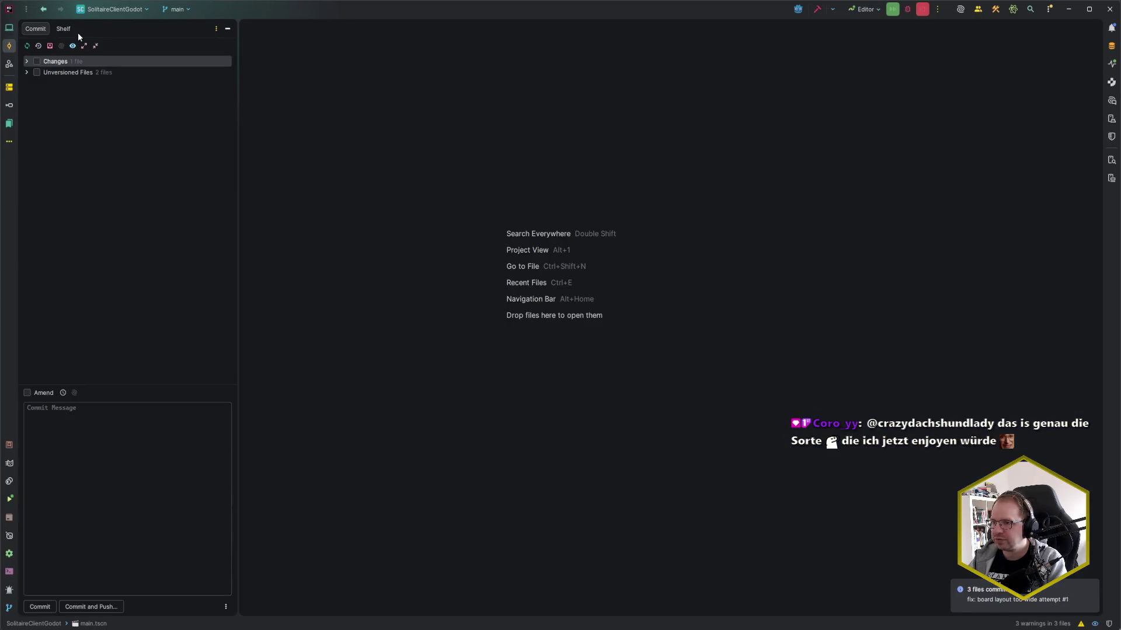
- Show the project as a File System tree and expand addons > codecks_user_reports
key(alt+1)
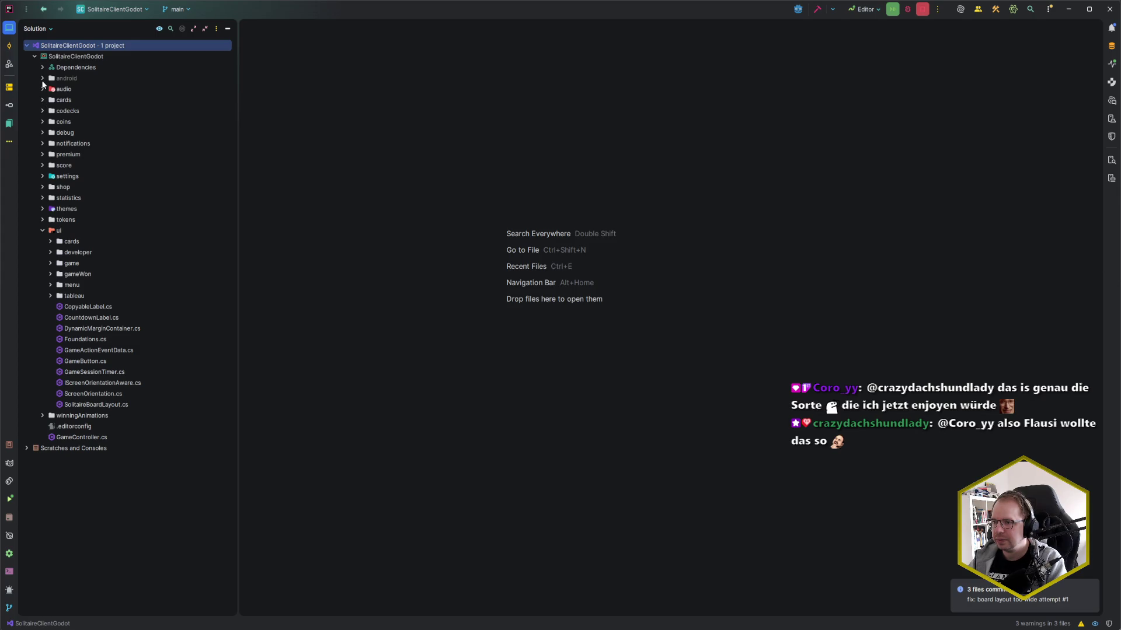
click(36, 29)
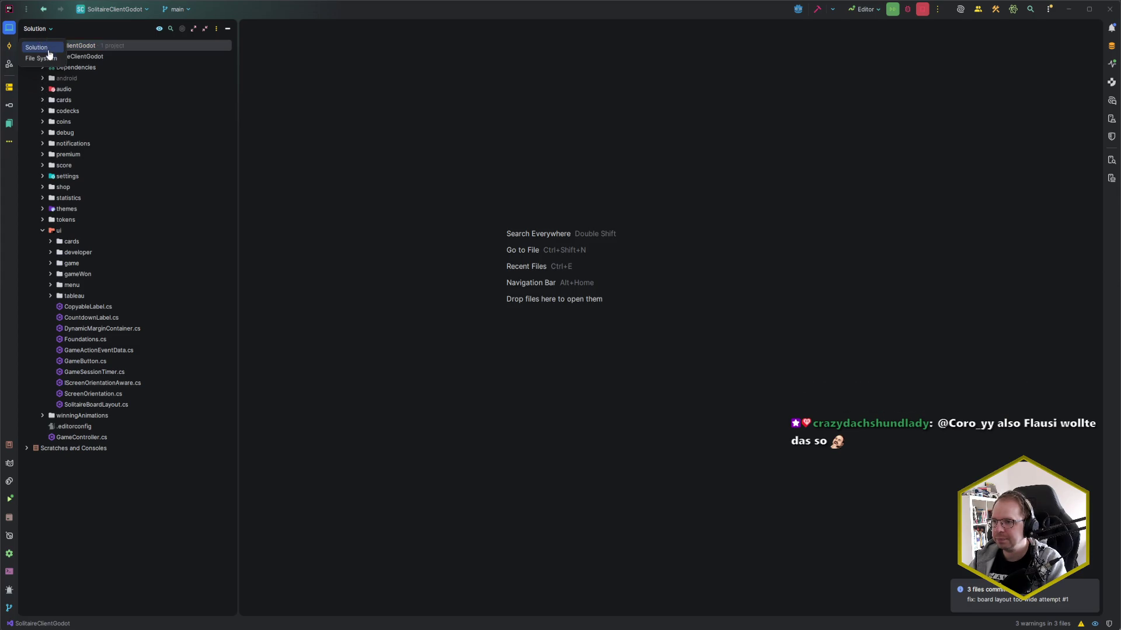
click(49, 58)
click(34, 100)
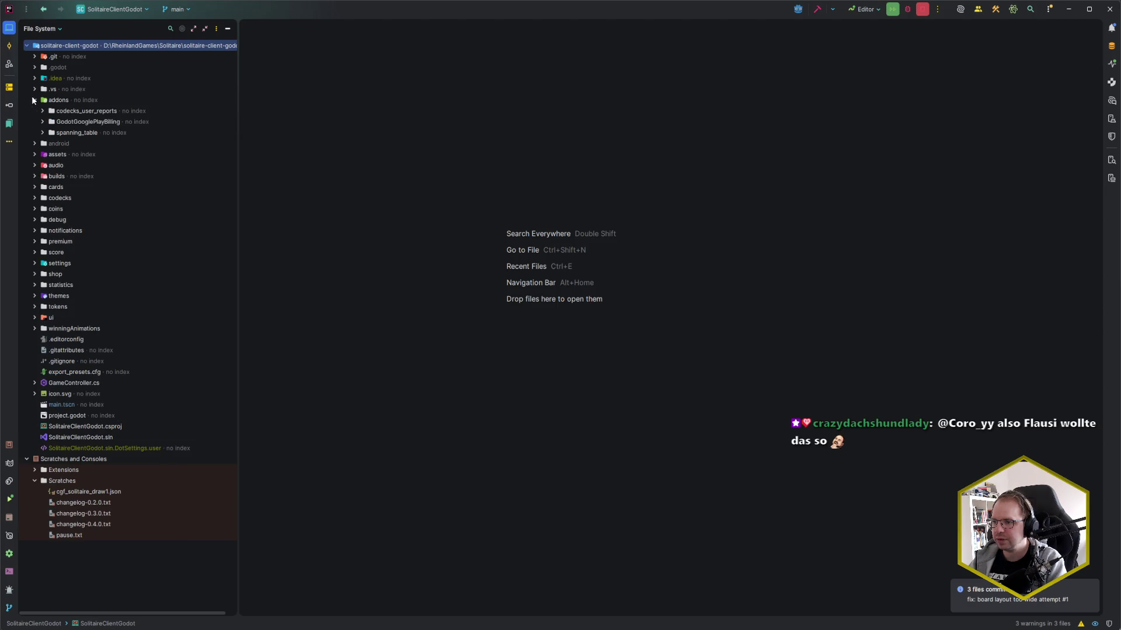
click(42, 111)
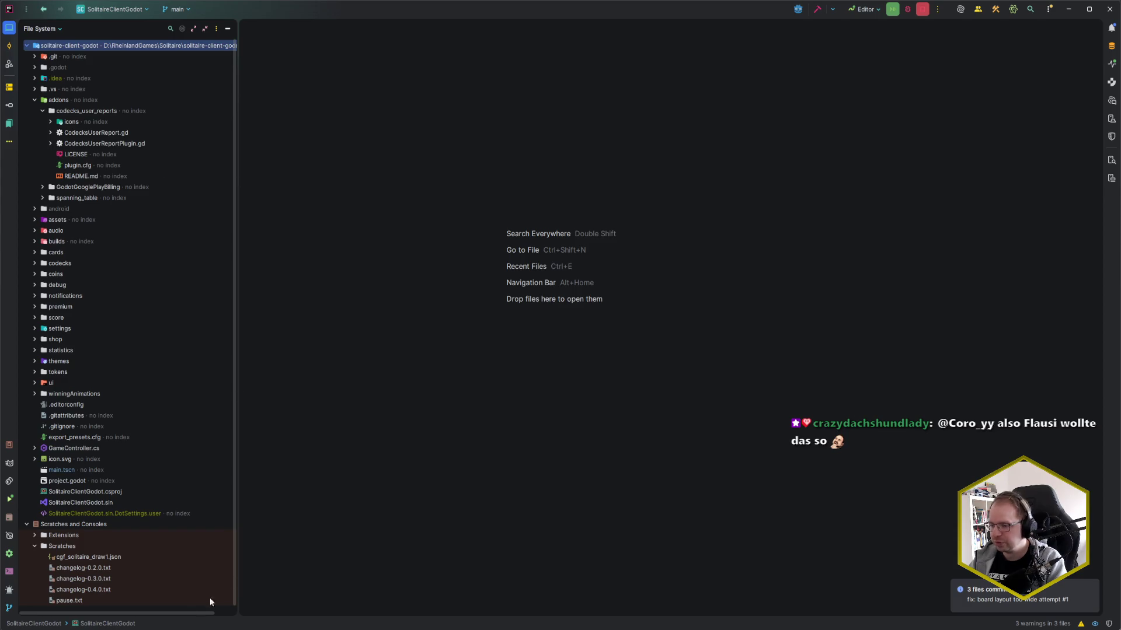
- Check Godot briefly, then open CodecksUserReport.gd in Rider
mouse_move(91, 622)
click(90, 590)
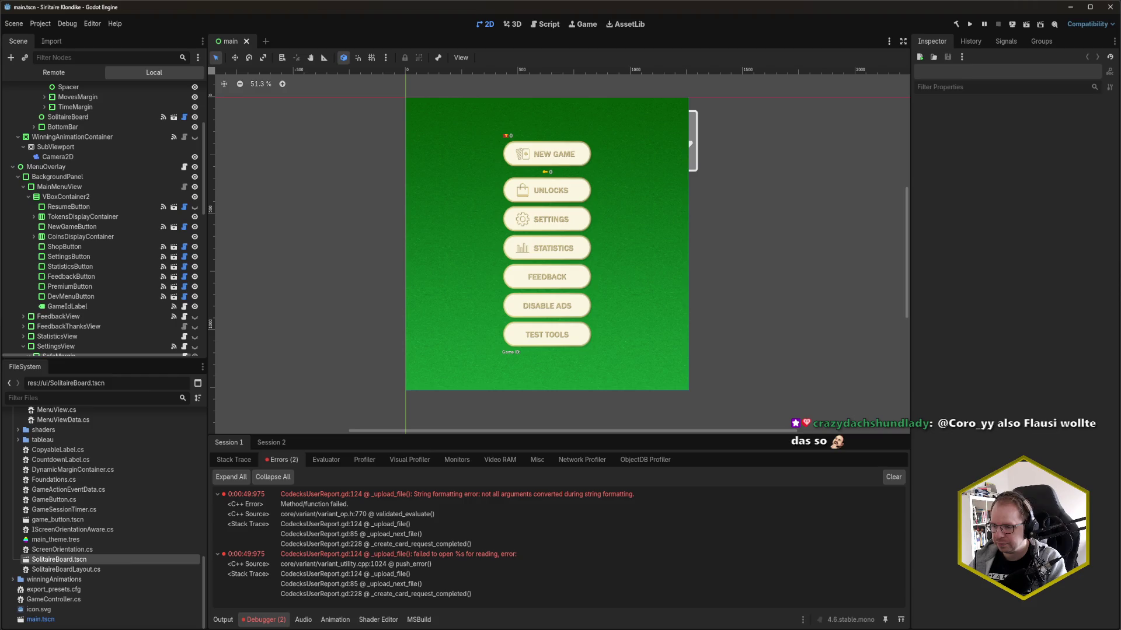
key(alt+Tab)
double_click(124, 132)
- Jump to line 124 of CodecksUserReport.gd
click(437, 246)
key(BackSpace)
key(BackSpace)
text(124)
key(Return)
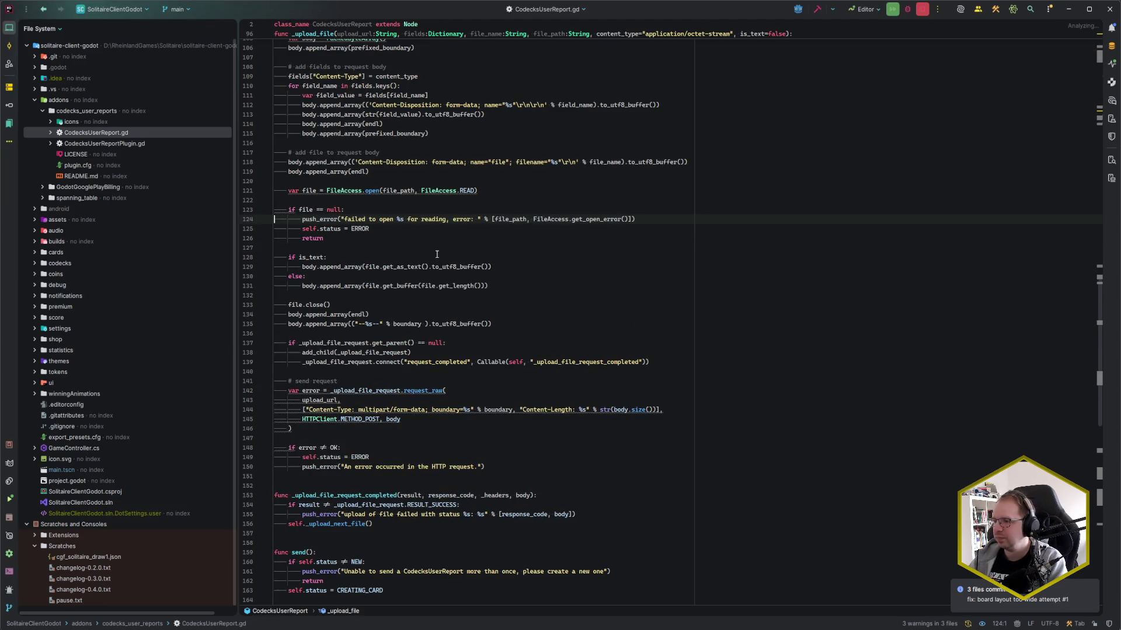
scroll(567, 427, up, 3)
scroll(567, 427, up, 3)
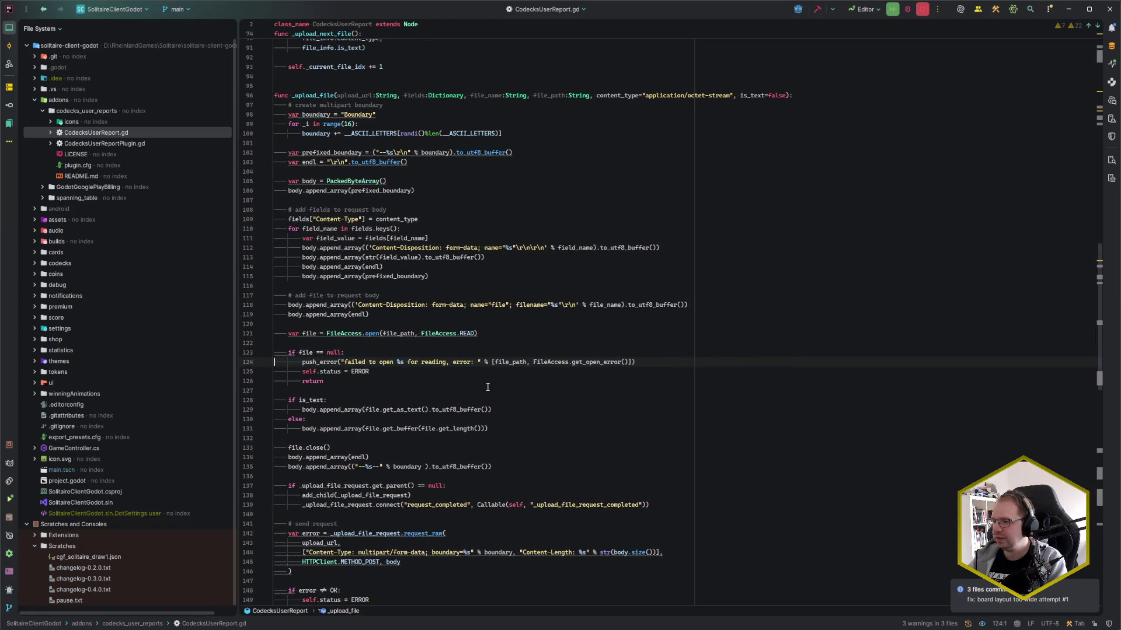
- Add a second %s to line 124's push_error message for the open error
click(299, 363)
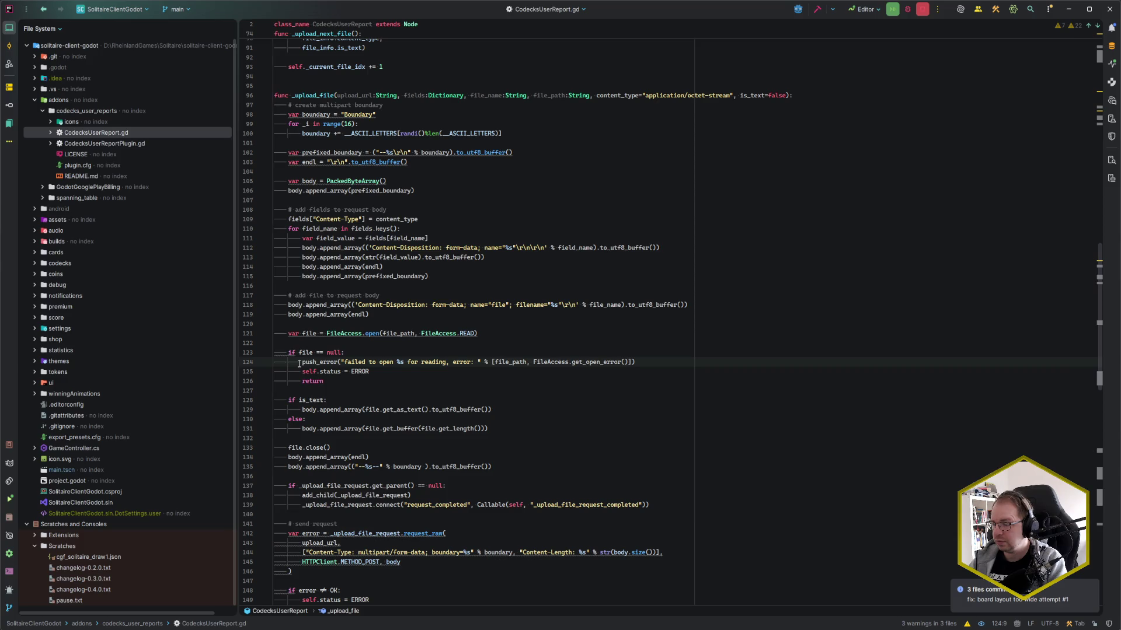
click(403, 362)
click(515, 362)
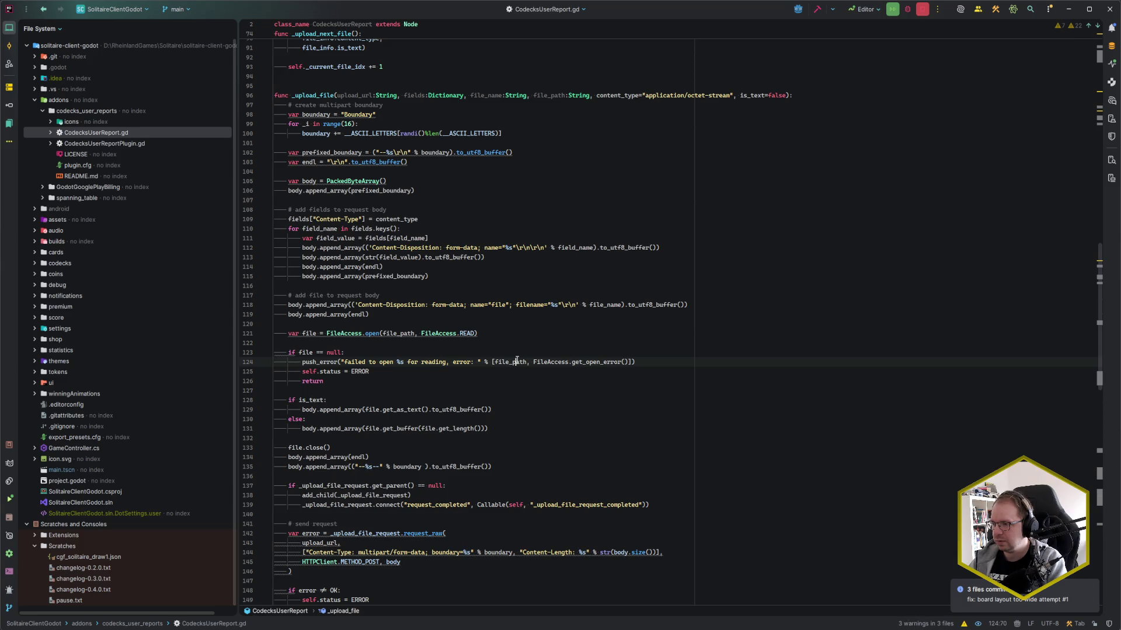
click(399, 362)
click(403, 362)
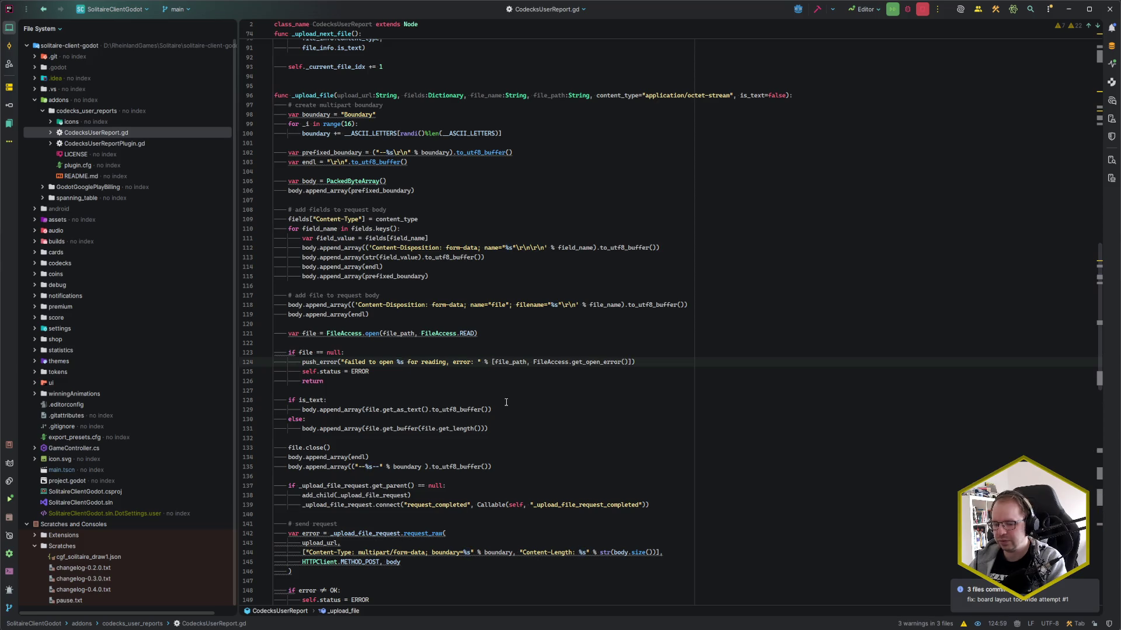
text(%s)
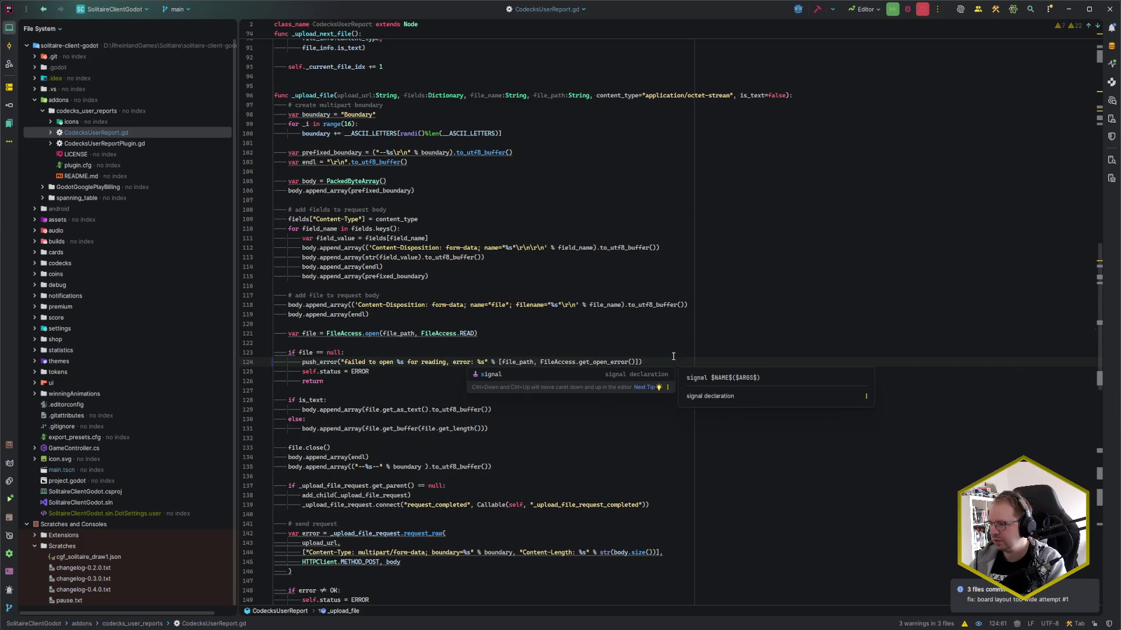
click(673, 363)
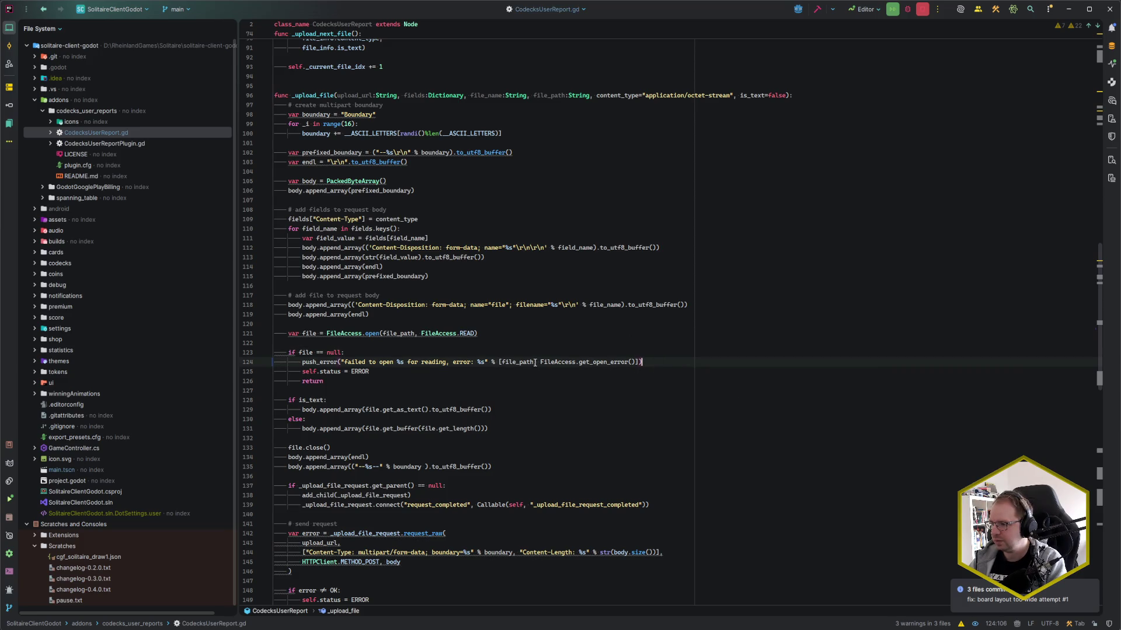
drag(539, 363, 625, 362)
click(595, 362)
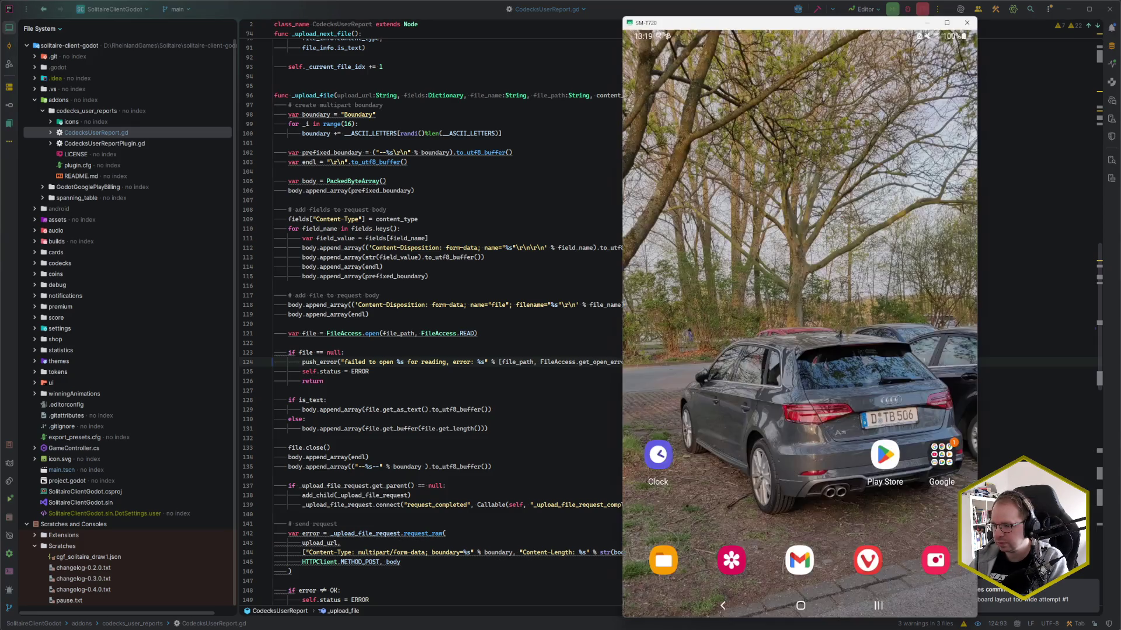
click(967, 22)
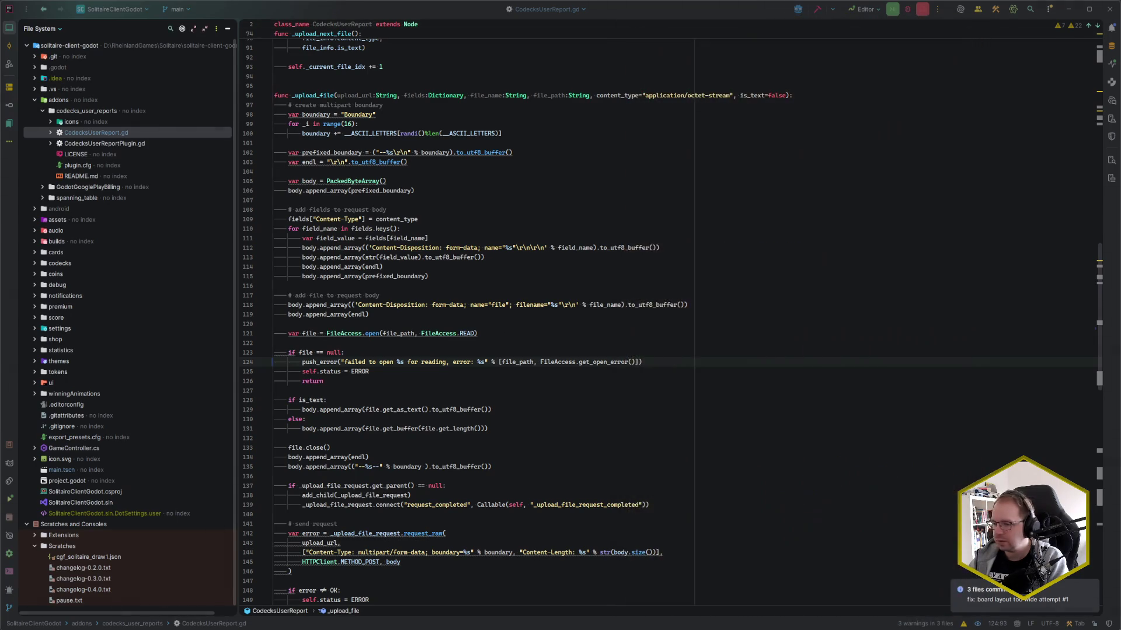
key(alt+Tab)
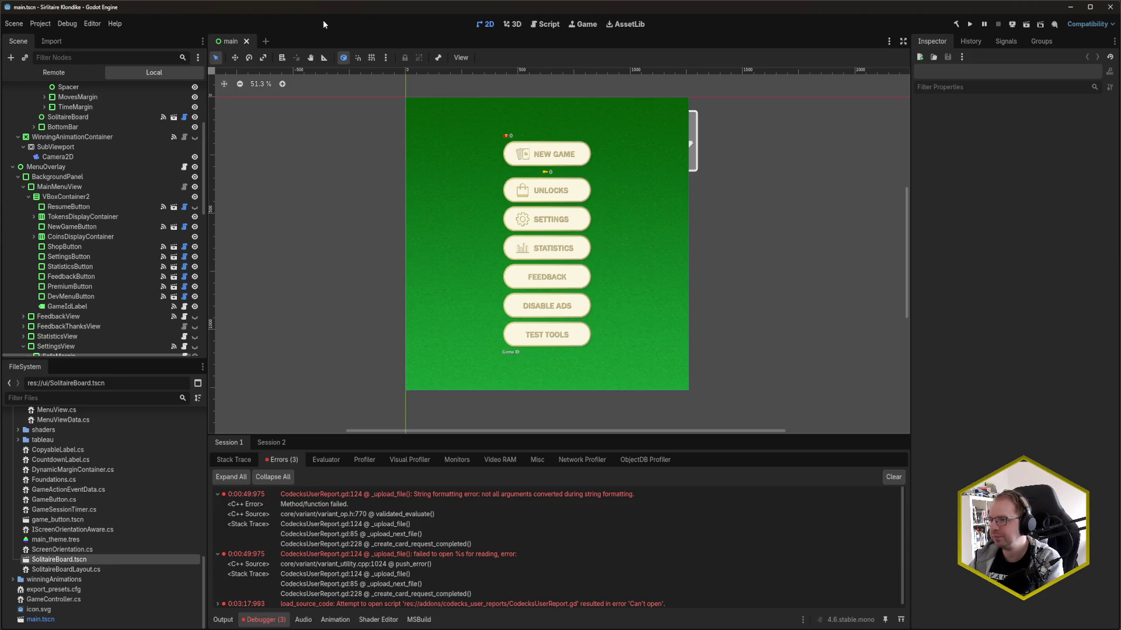
- Run the game on the SM-T720 tablet, move its mirror right, and clear old errors
key(F5)
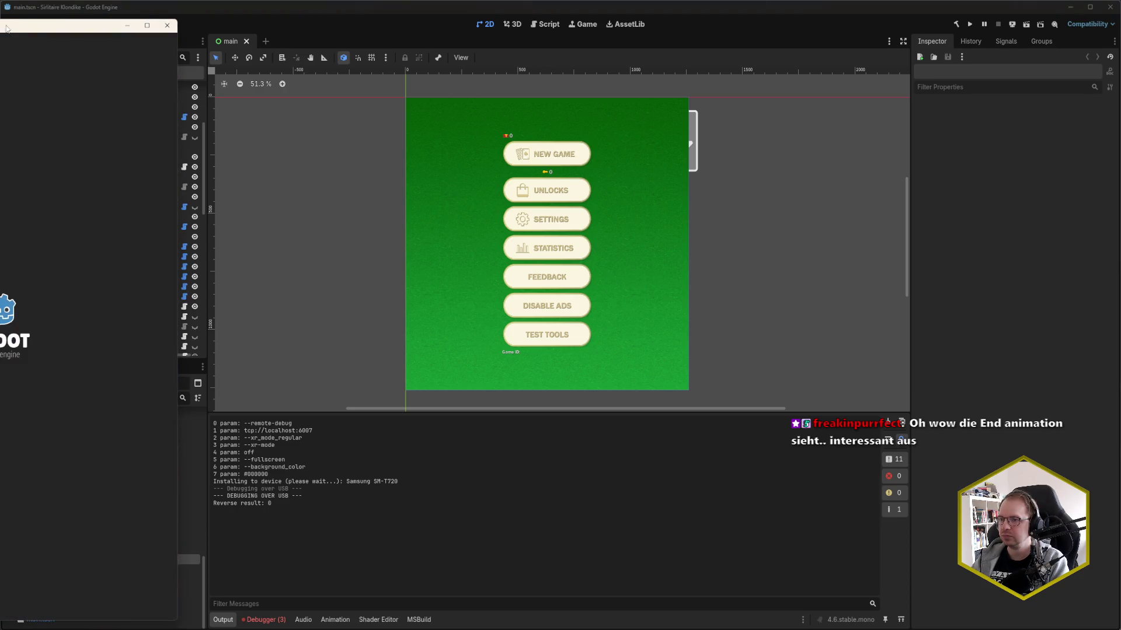
mouse_move(188, 29)
mouse_down()
mouse_move(263, 29)
mouse_move(251, 27)
mouse_up()
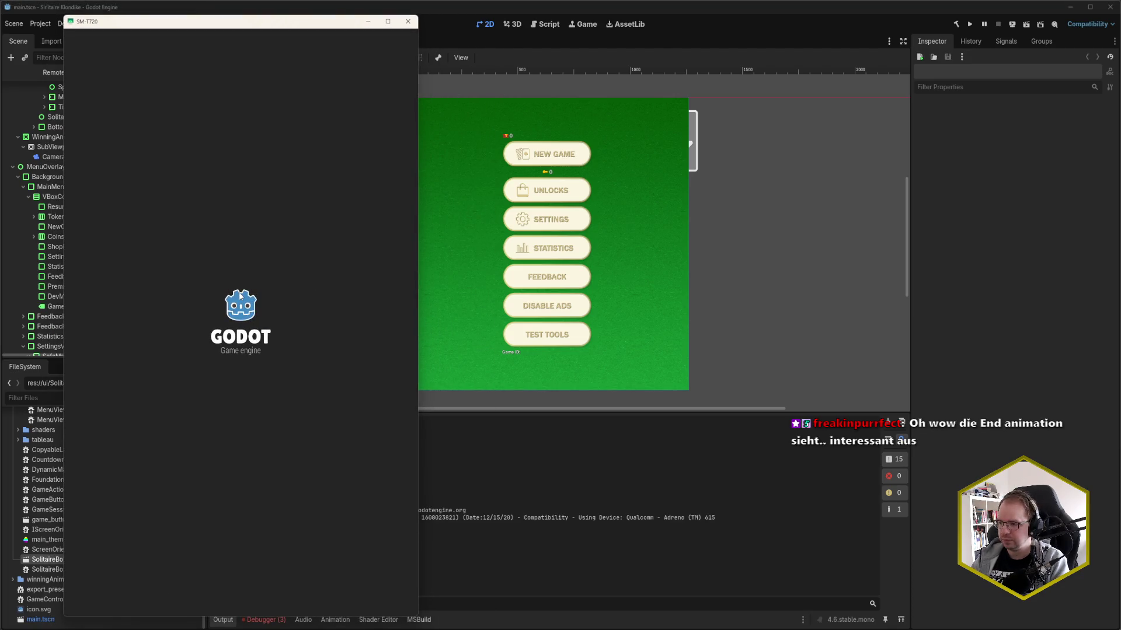
mouse_move(258, 25)
mouse_down()
mouse_move(930, 16)
mouse_move(943, 29)
mouse_up()
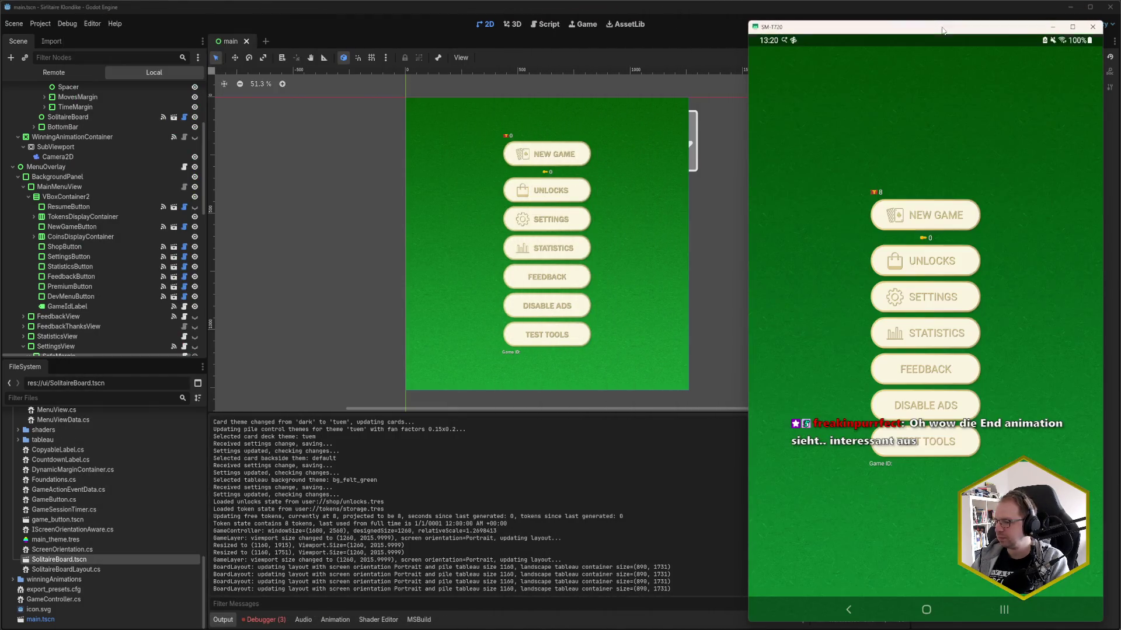
click(277, 617)
click(893, 476)
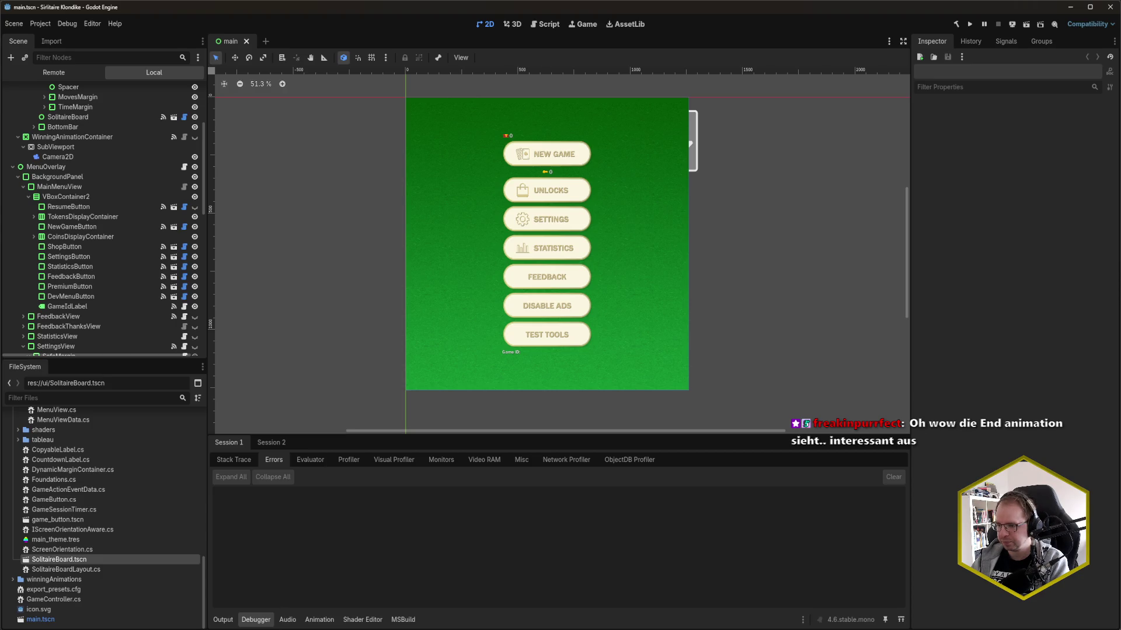
- Bring Godot in front of the tablet mirror and check the game's output log
key(alt+Tab)
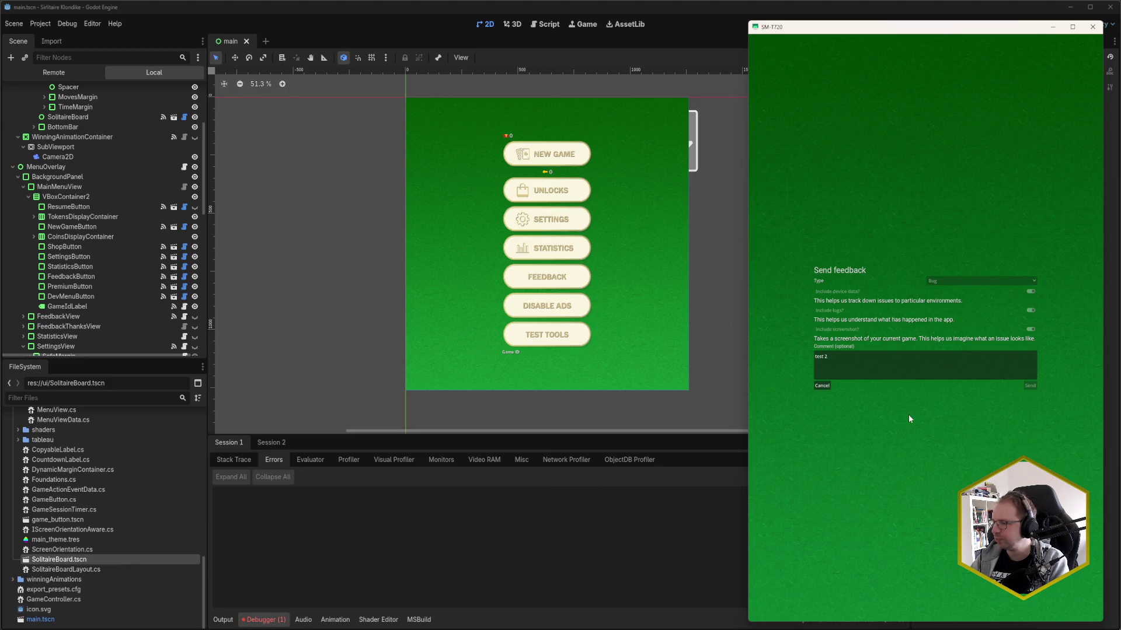
click(273, 619)
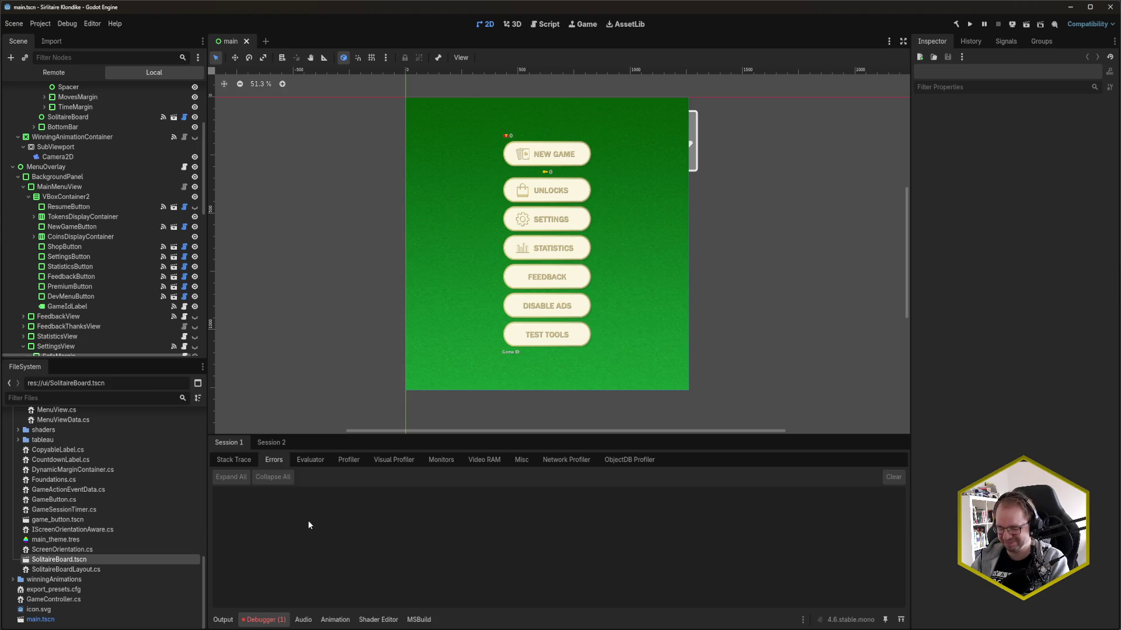
click(228, 619)
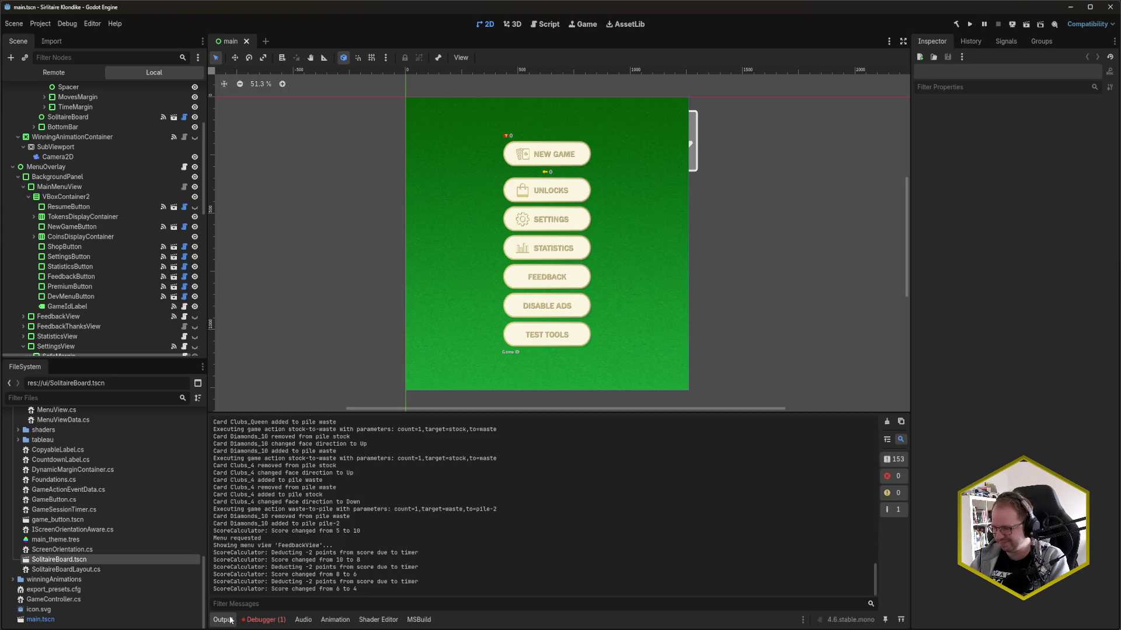
click(264, 619)
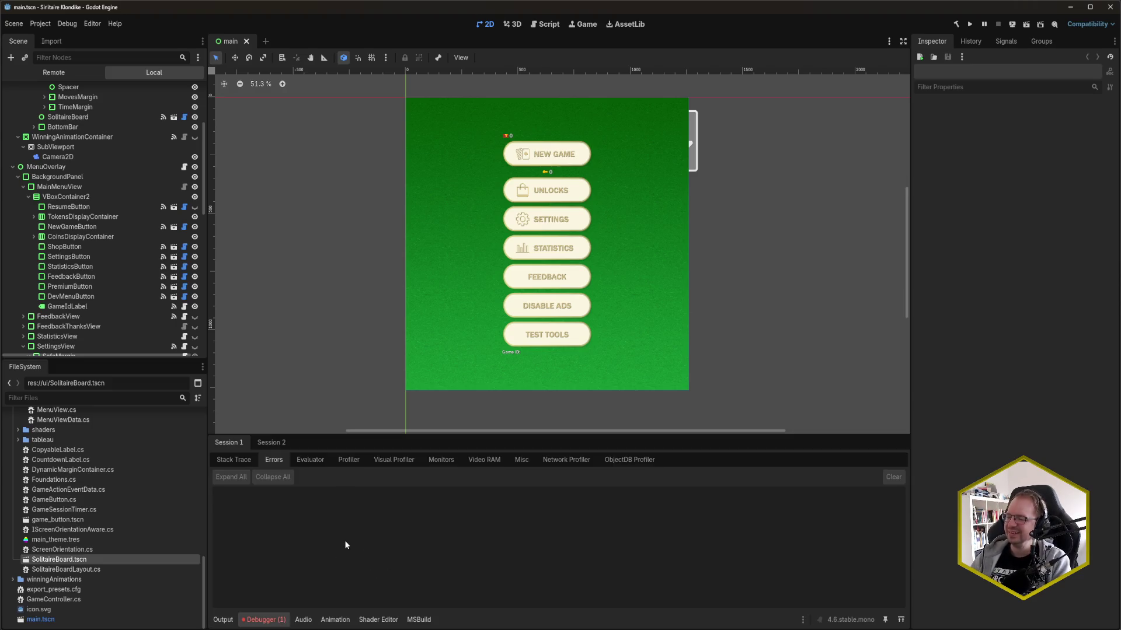
- Cycle the debugger panels, then show Session 2's error: godot.log failed to open, error 7
click(485, 458)
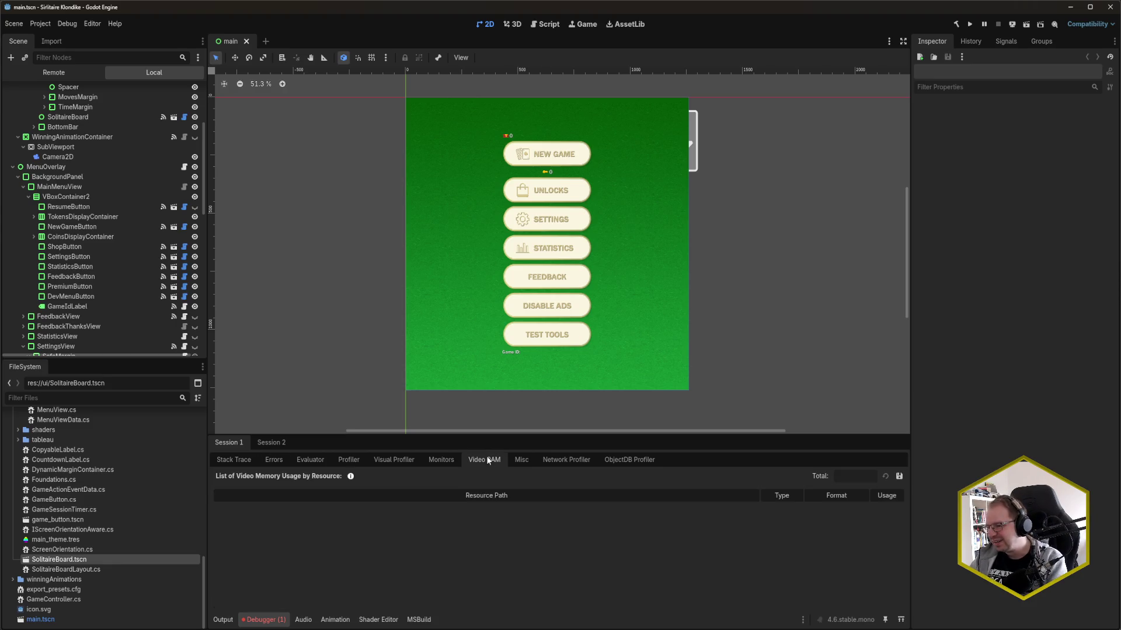
click(432, 460)
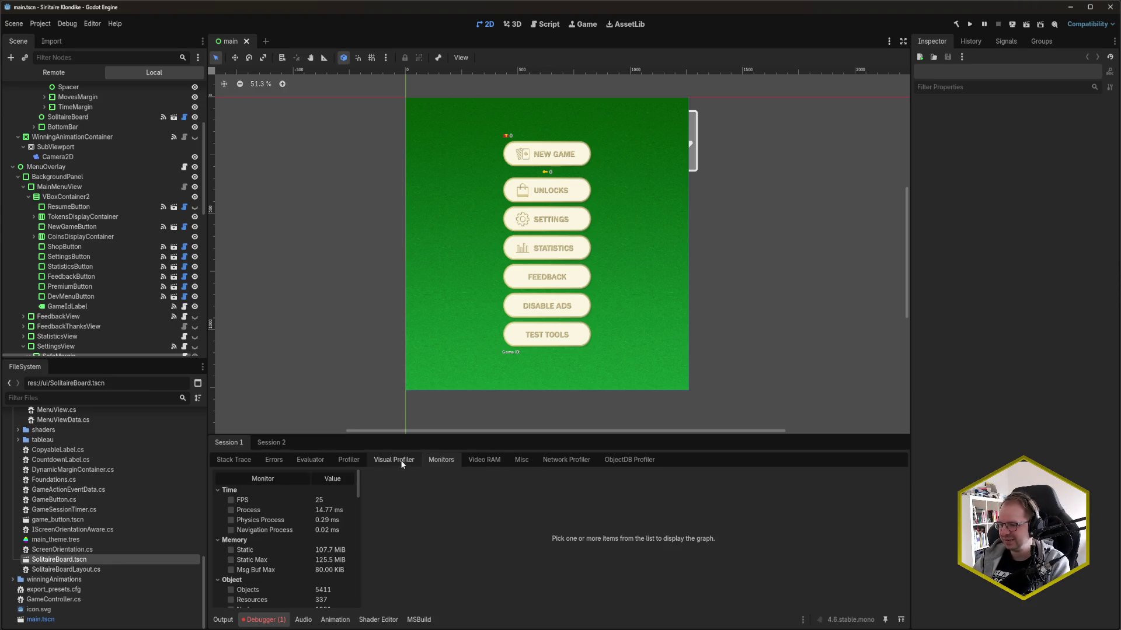
click(400, 460)
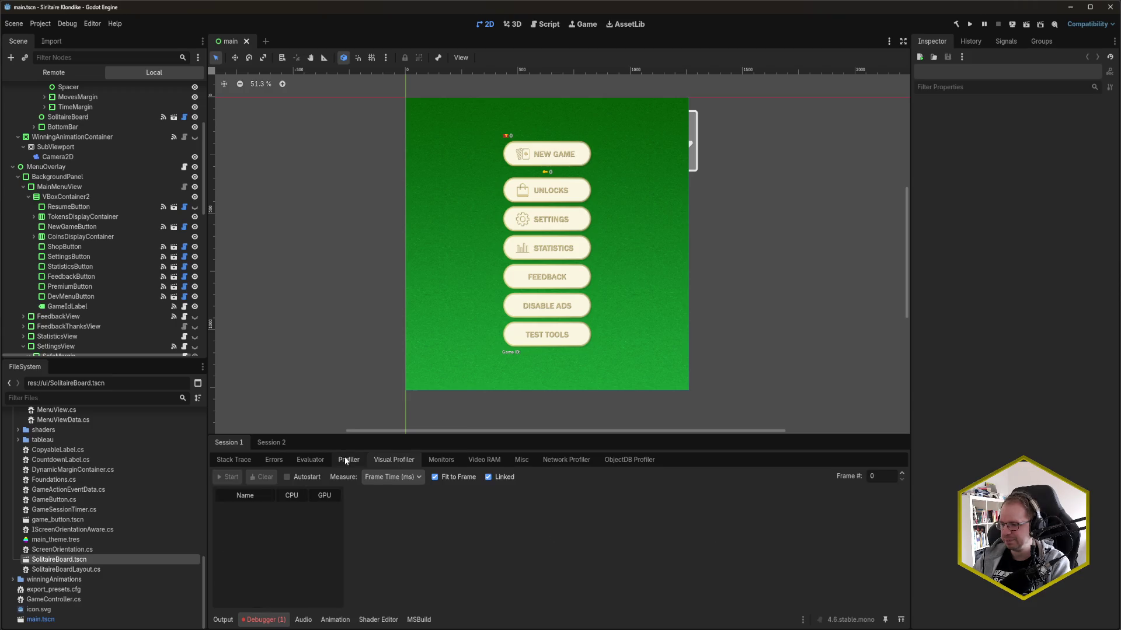
click(308, 459)
click(270, 461)
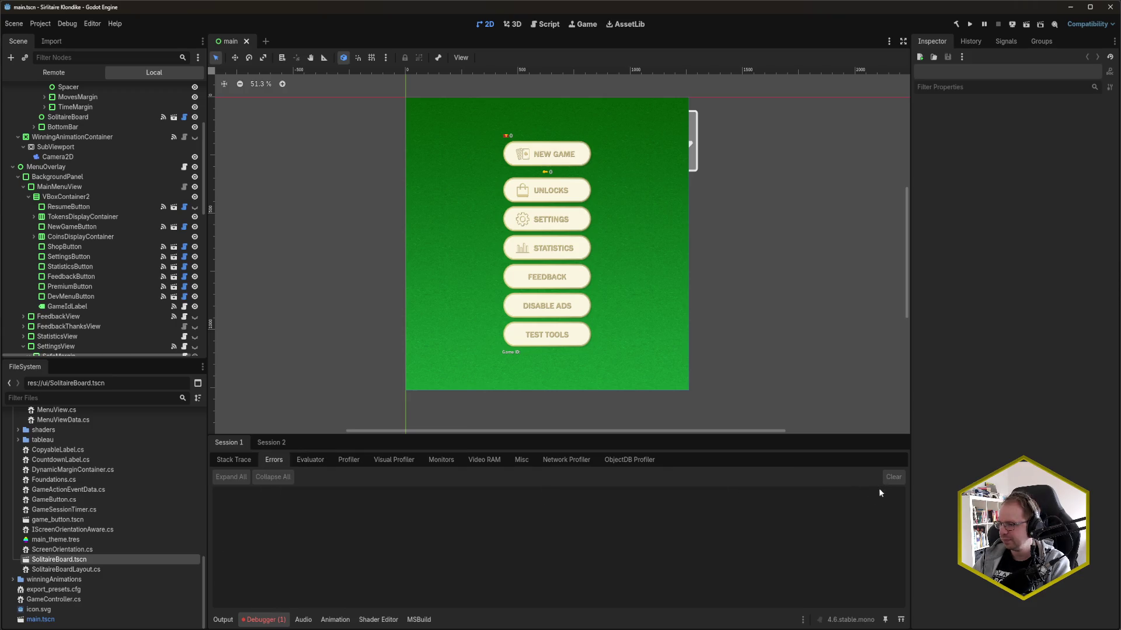
click(266, 445)
click(286, 461)
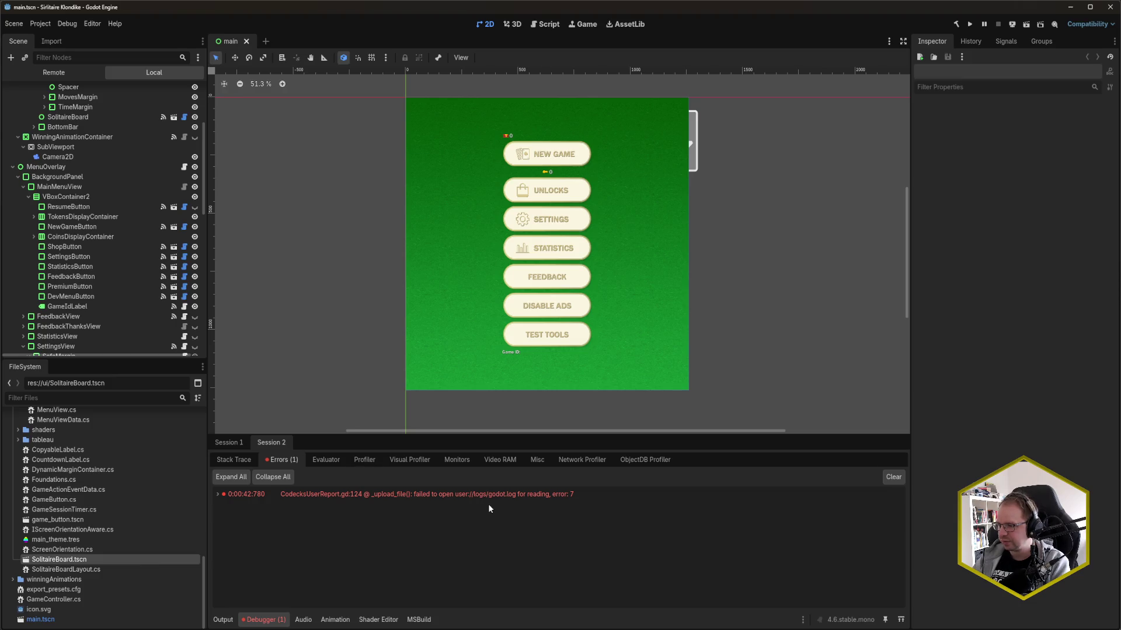
mouse_move(497, 498)
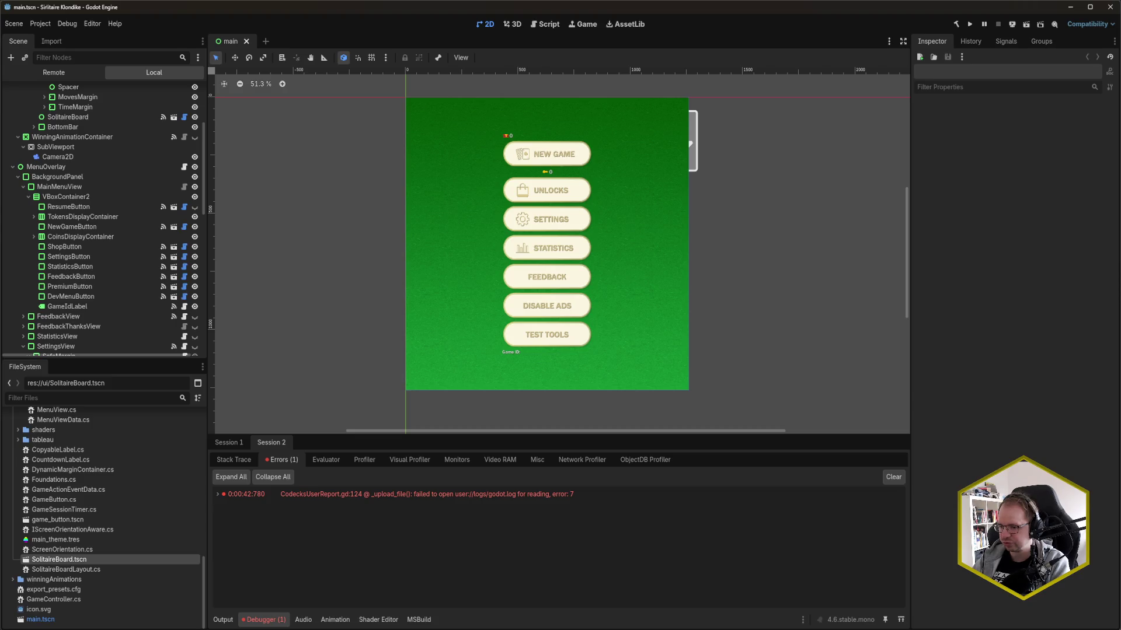
click(1098, 24)
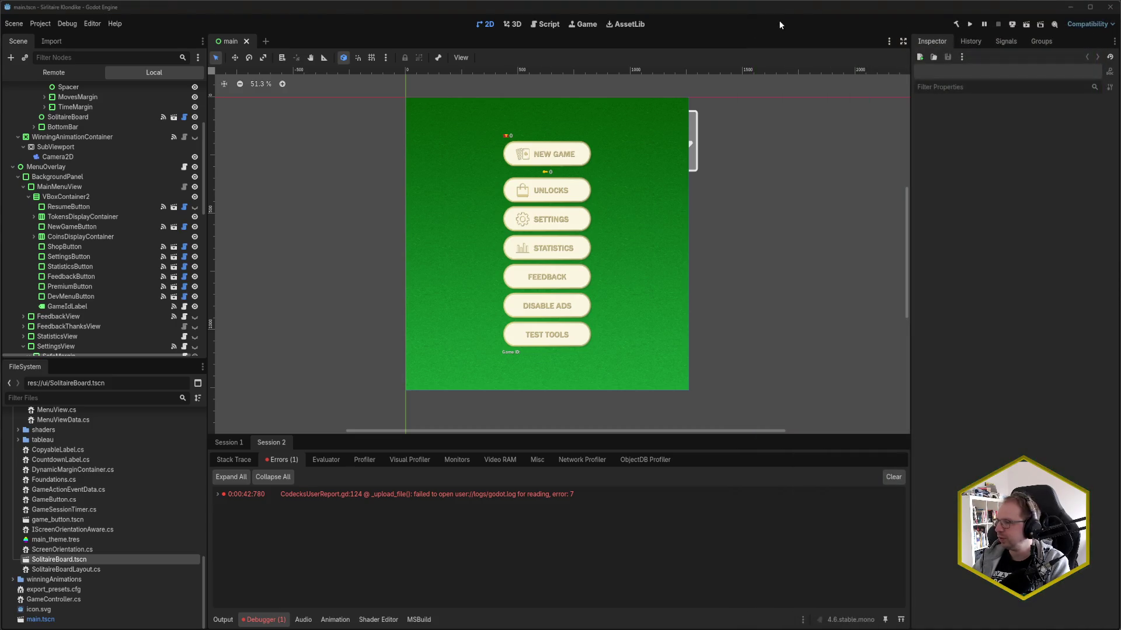
mouse_move(4, 590)
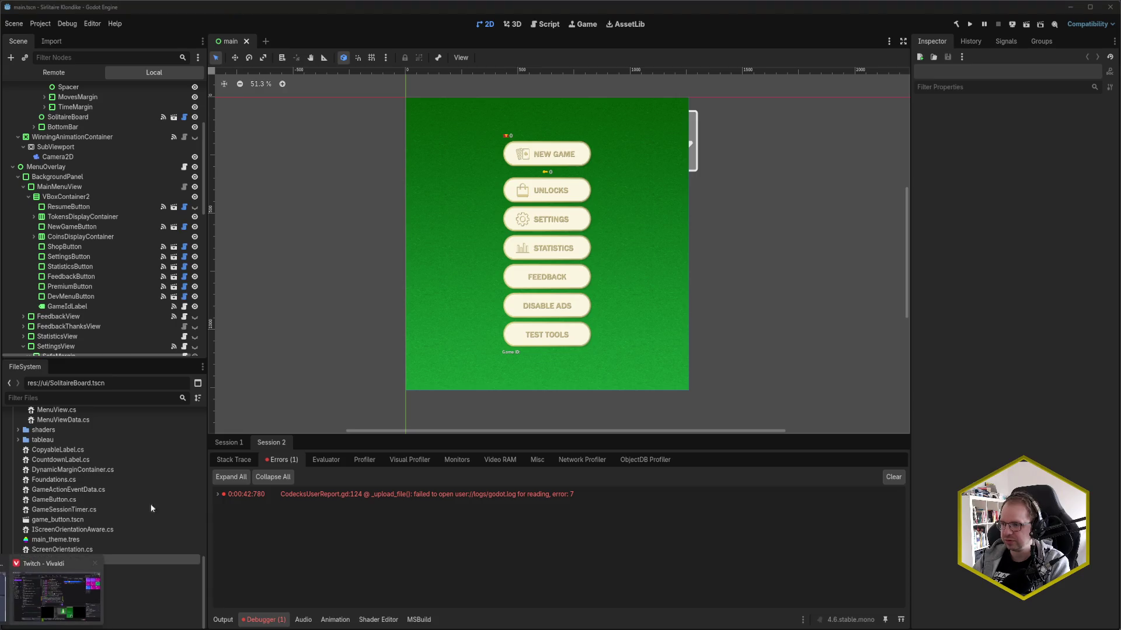
click(55, 590)
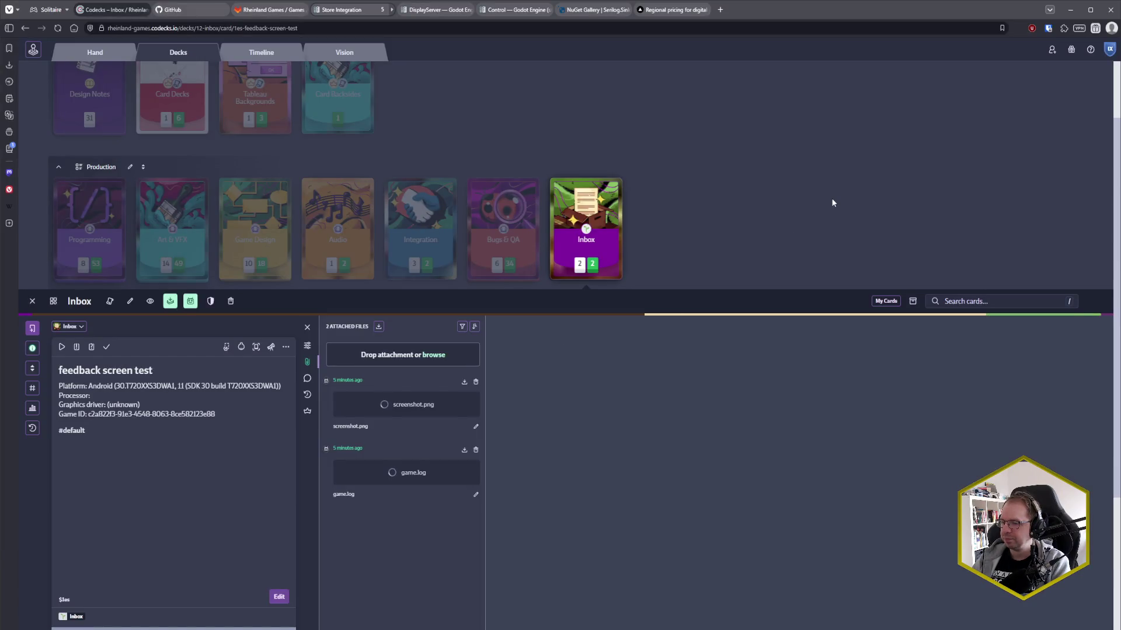
- Run a Startpage web search in a new tab about flushing Godot's log file
click(720, 9)
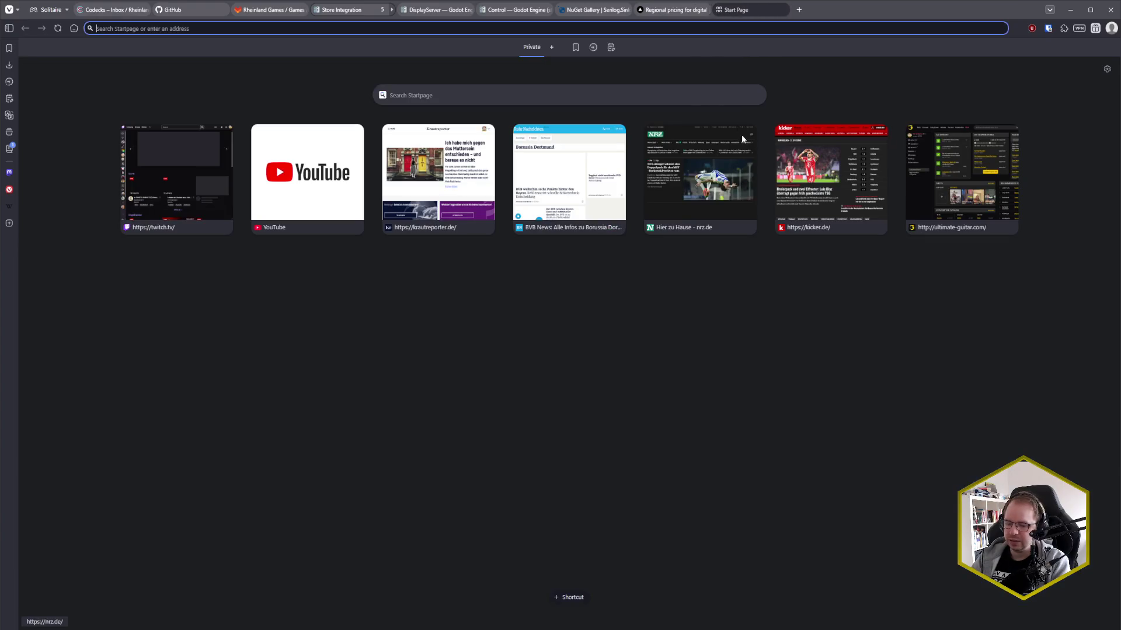
text(godot f)
text(ile system access)
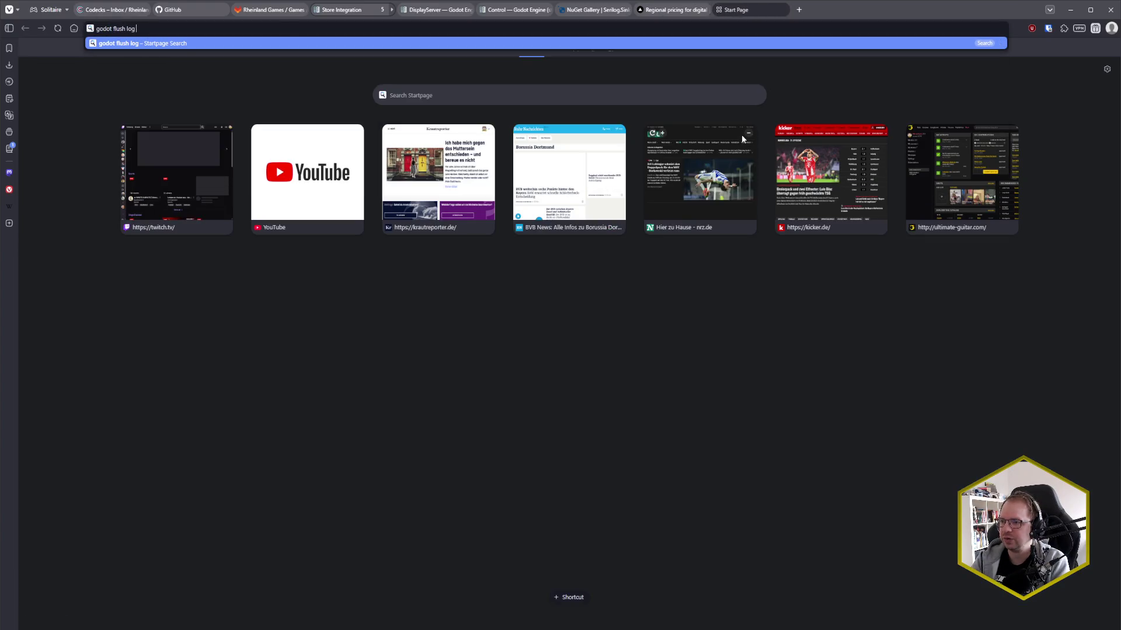
text(file)
key(Return)
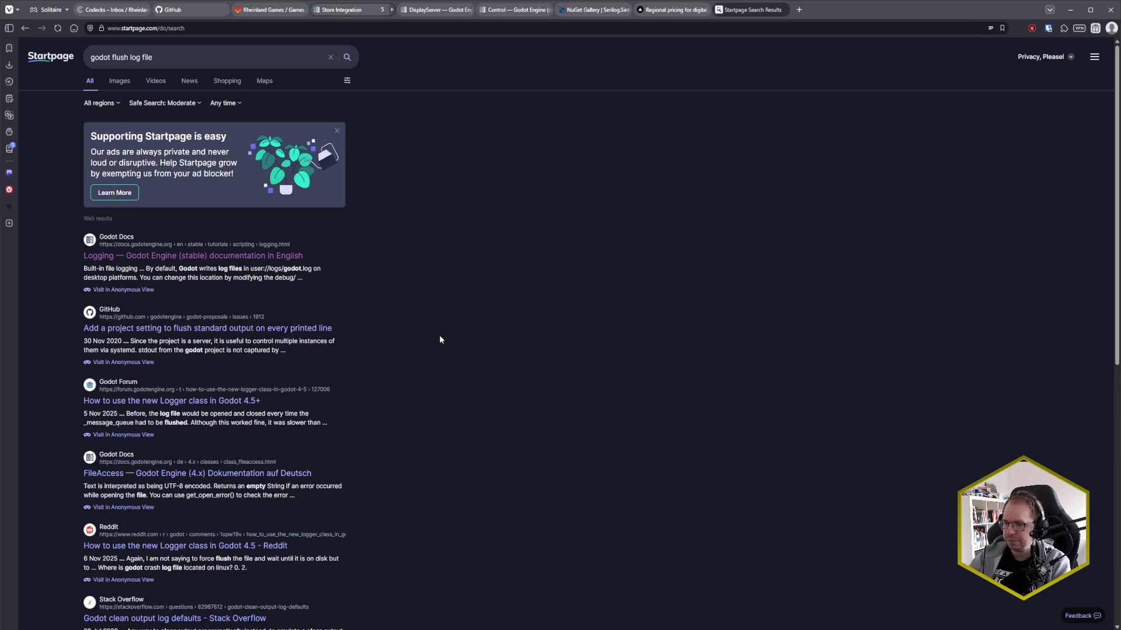
scroll(443, 357, down, 1)
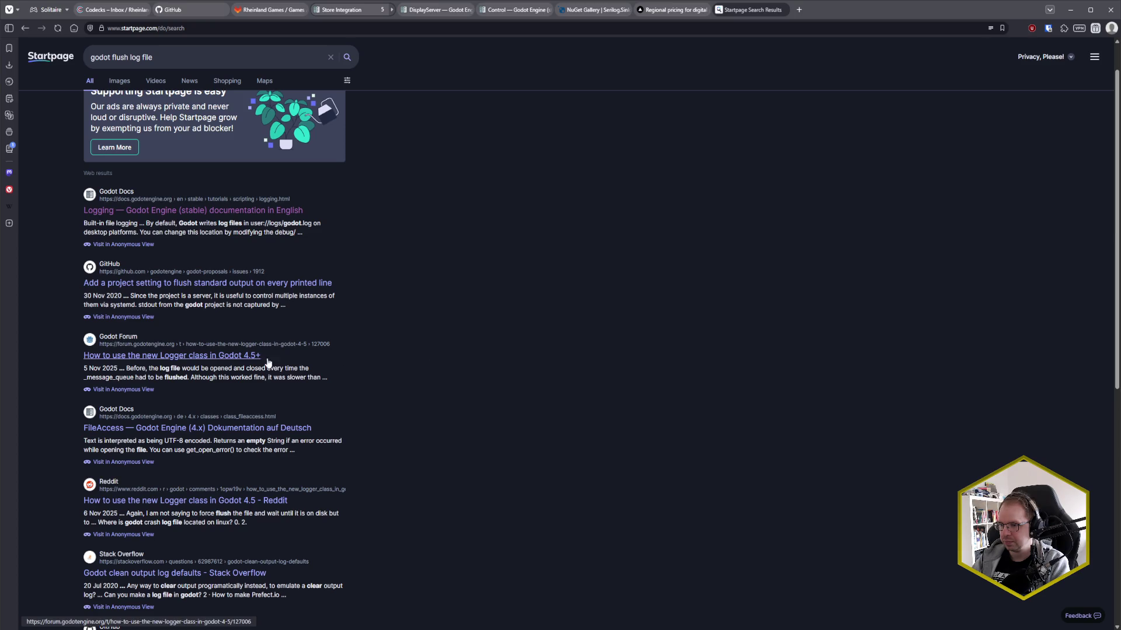
click(230, 359)
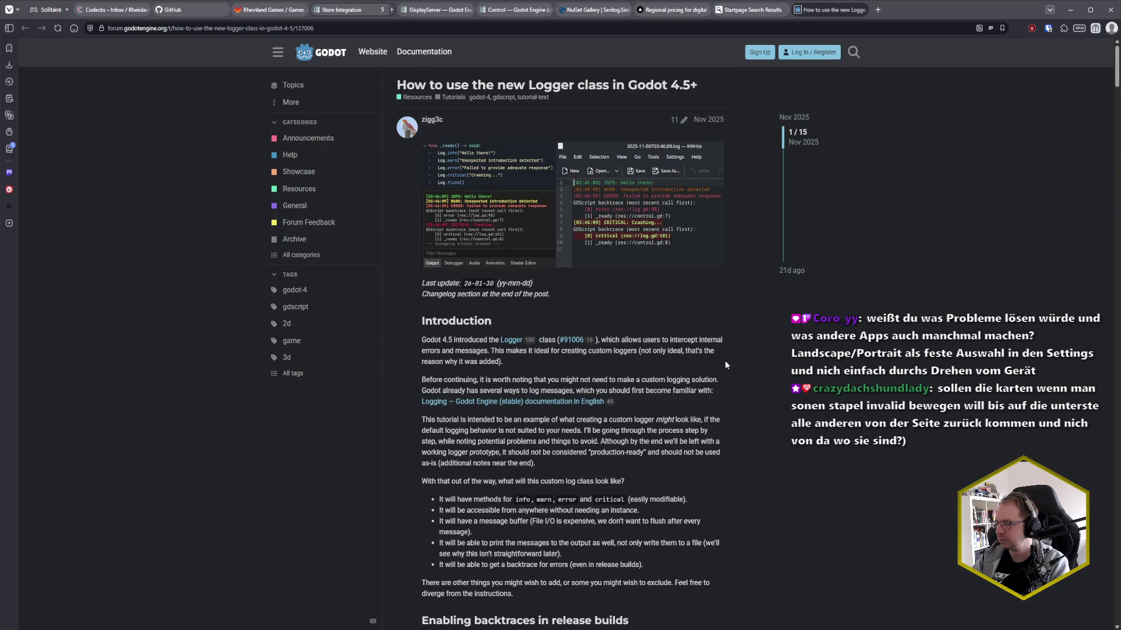
scroll(726, 365, down, 10)
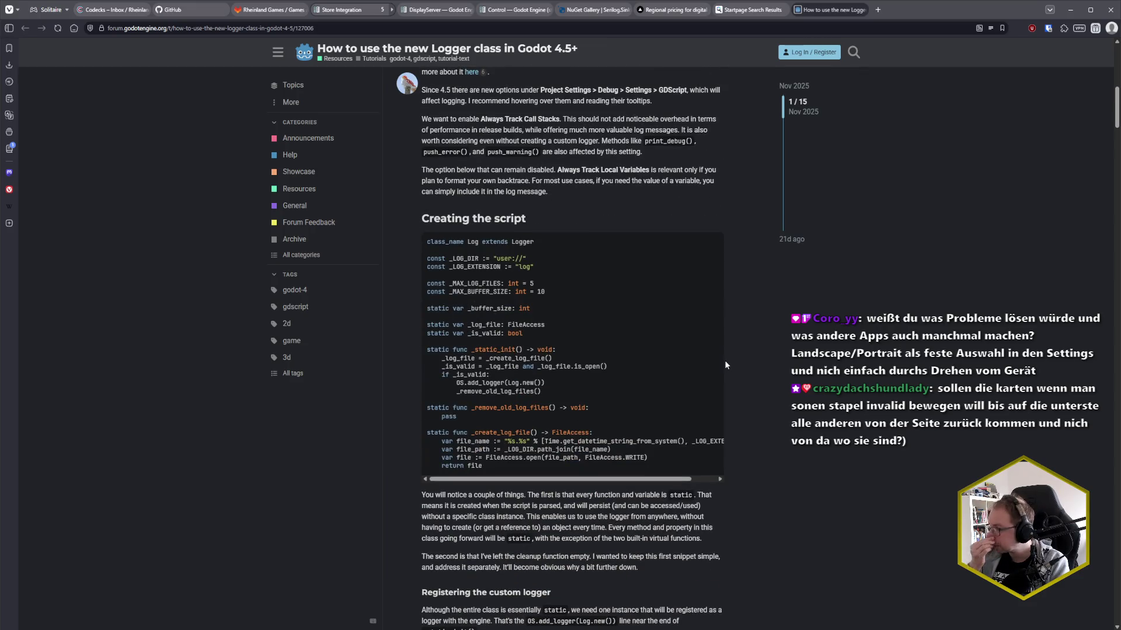
scroll(726, 365, down, 4)
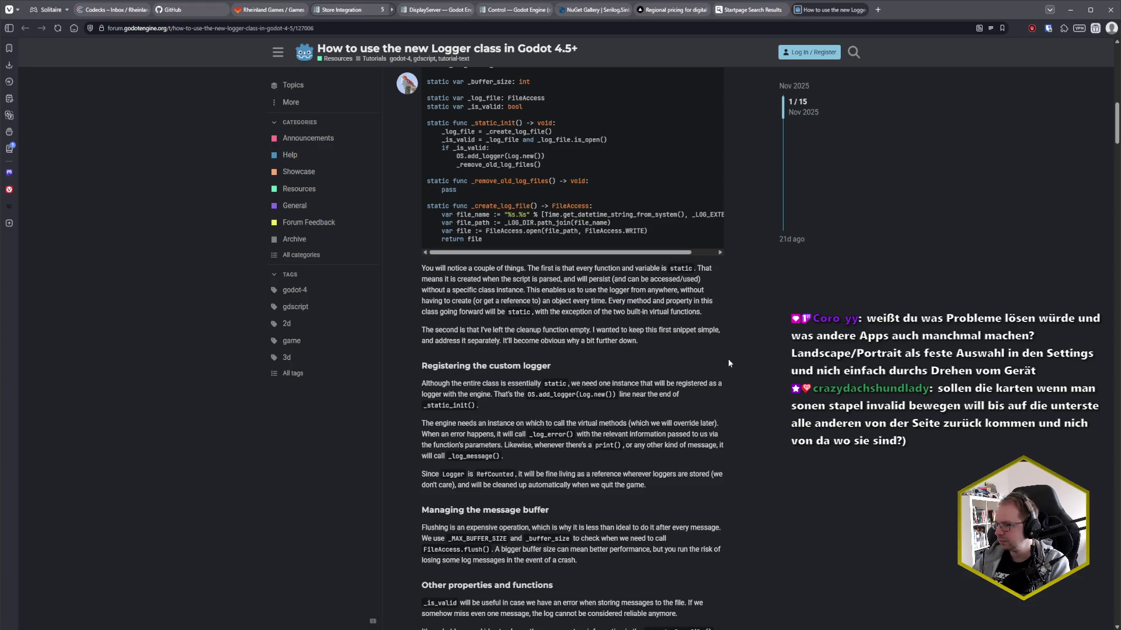
scroll(727, 363, down, 8)
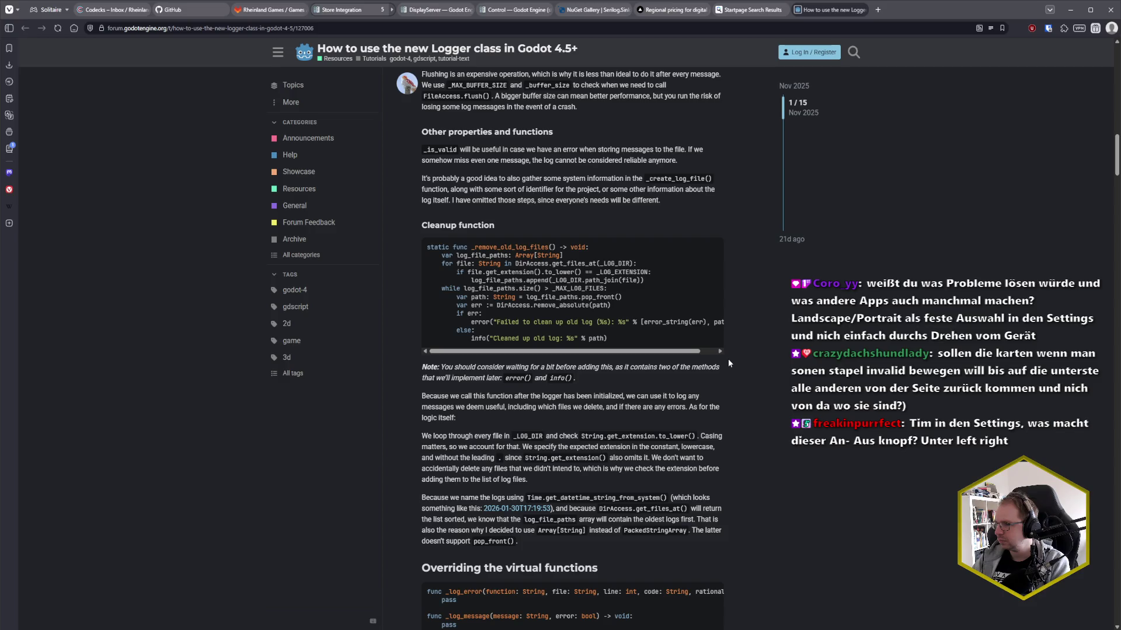
scroll(728, 362, down, 5)
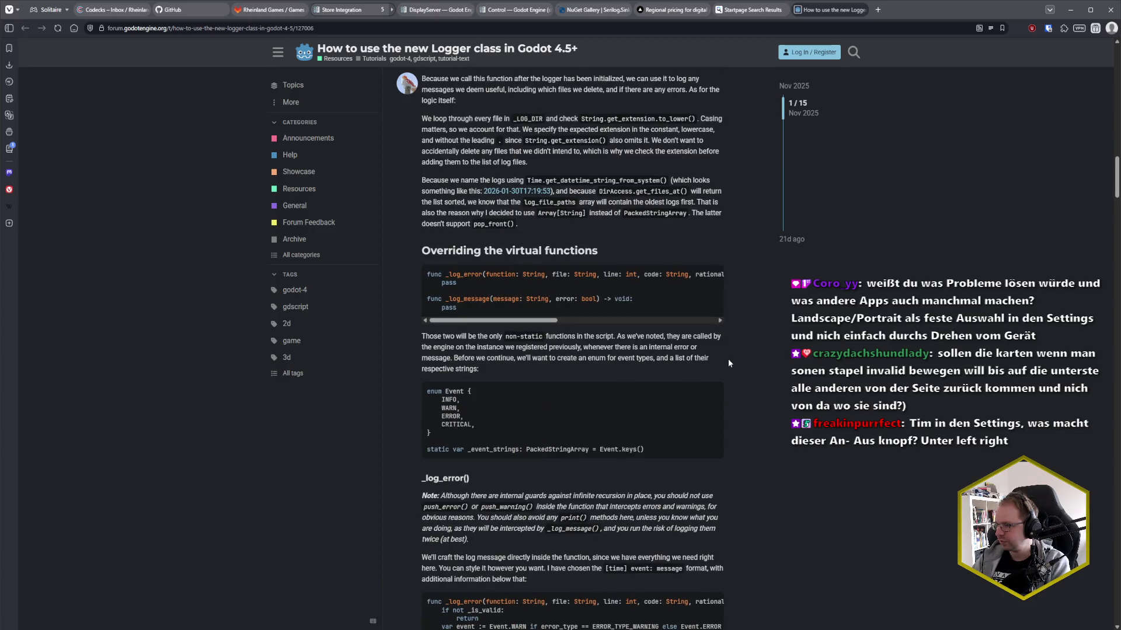
scroll(729, 363, down, 8)
scroll(729, 362, down, 15)
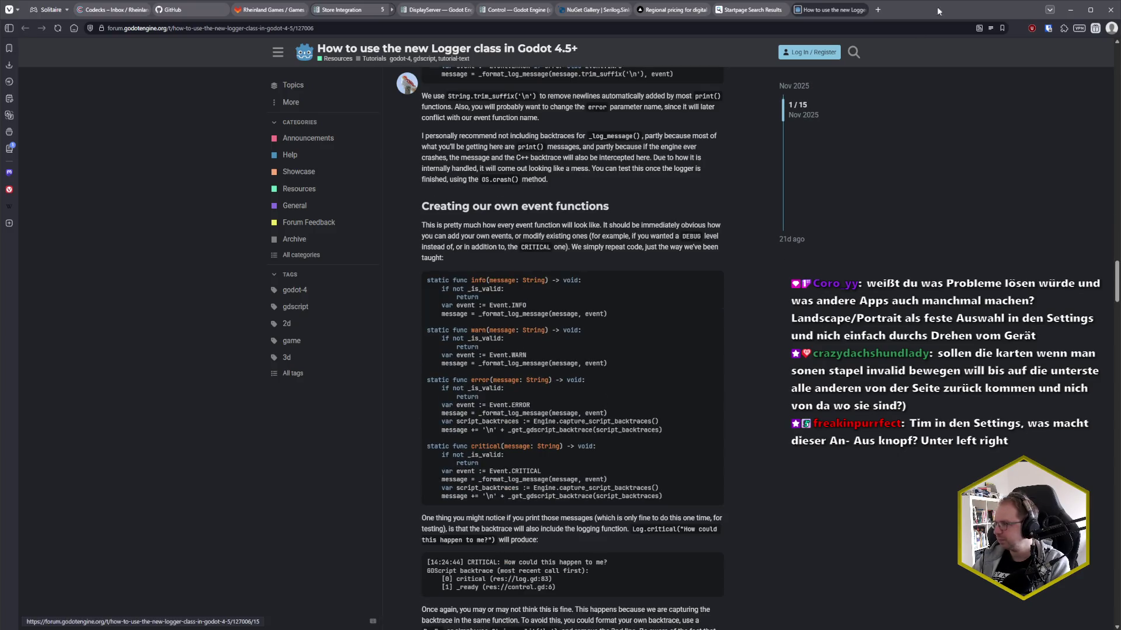
click(862, 9)
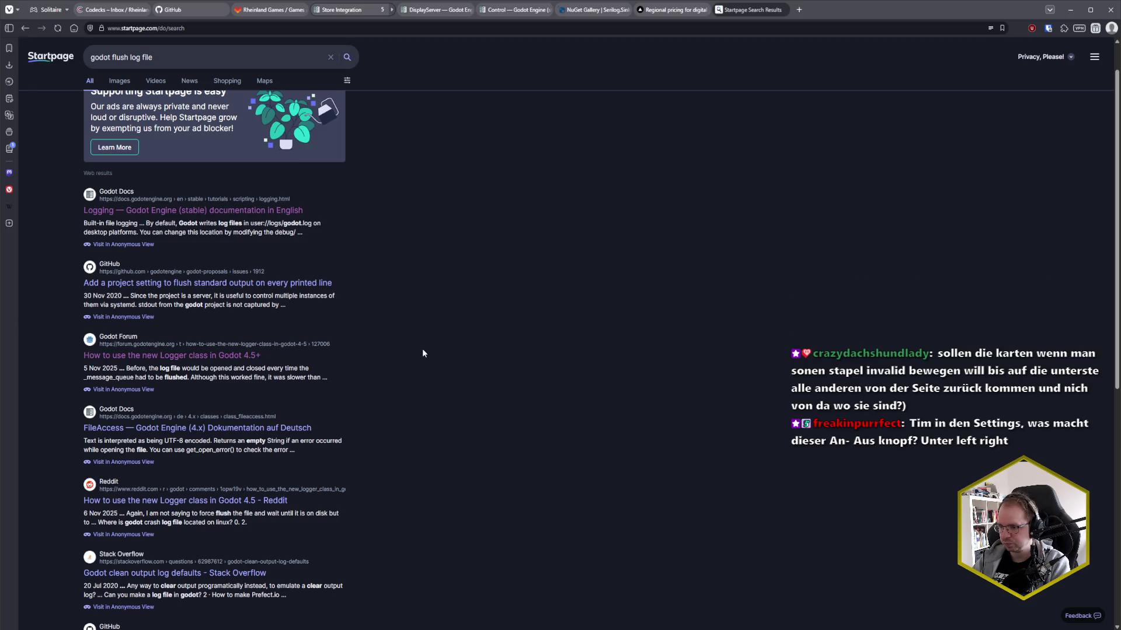
scroll(423, 353, down, 1)
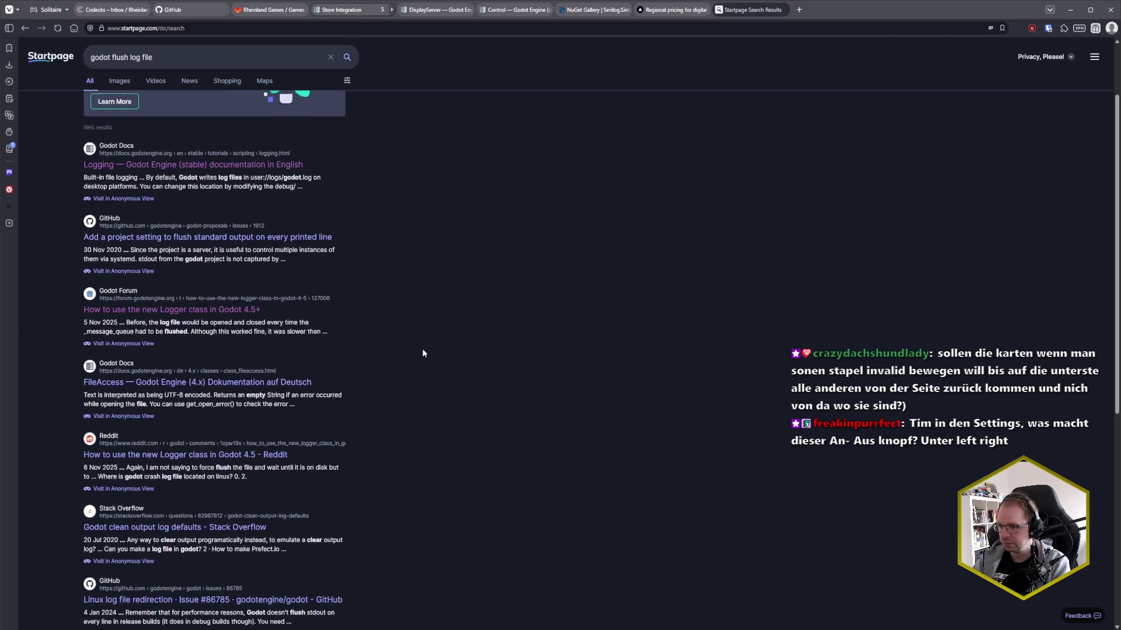
scroll(423, 353, down, 1)
scroll(423, 353, down, 3)
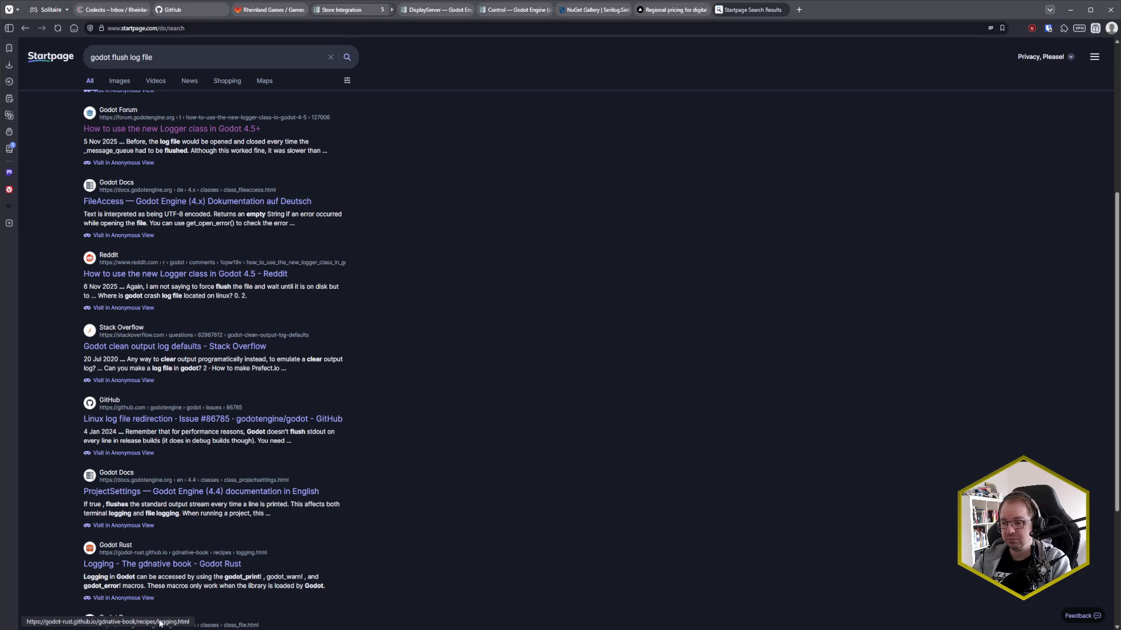
key(alt+Tab)
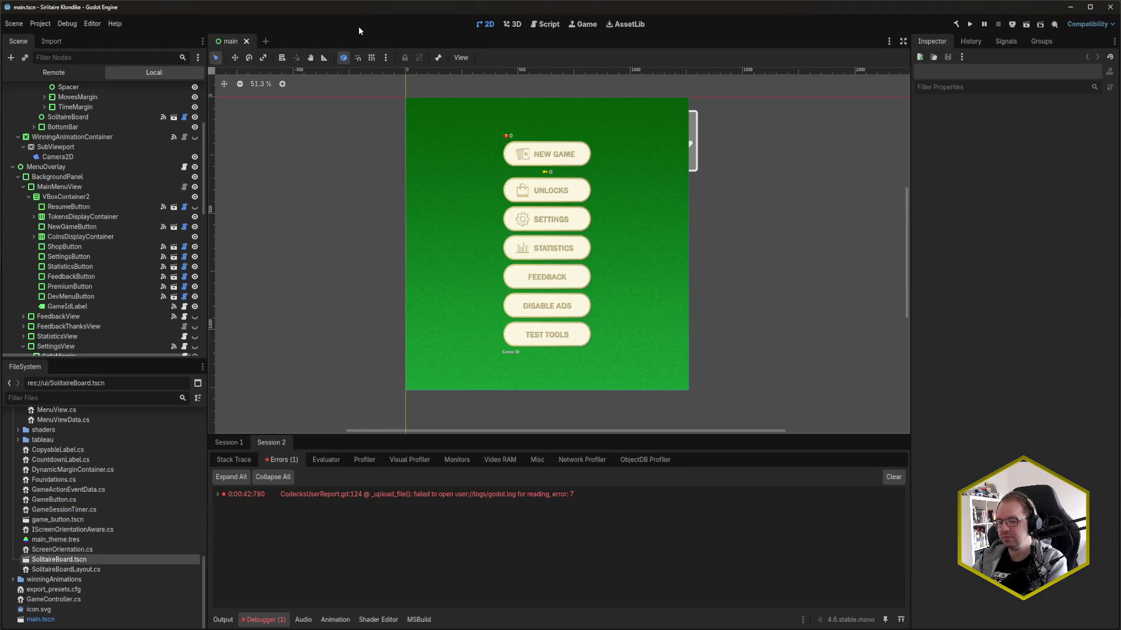
- Run the Solitaire project, view its Settings screen, then close the game and return to the browser
key(F5)
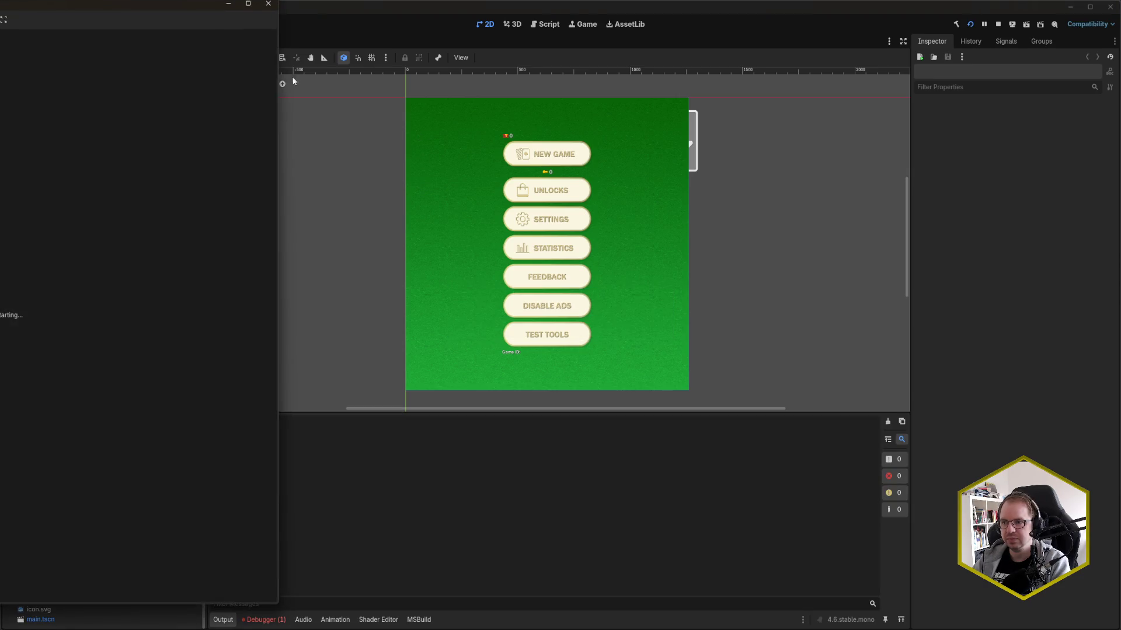
drag(41, 5, 487, 23)
click(468, 302)
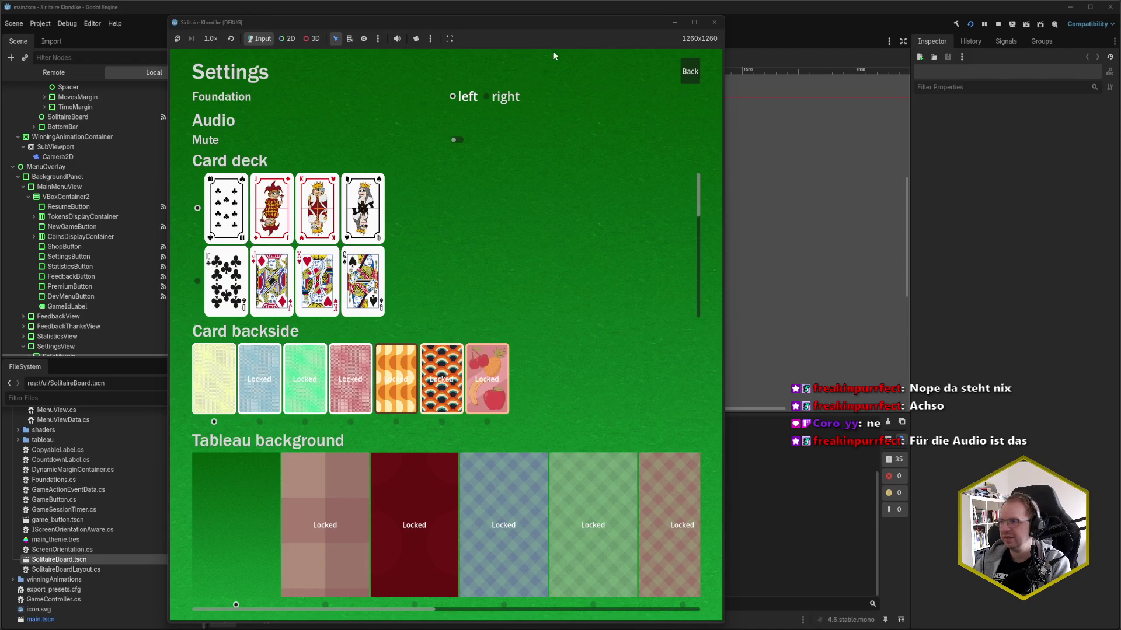
click(715, 24)
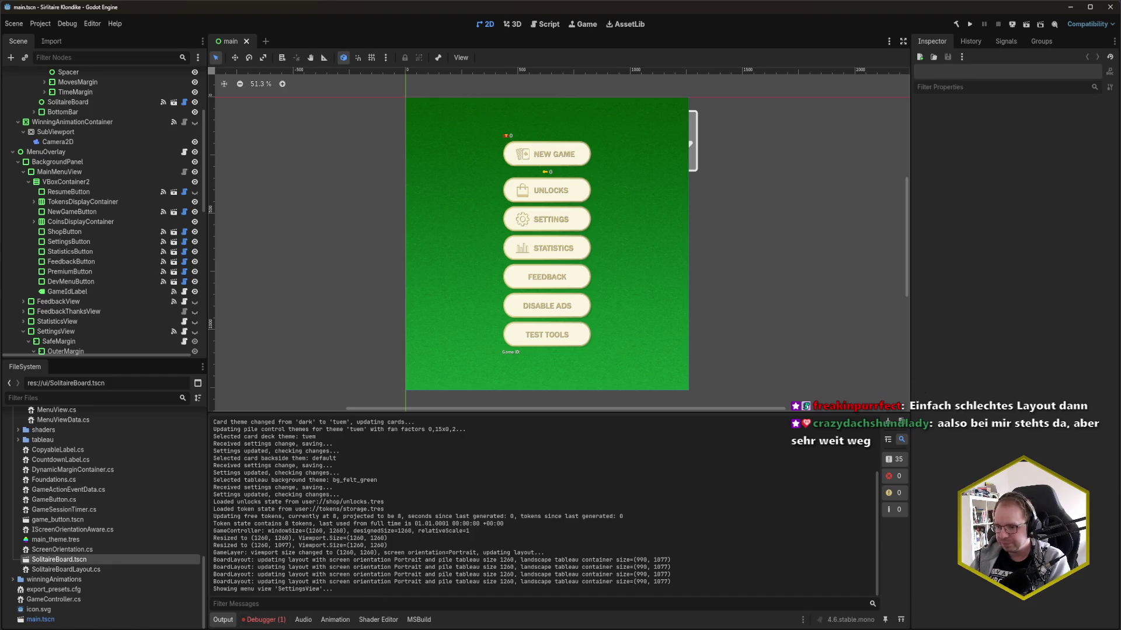
key(alt+Tab)
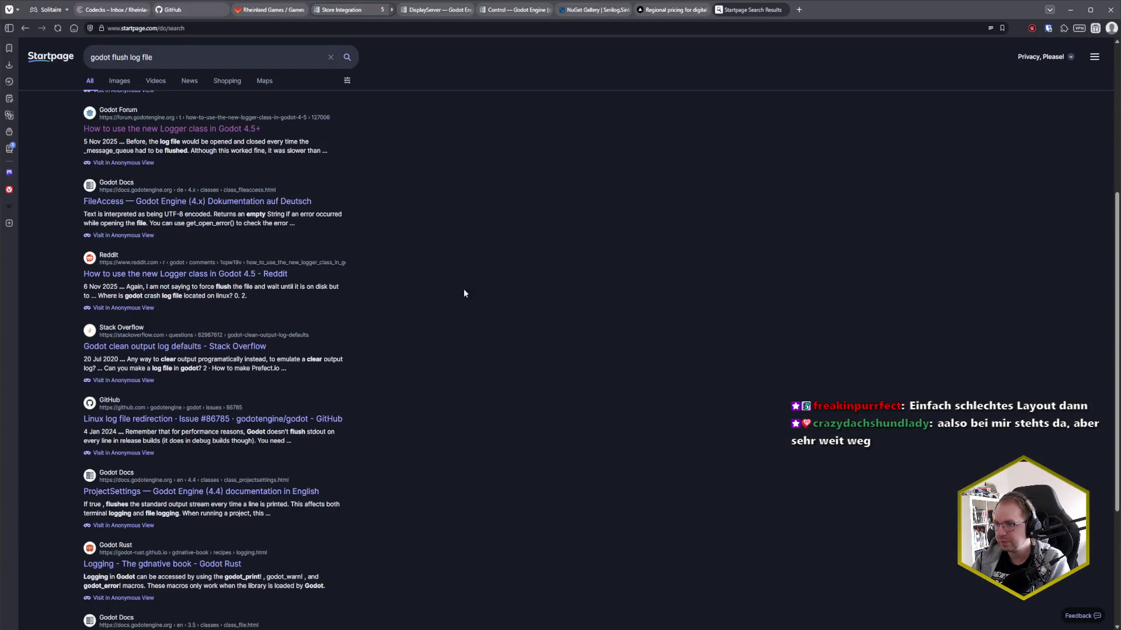
- Change the Startpage search to 'godot log file not found'
drag(112, 57, 192, 56)
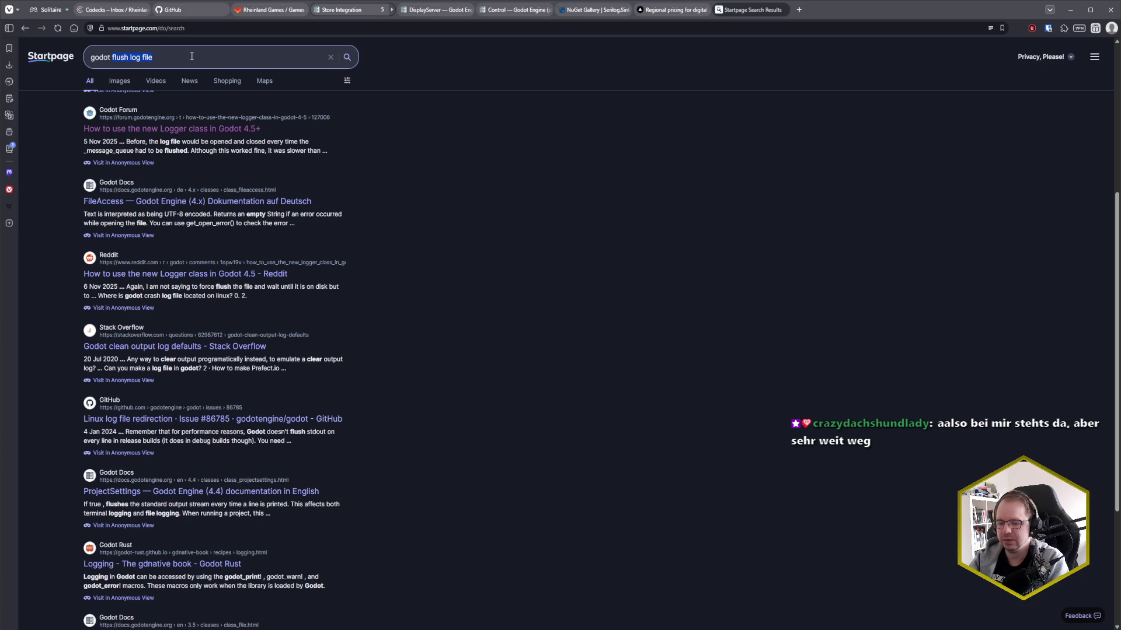
text(log file not )
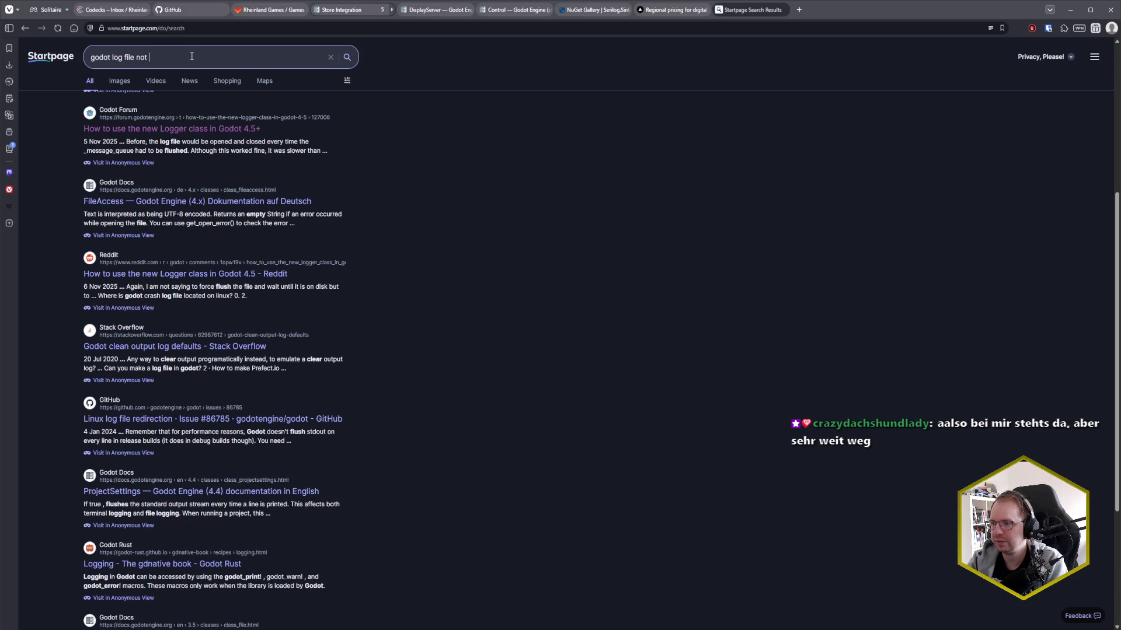
text(found)
key(Return)
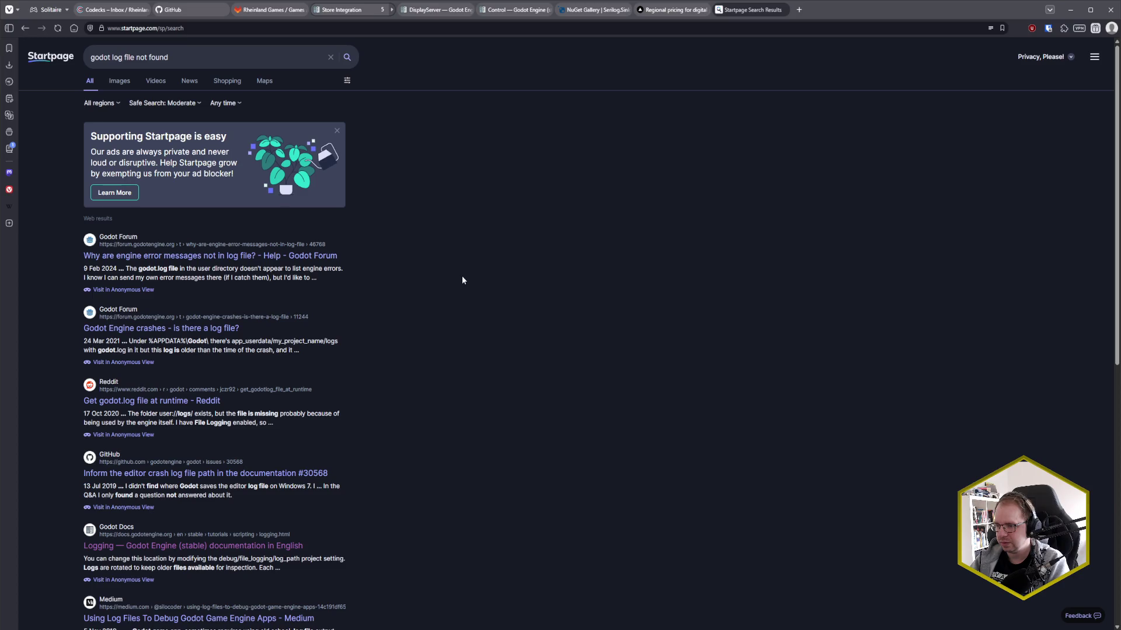
- Look over the Reddit post about getting godot.log, then close it
middle_click(172, 400)
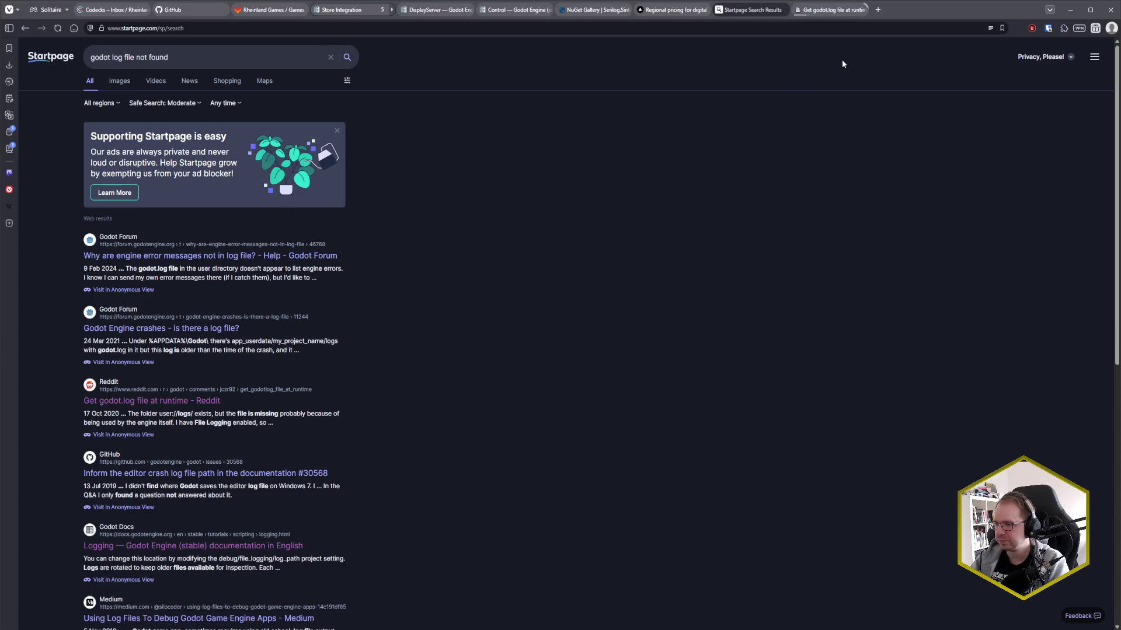
click(832, 10)
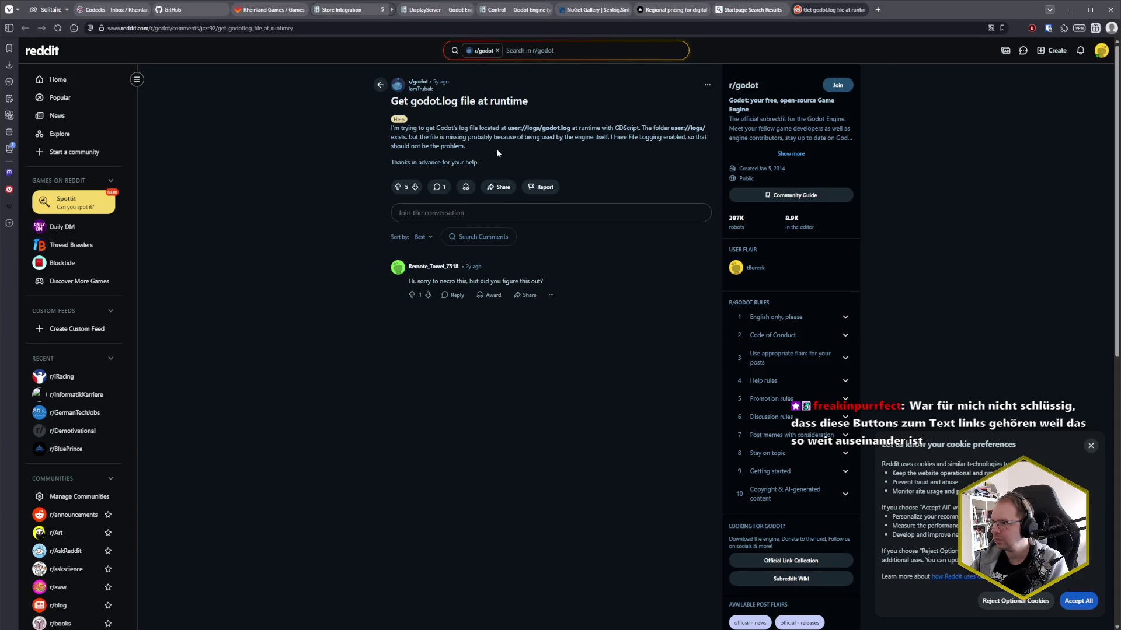
click(862, 14)
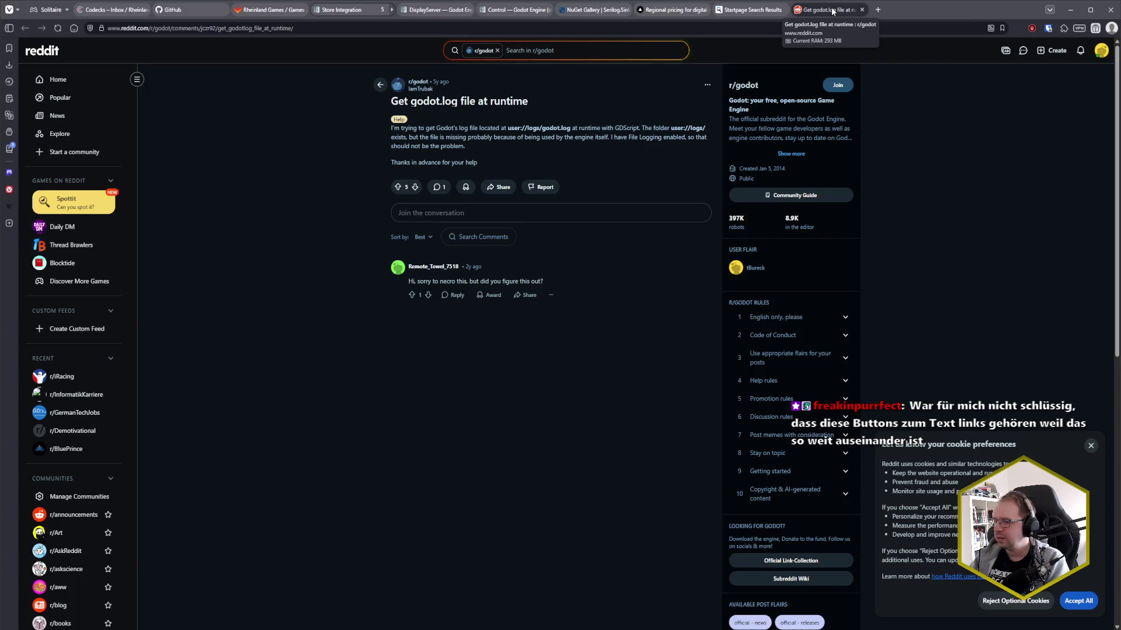
- Open the Godot Forum thread on Android log files in a background tab
scroll(485, 351, down, 2)
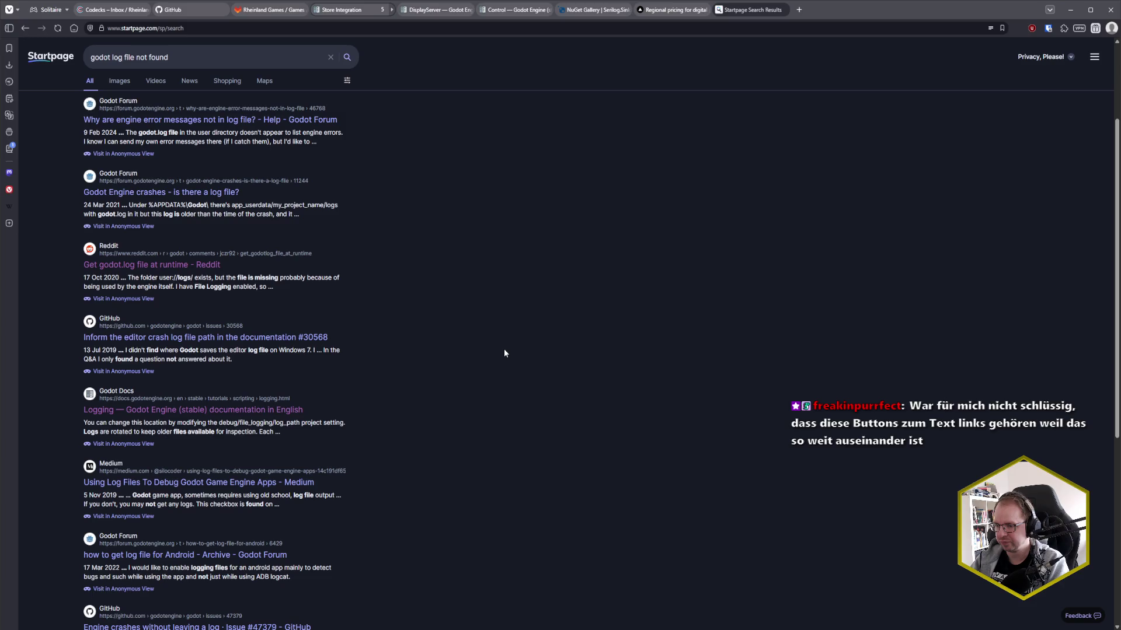
scroll(503, 350, down, 1)
middle_click(208, 465)
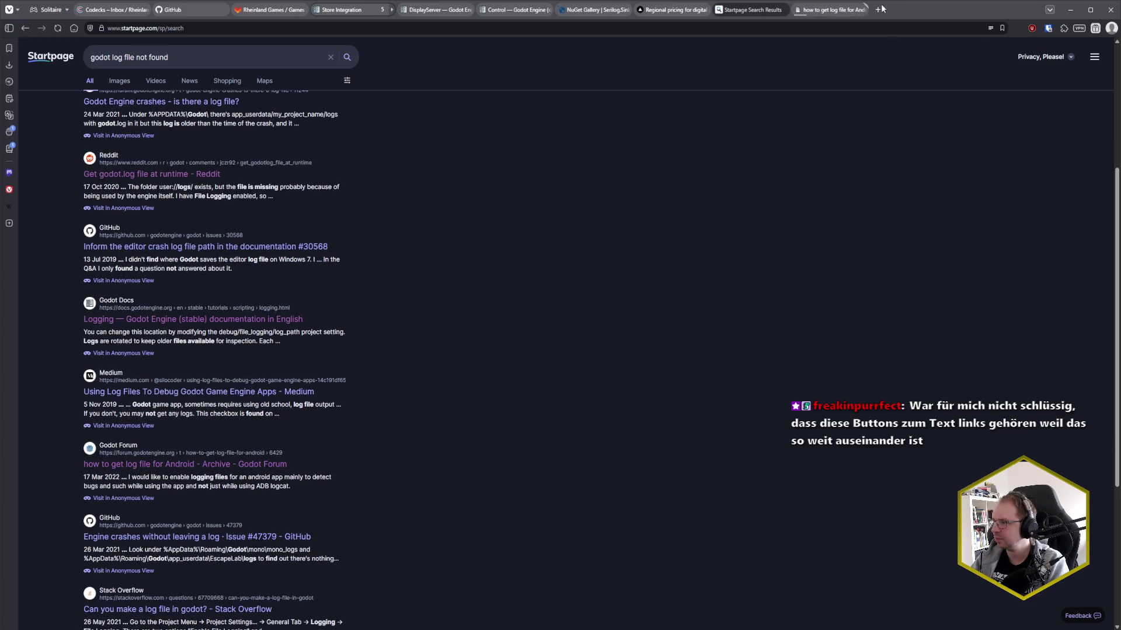
- Read the Android log-file forum thread down to the workaround reply, then close its tab
key(ctrl+Tab)
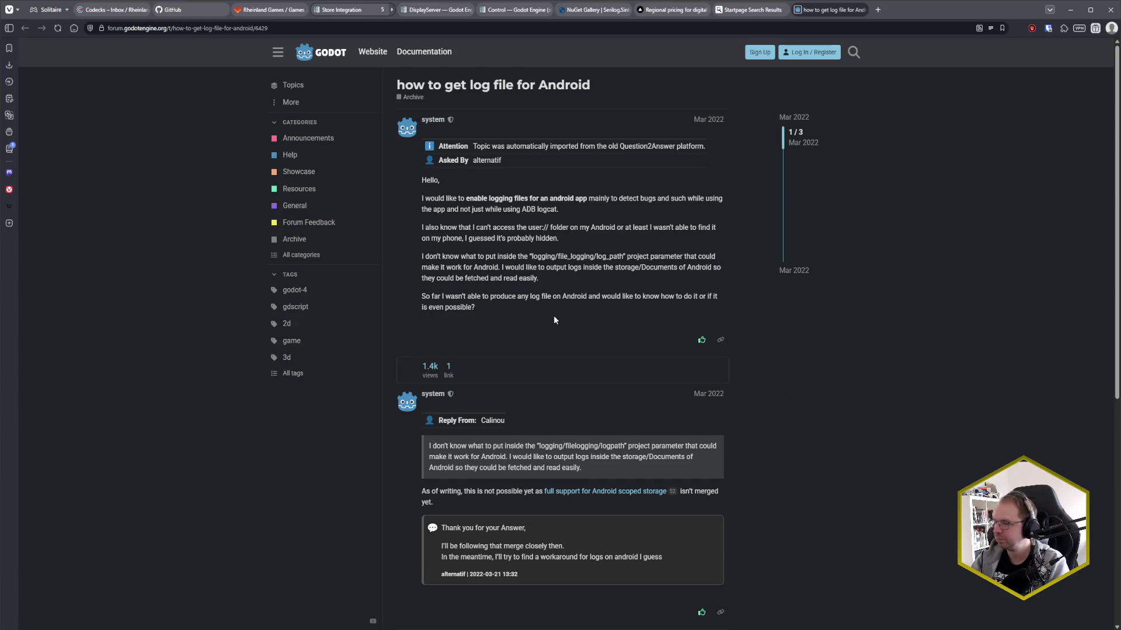
scroll(554, 319, down, 5)
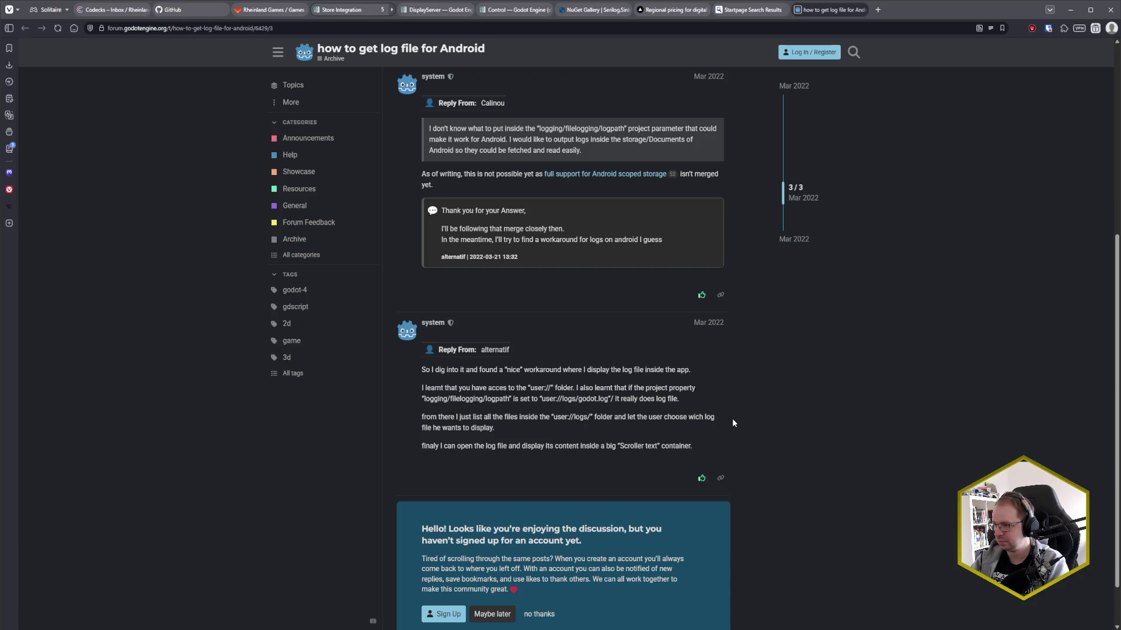
scroll(734, 423, down, 1)
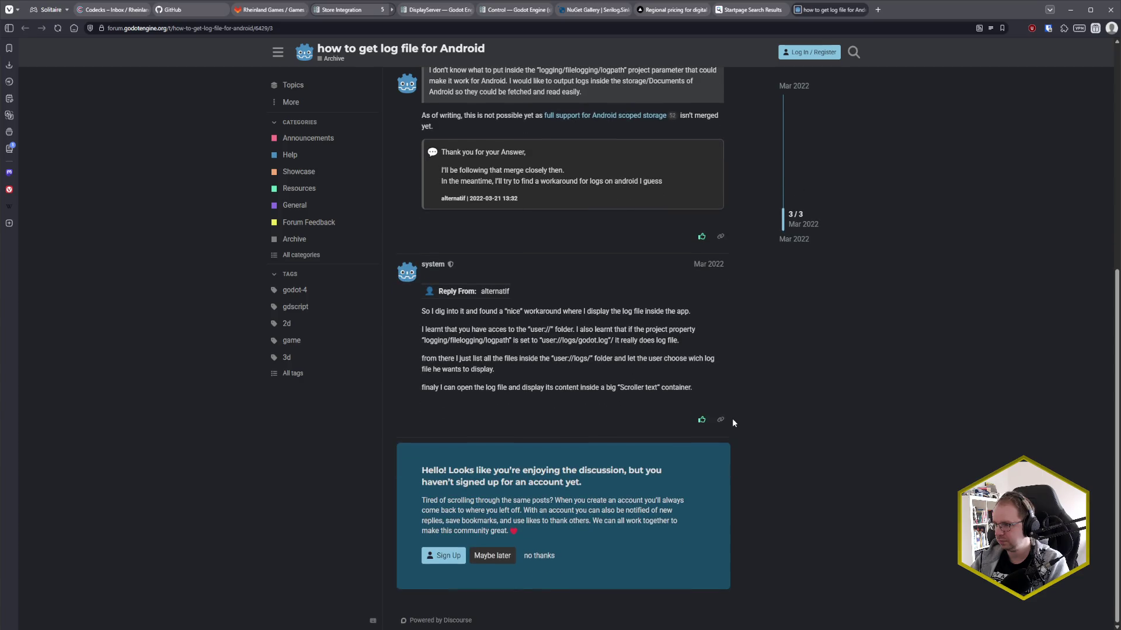
key(Home)
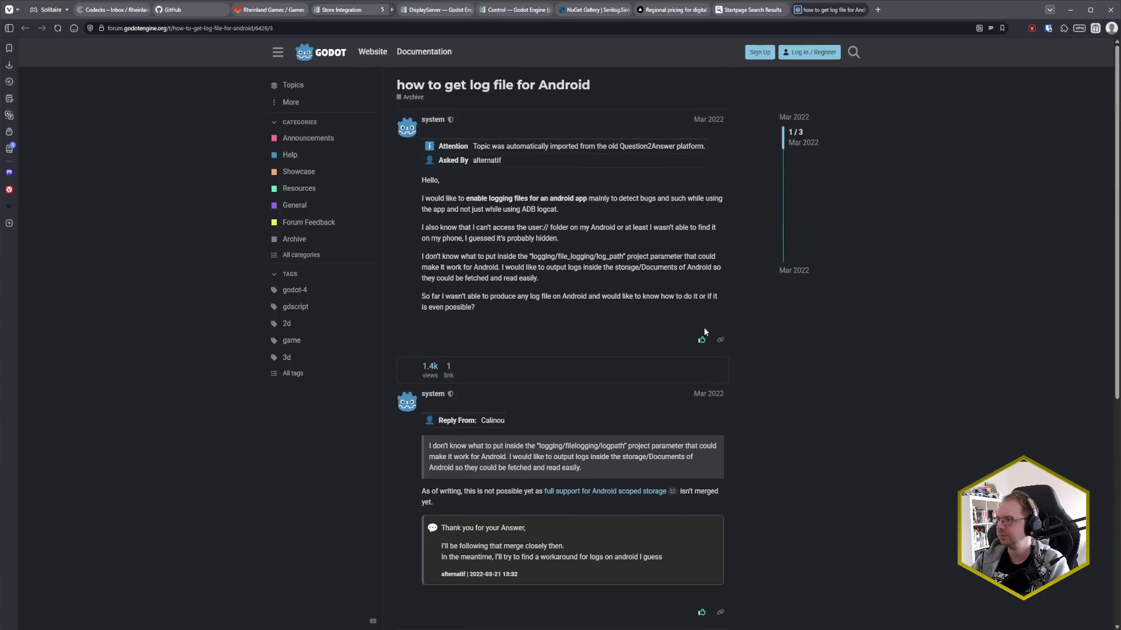
middle_click(831, 13)
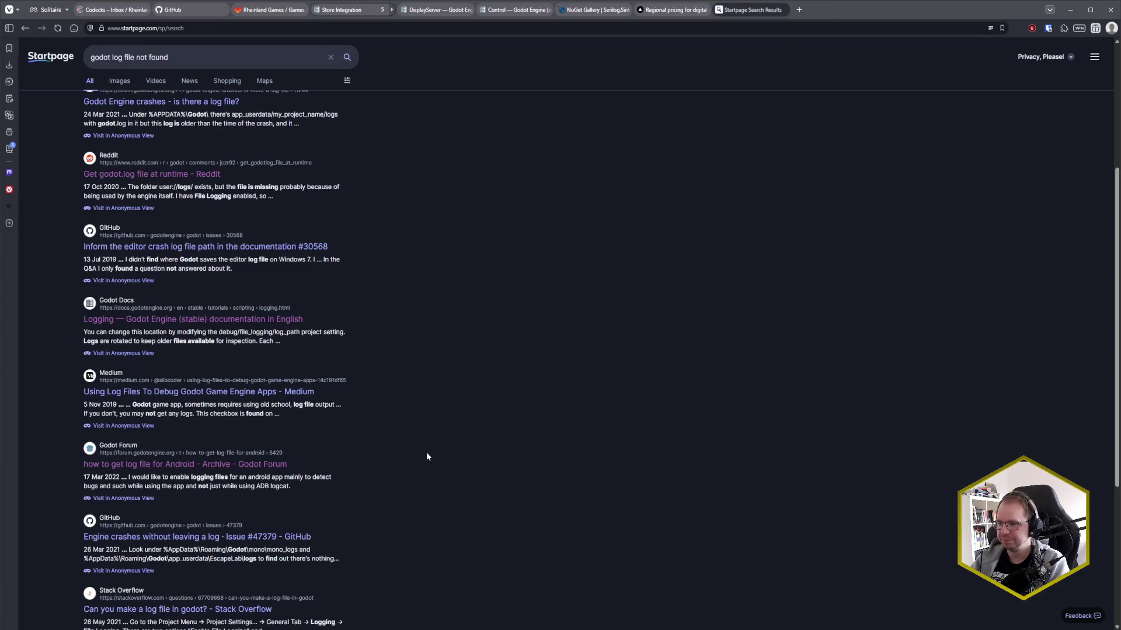
- Search Startpage for 'godot flush log file in code' and open GitHub proposal #1912
scroll(427, 456, down, 2)
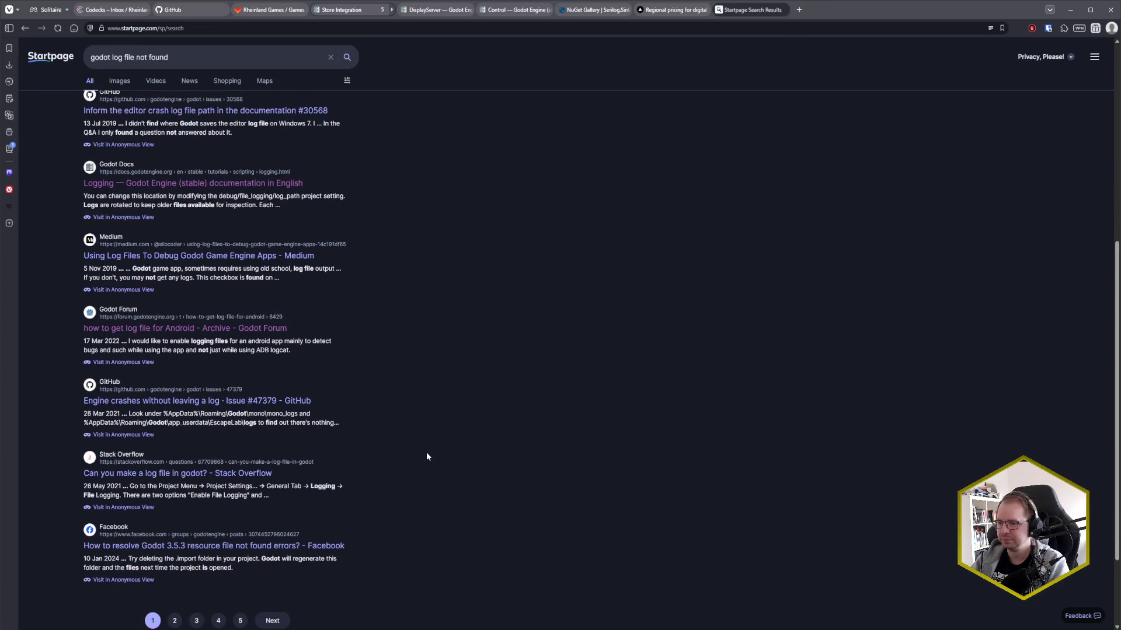
scroll(427, 457, down, 1)
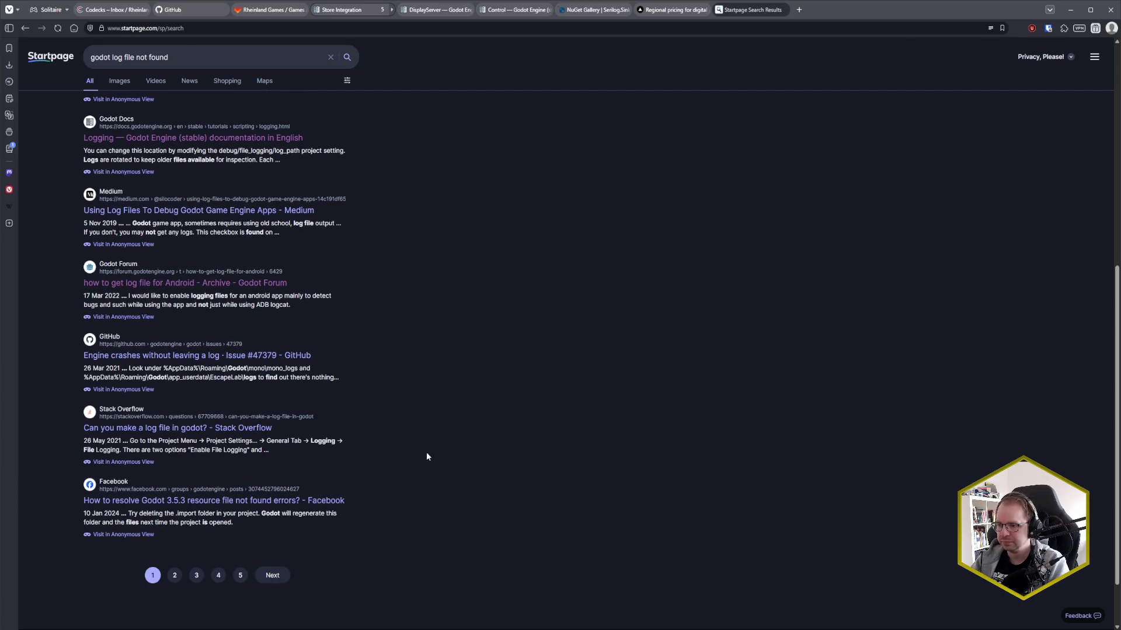
scroll(426, 457, up, 8)
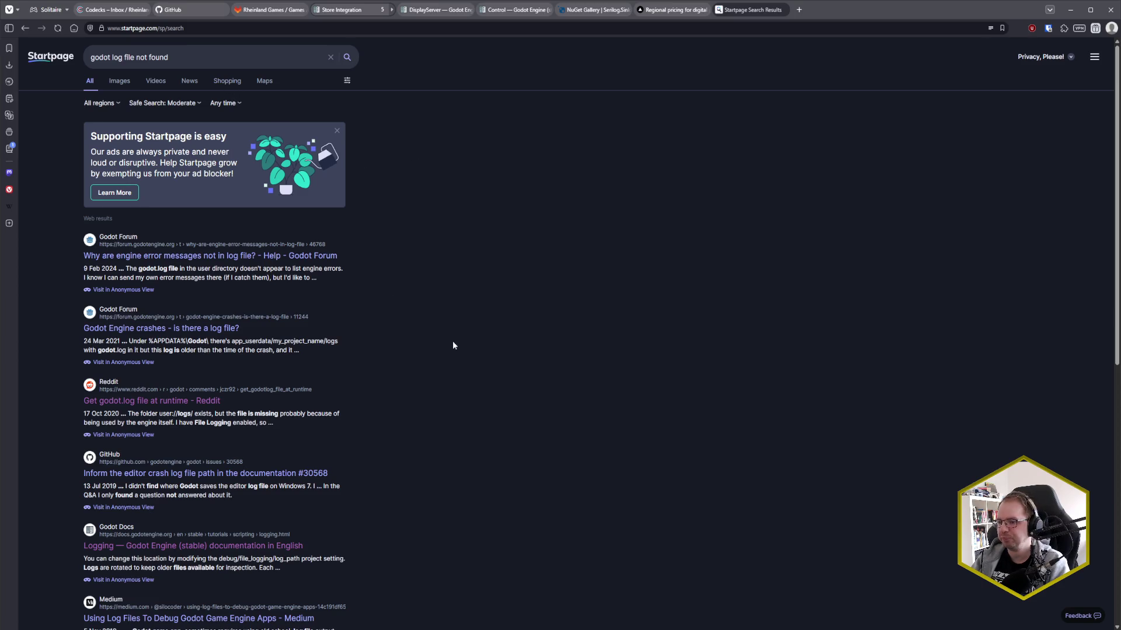
scroll(453, 341, down, 8)
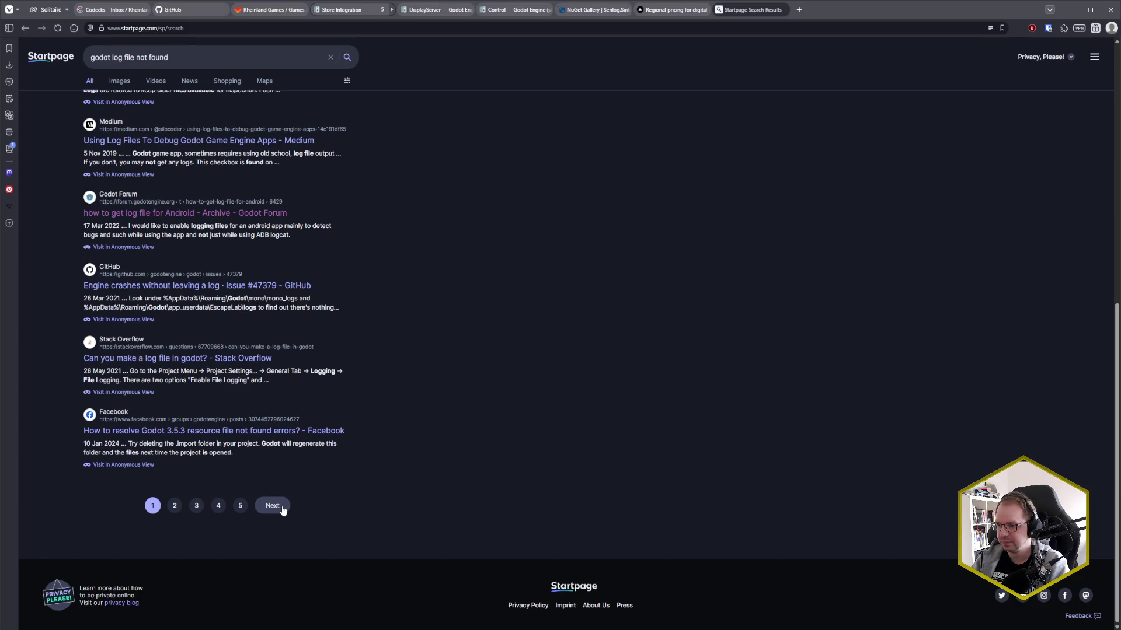
scroll(390, 366, up, 8)
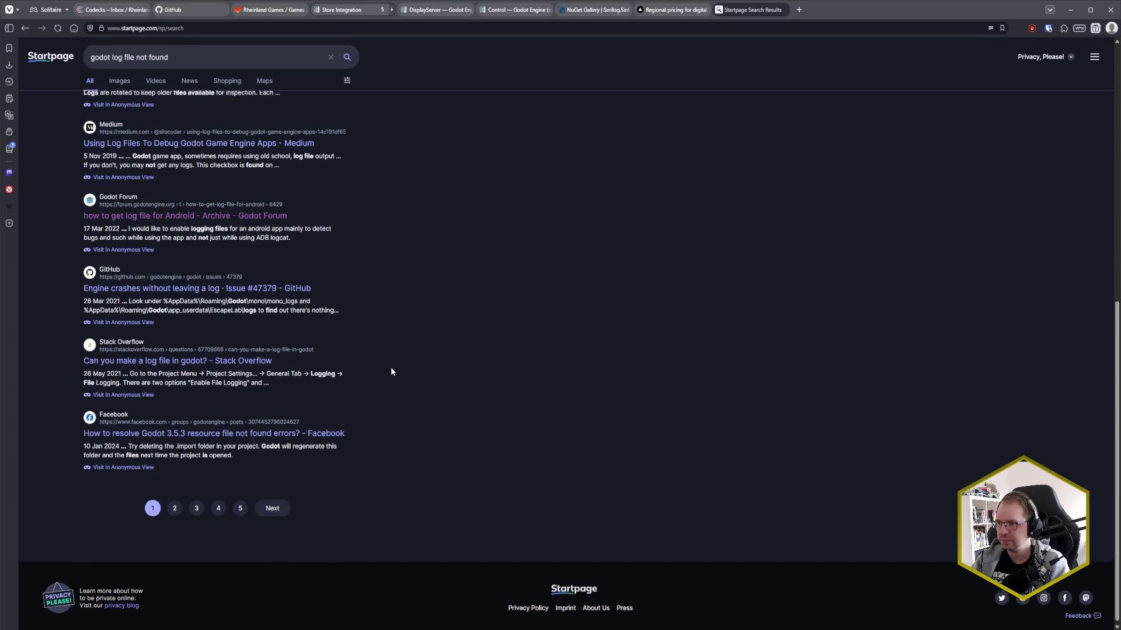
drag(110, 54, 415, 77)
text(flush log file in code)
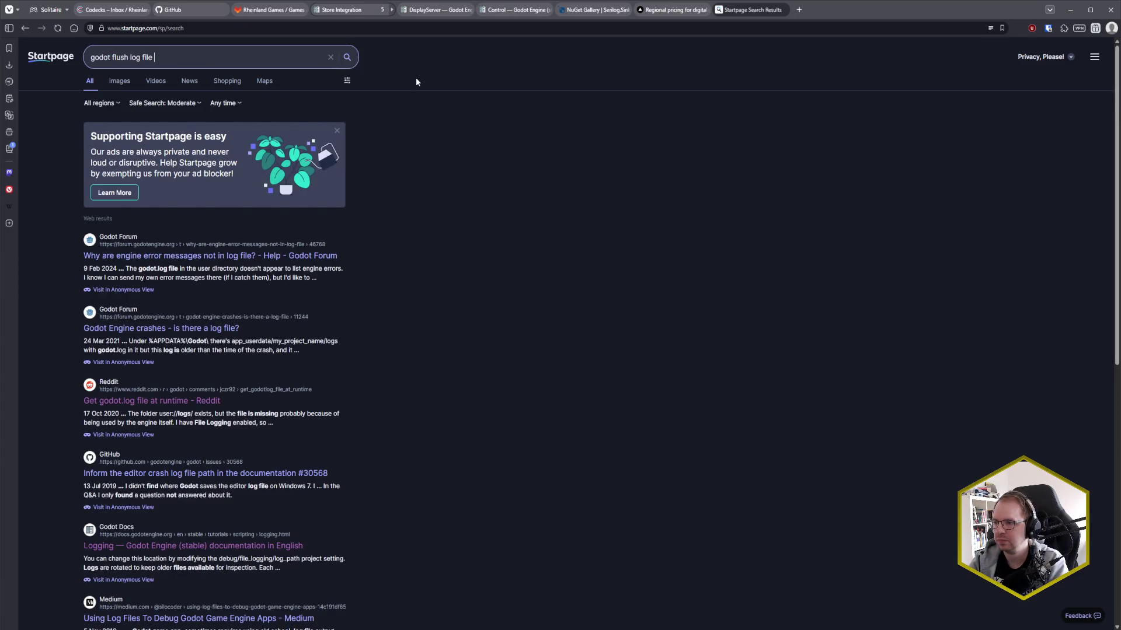
key(Return)
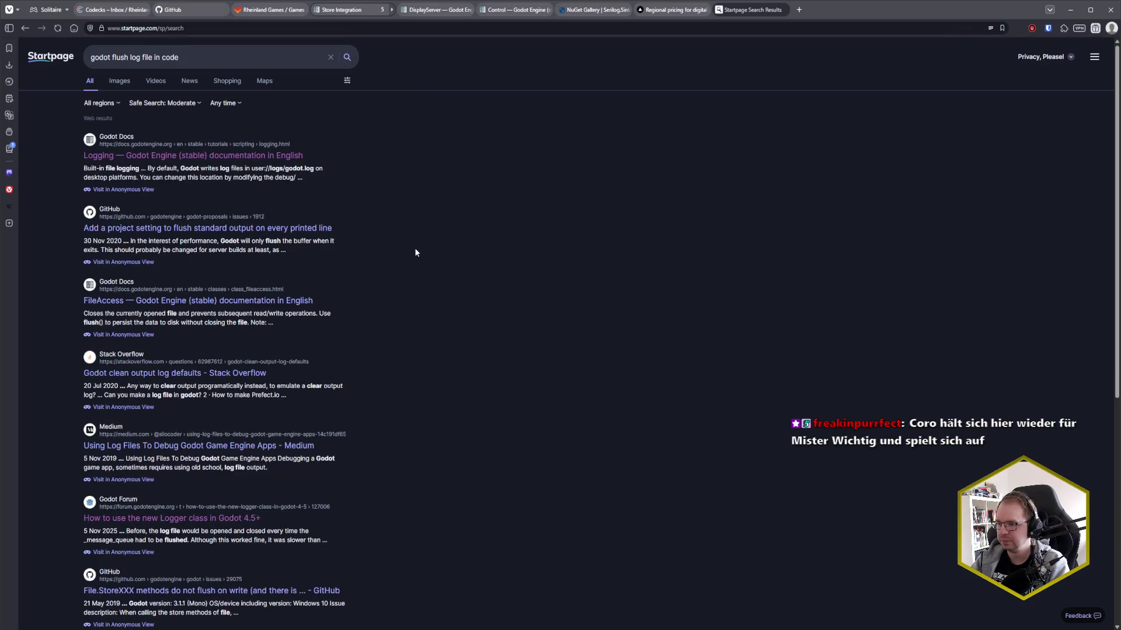
middle_click(279, 328)
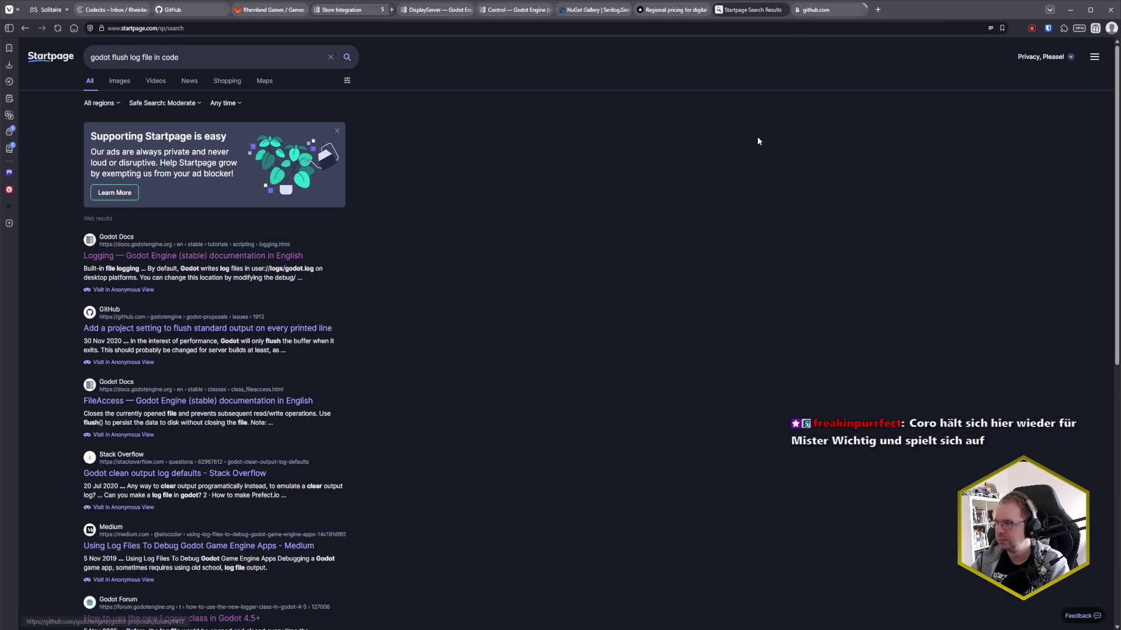
click(832, 12)
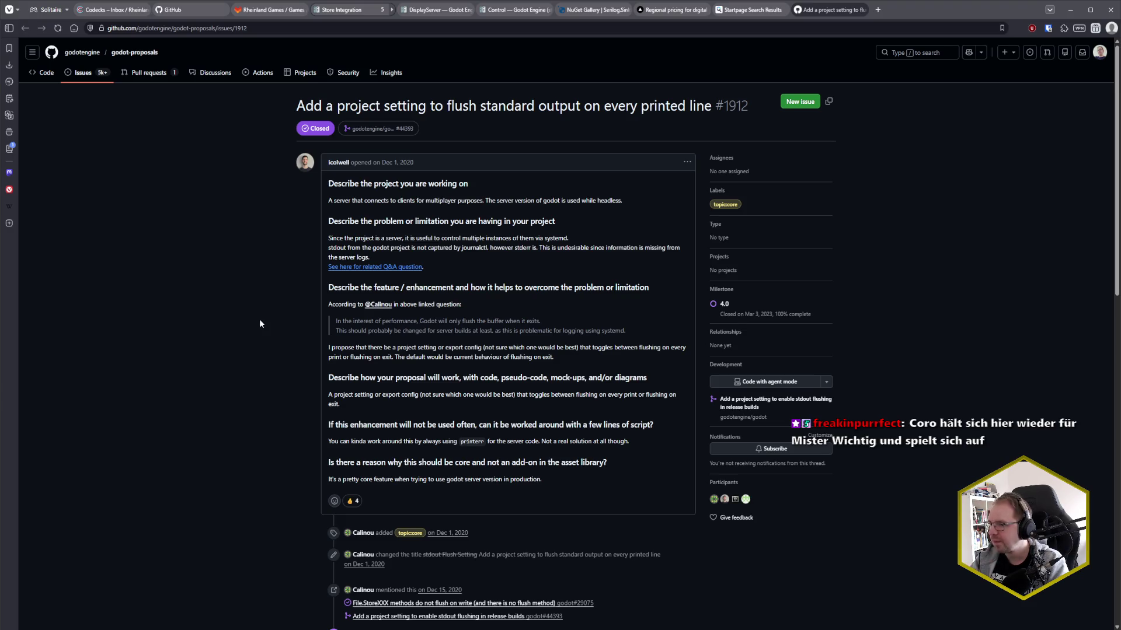
- Scroll proposal #1912 down to the reply naming application/run/flush_stdout_on_print
scroll(260, 320, down, 5)
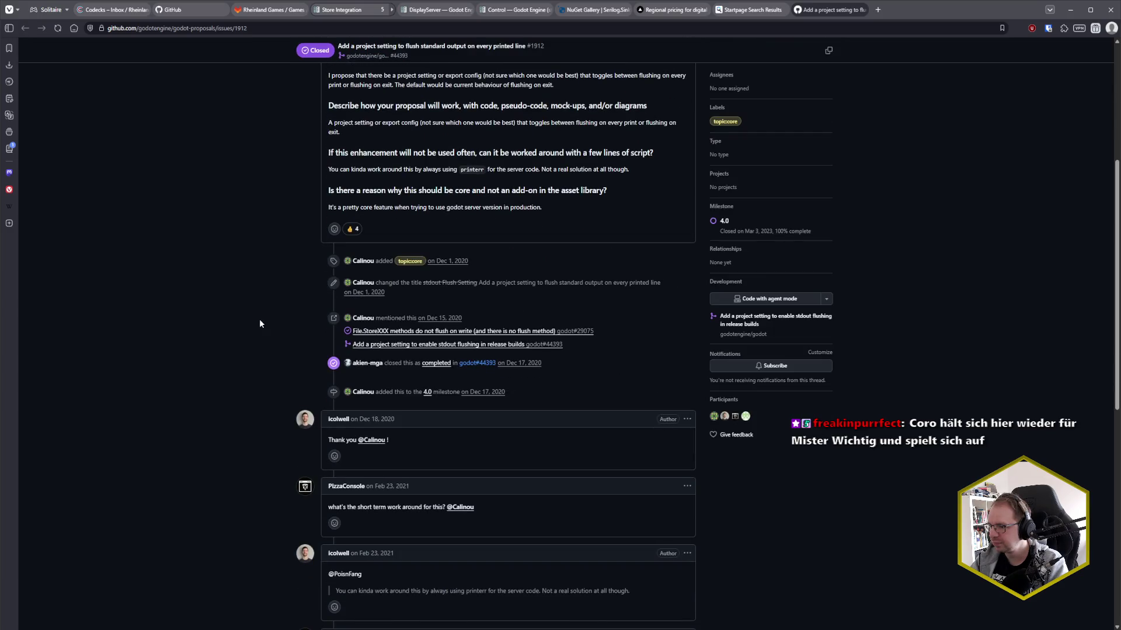
scroll(259, 322, down, 3)
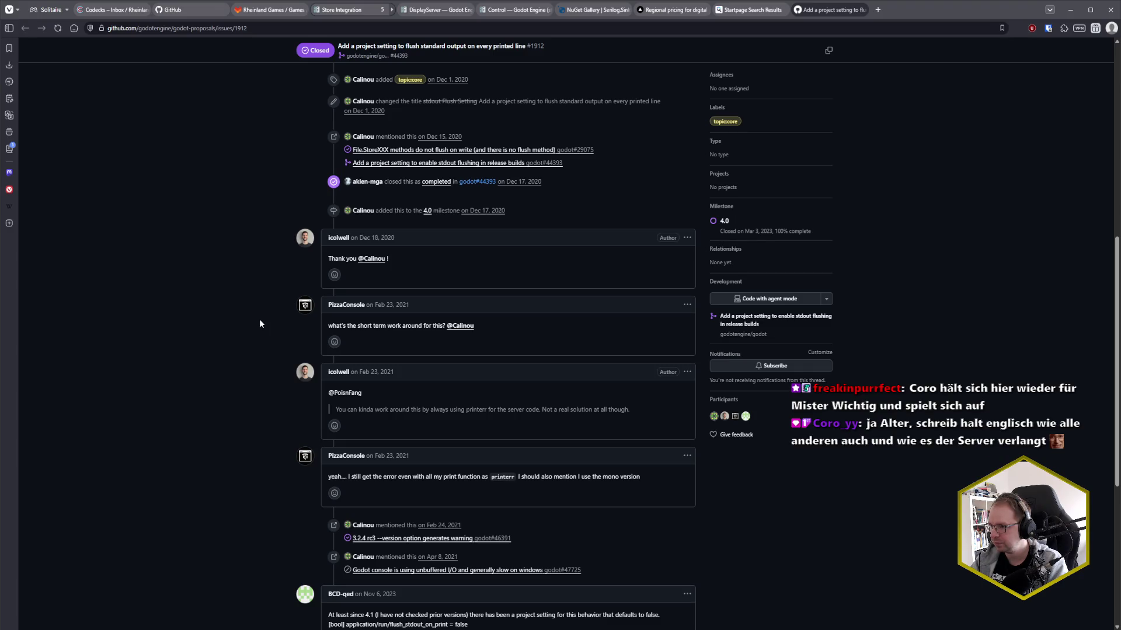
scroll(260, 320, down, 3)
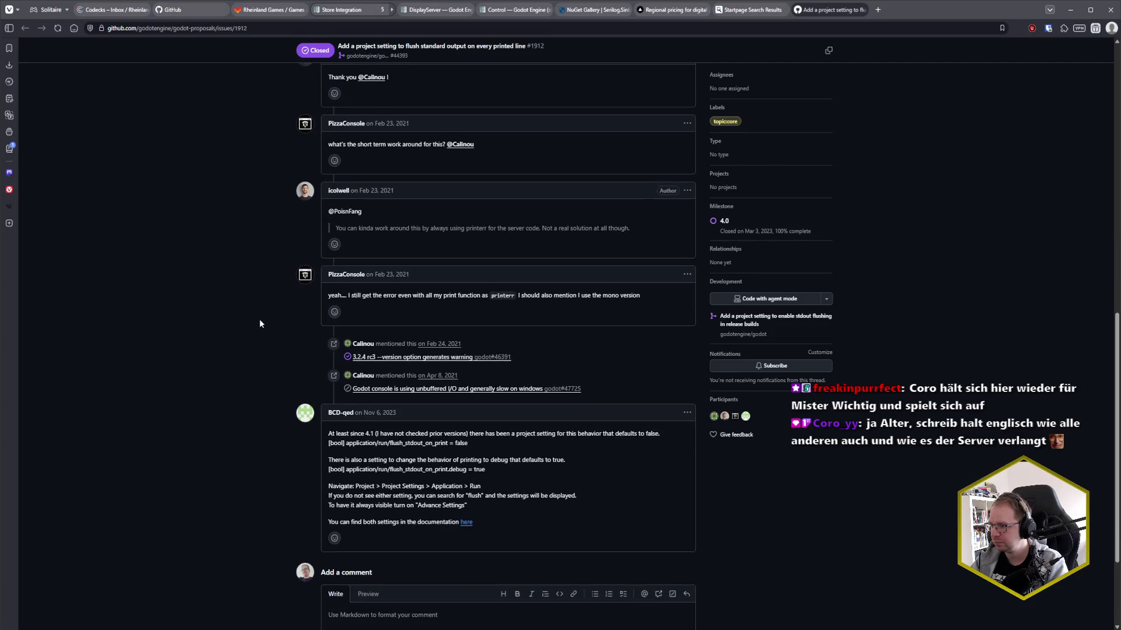
scroll(259, 320, down, 2)
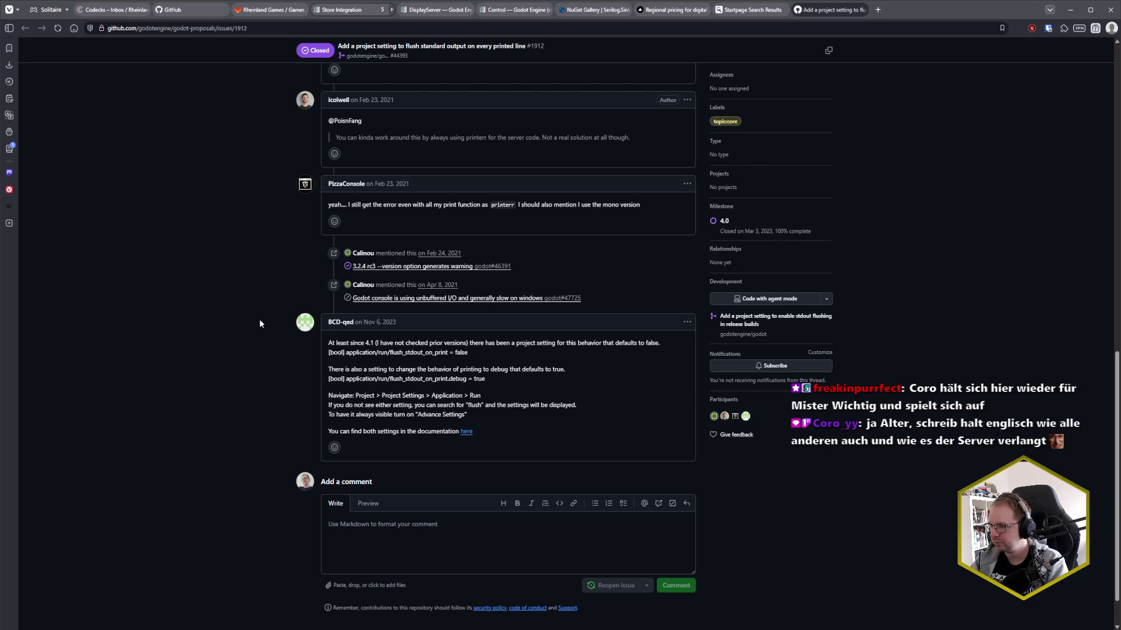
scroll(260, 321, down, 1)
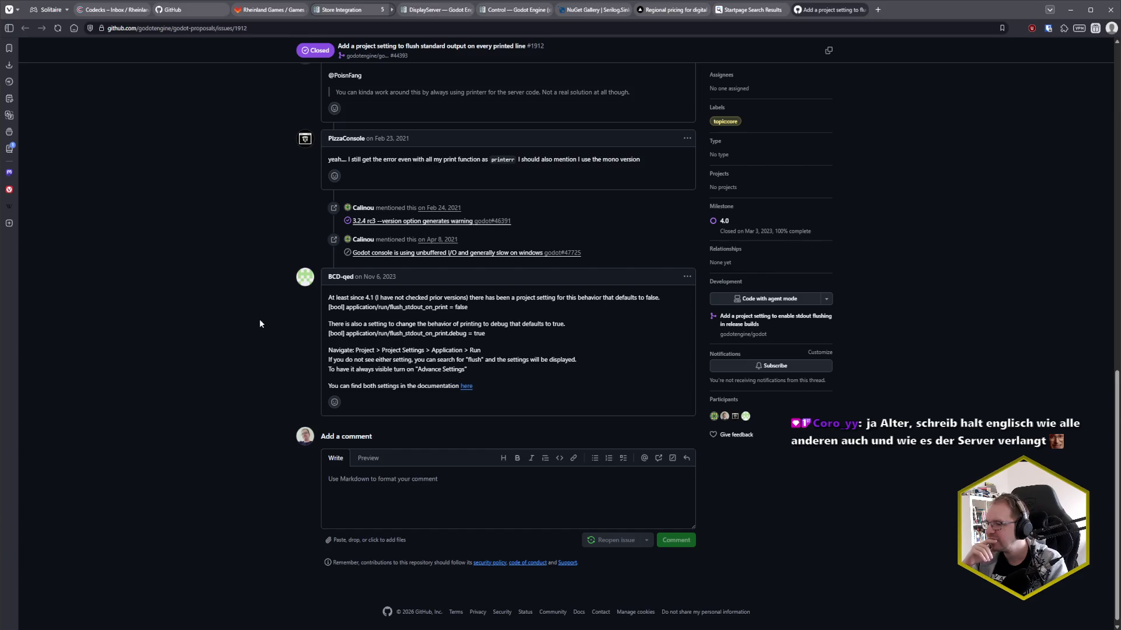
- Follow the docs link and find 'flush' to reach the flush_stdout_on_print ProjectSettings entry
click(466, 386)
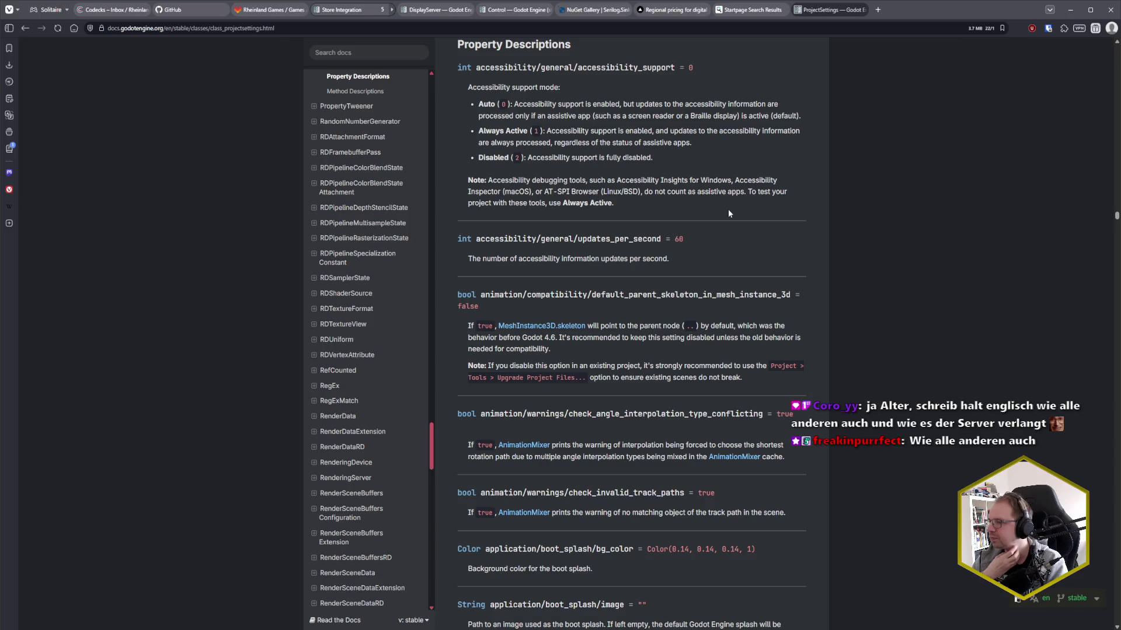
key(ctrl+f)
text(flush)
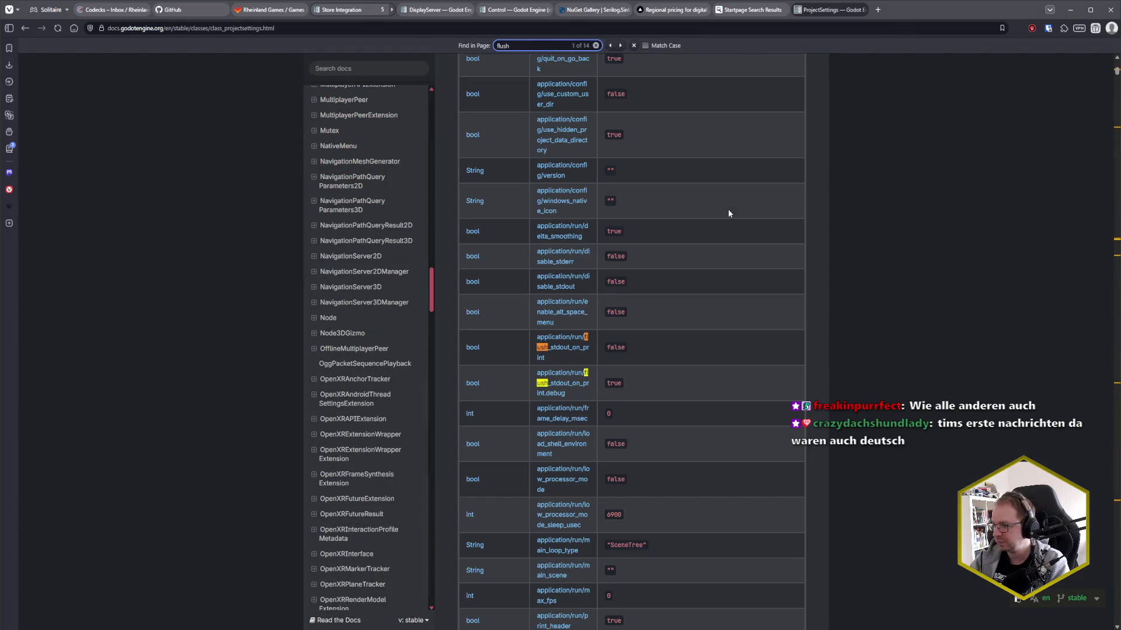
click(546, 348)
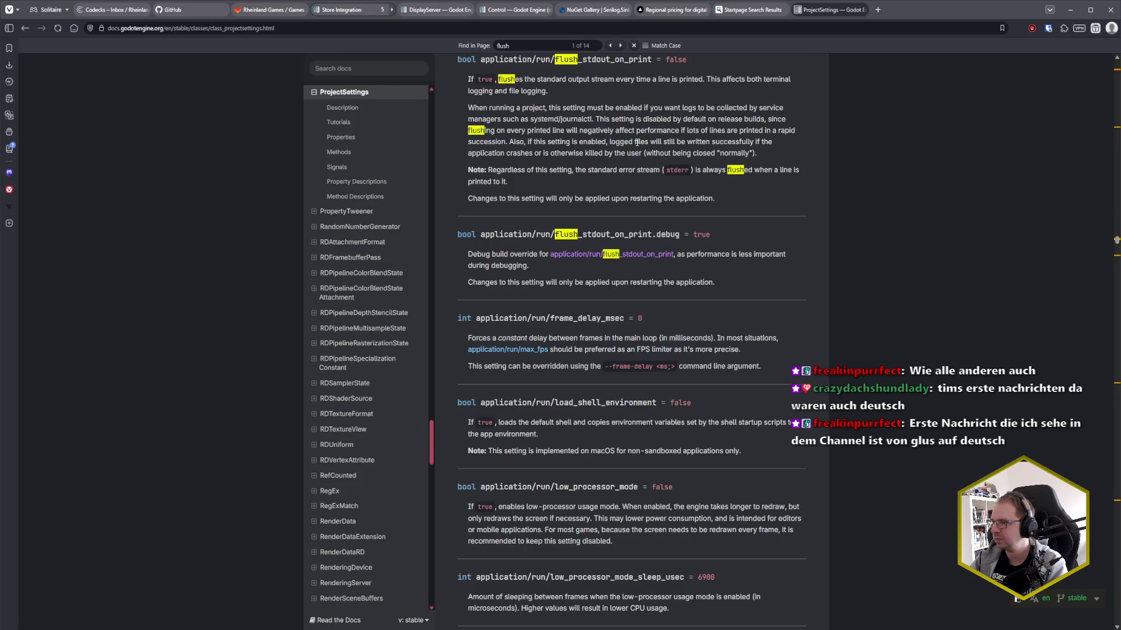
key(Escape)
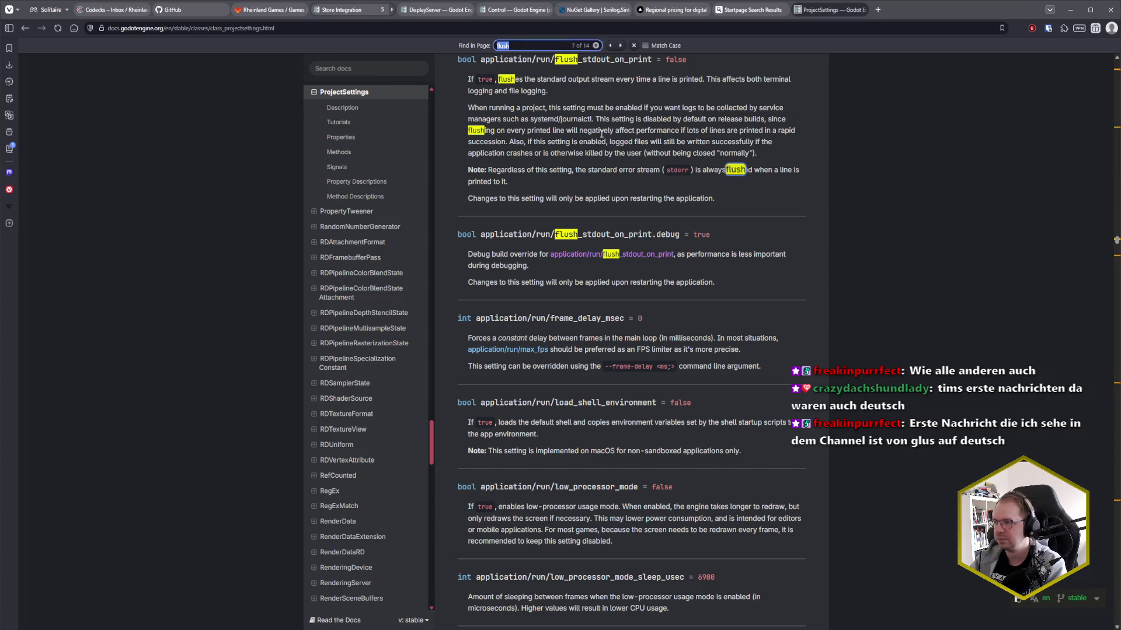
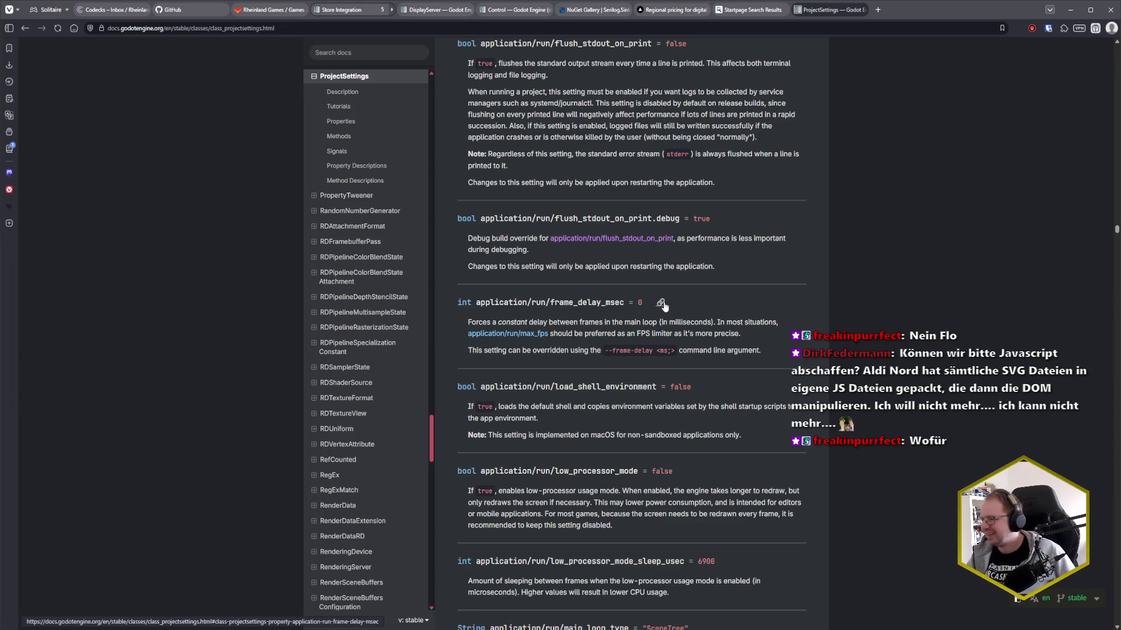
- Read through the open docs page and highlight the sentence about logs surviving crashes
scroll(665, 281, down, 4)
scroll(664, 281, up, 4)
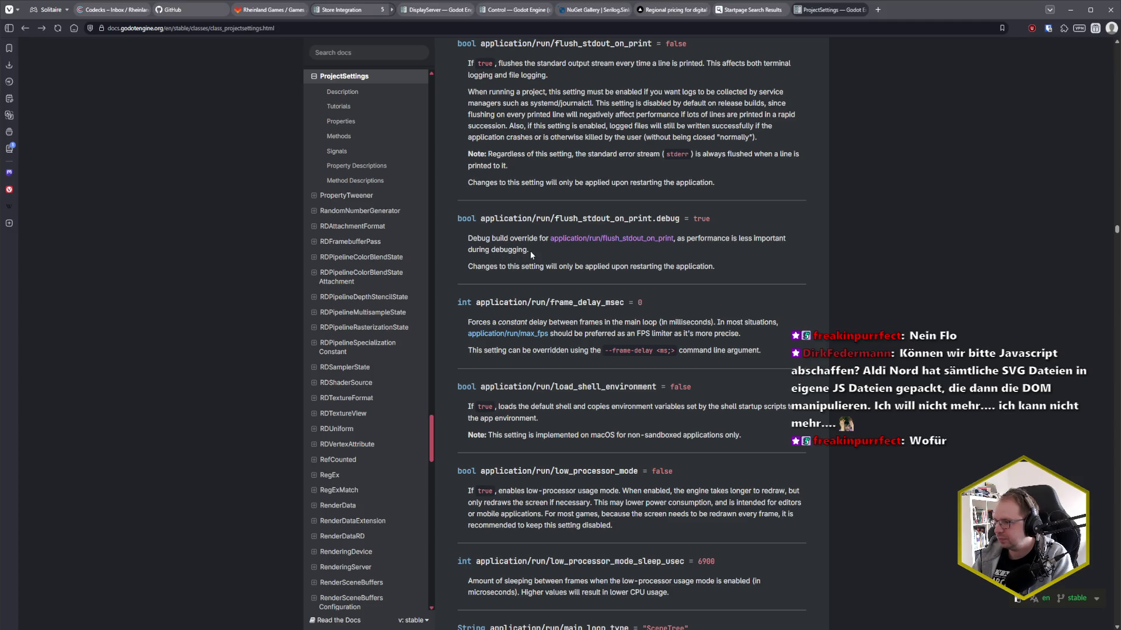
scroll(786, 285, up, 2)
scroll(786, 285, down, 2)
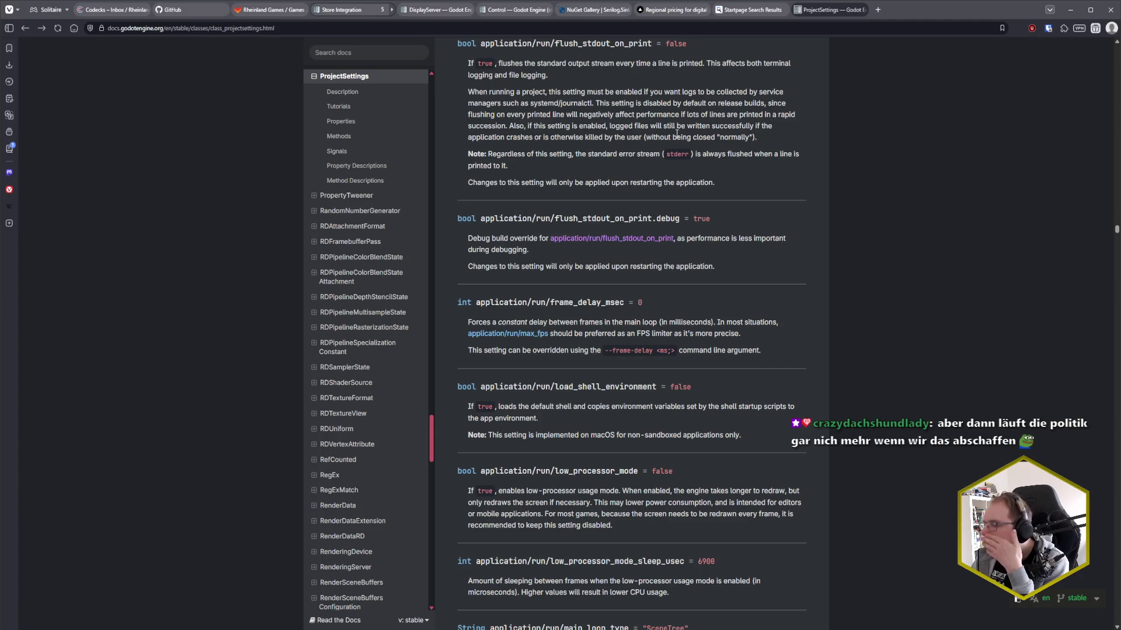
scroll(676, 134, up, 3)
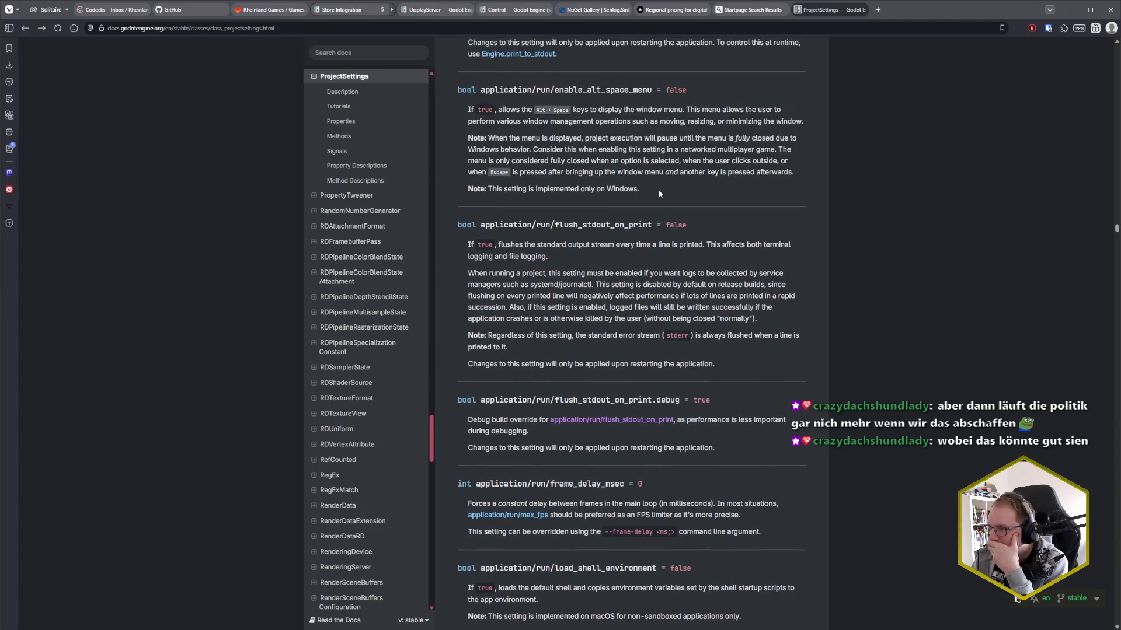
scroll(660, 193, up, 2)
scroll(659, 193, down, 4)
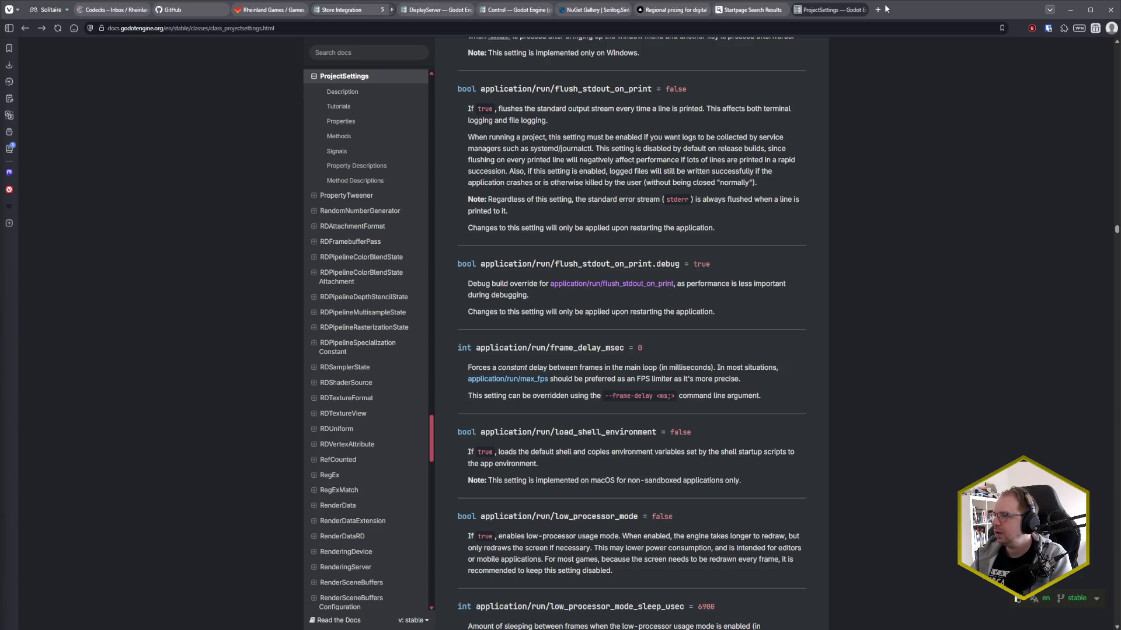
drag(762, 184, 508, 182)
click(508, 182)
- Back in the Startpage results, open the FileAccess — Godot Engine docs page in a new tab
key(ctrl+shift+Tab)
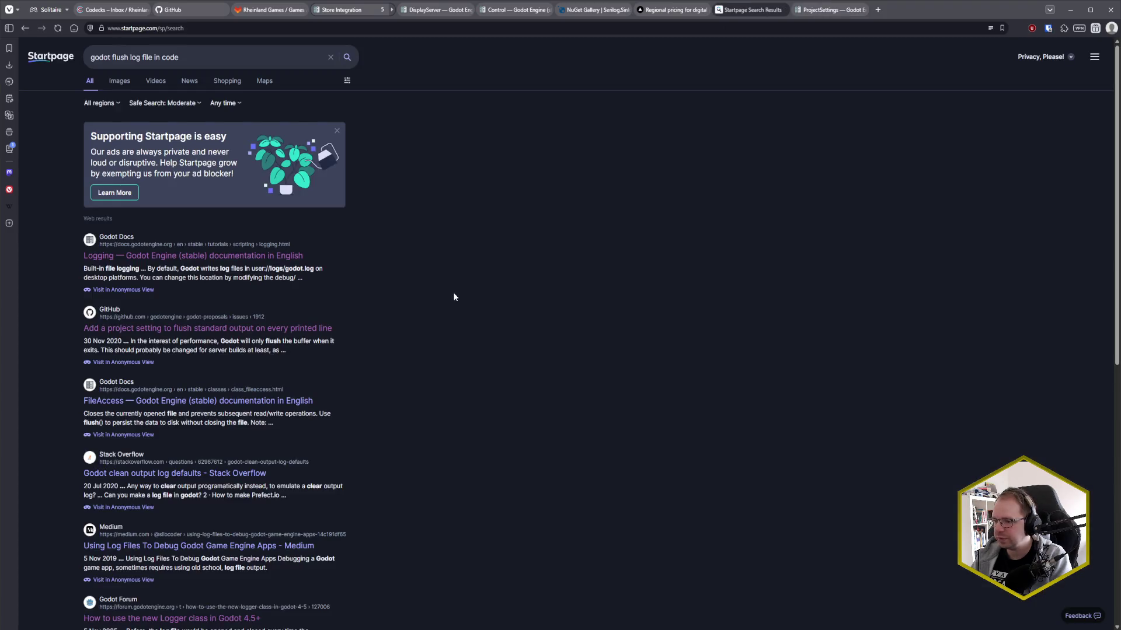
scroll(453, 296, down, 1)
scroll(454, 297, down, 1)
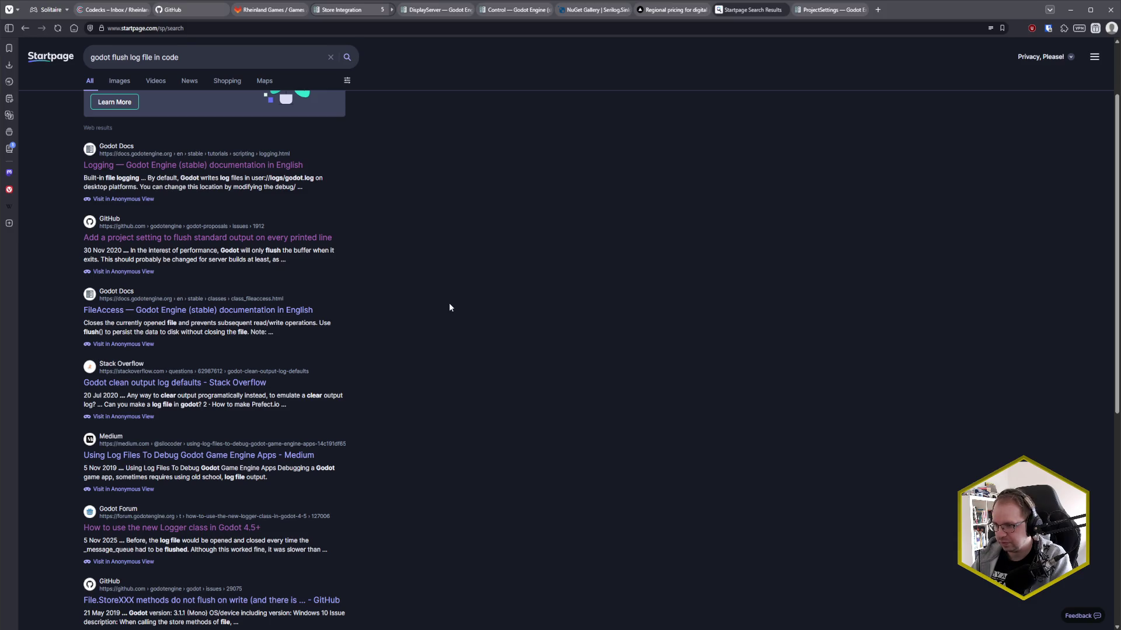
middle_click(199, 311)
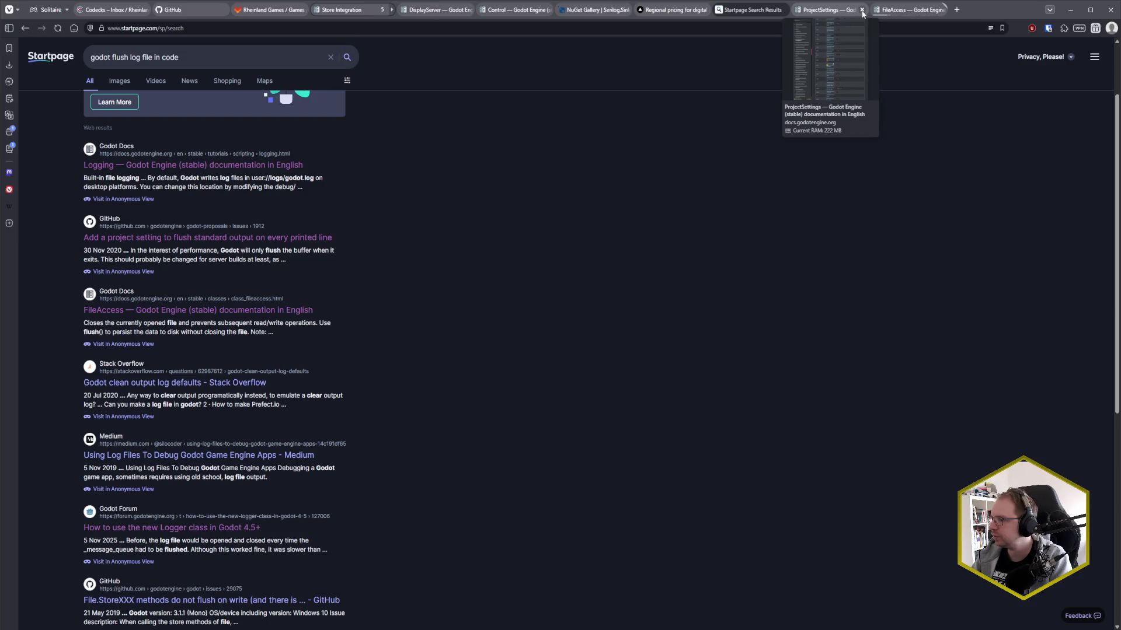
click(903, 9)
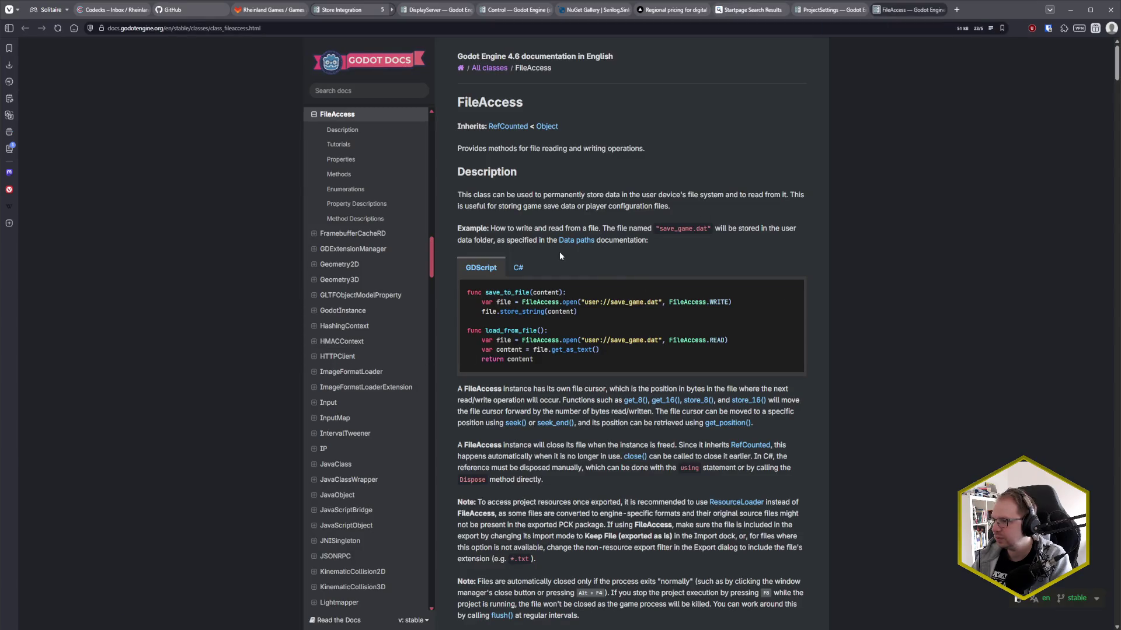
- Search the FileAccess page for 'flush' and jump to the flush() method description
key(ctrl+f)
text(flush)
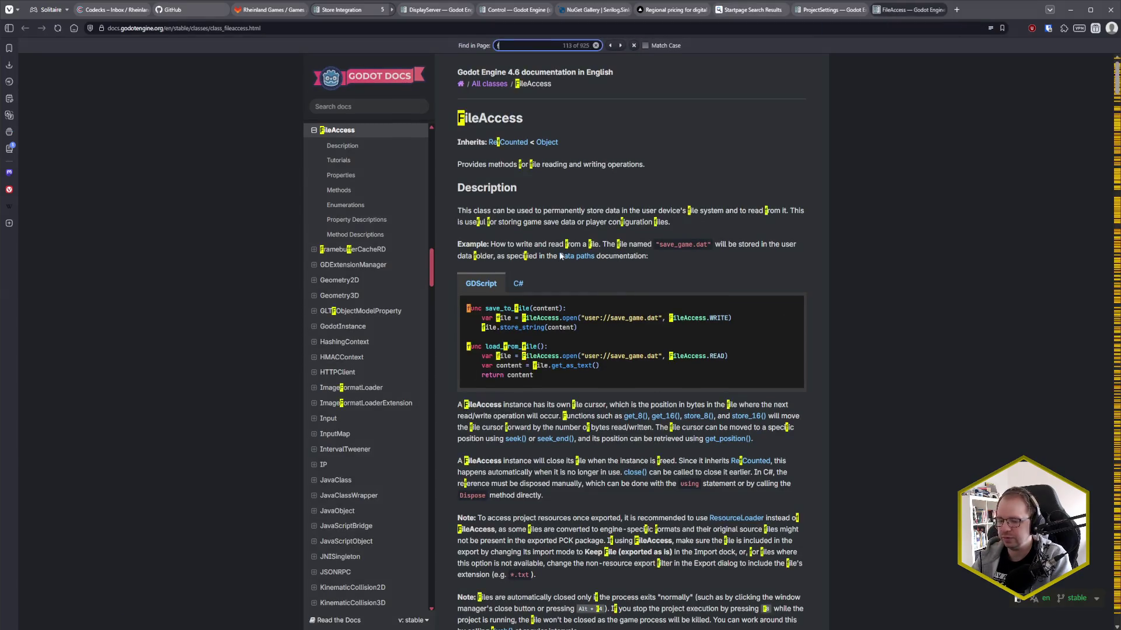
key(BackSpace)
key(BackSpace)
key(BackSpace)
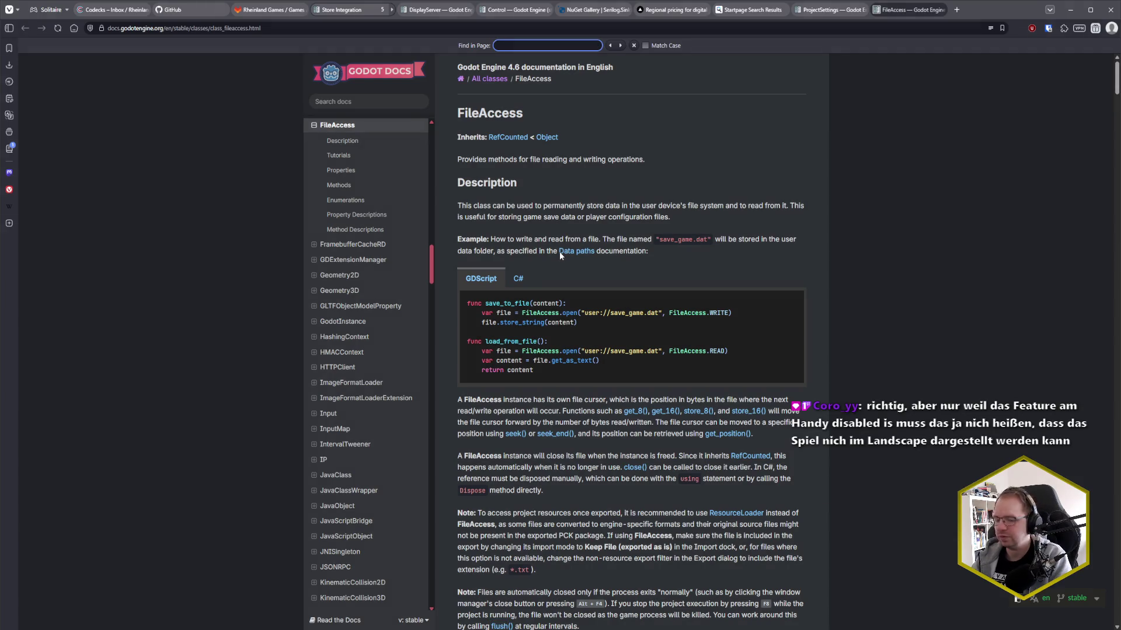
text(flush)
key(Return)
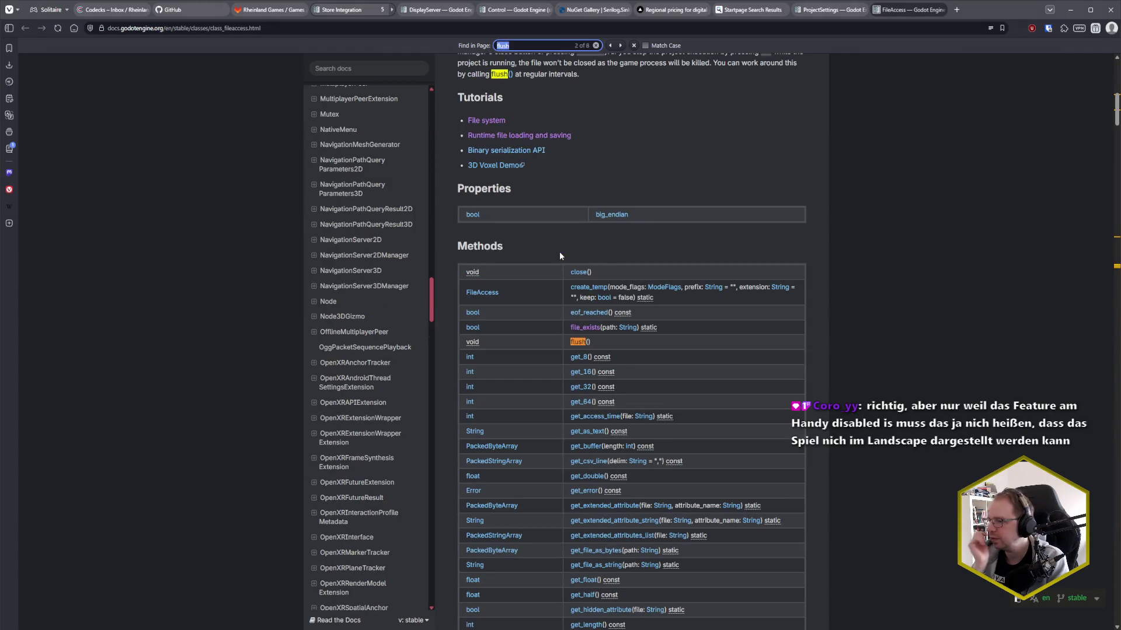
scroll(559, 256, up, 4)
scroll(663, 250, down, 2)
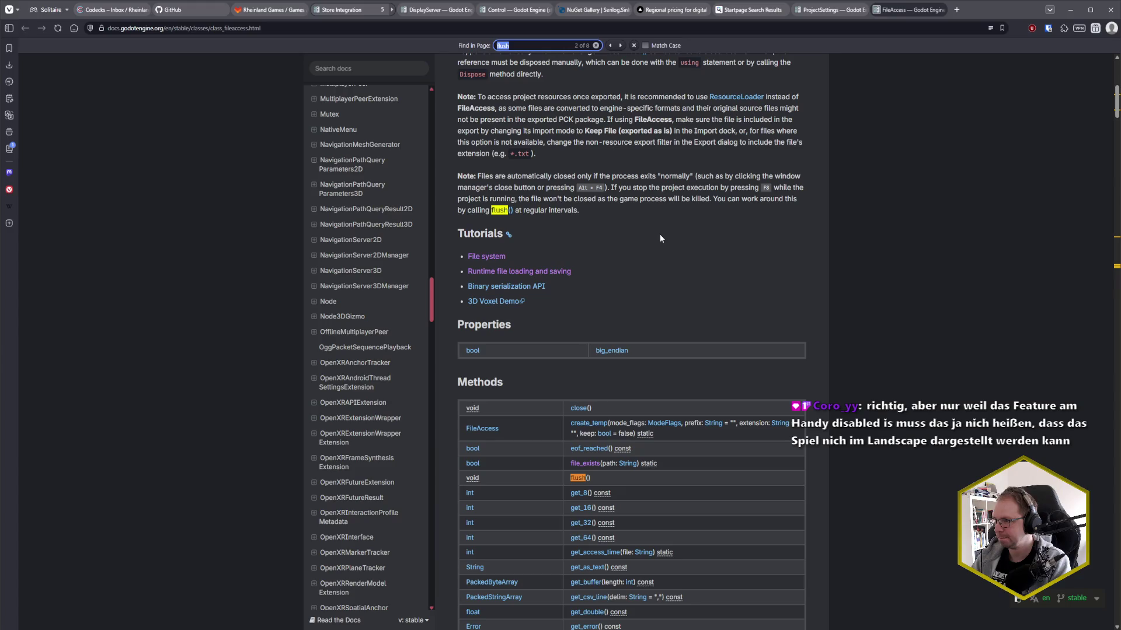
key(Return)
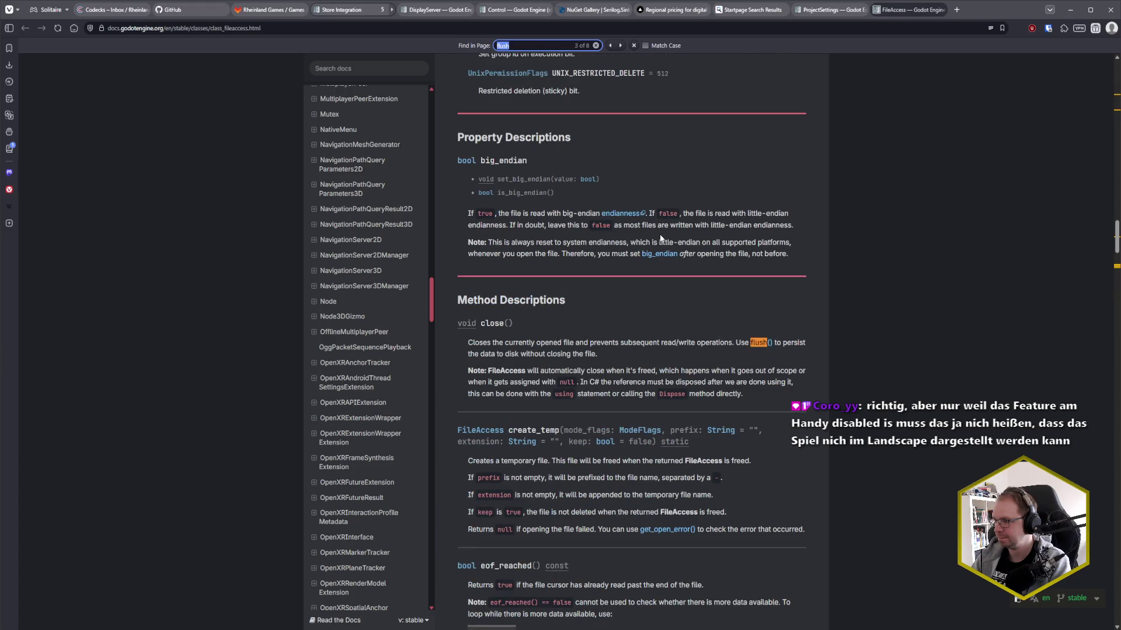
key(Return)
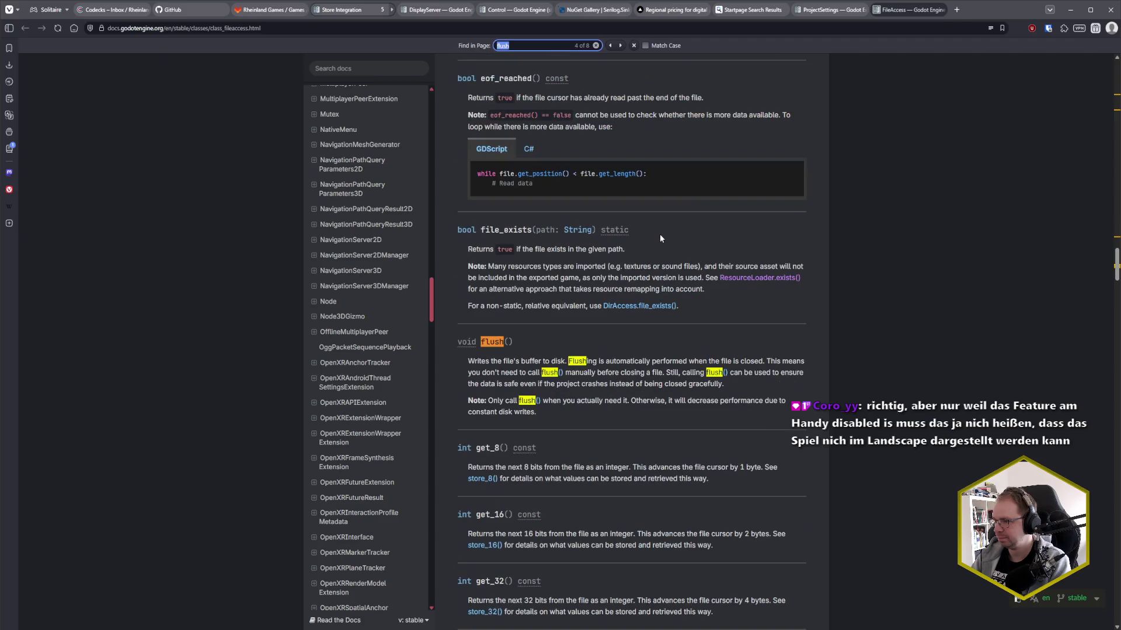
- Dismiss the in-page search and close the FileAccess documentation tab
key(Escape)
click(743, 333)
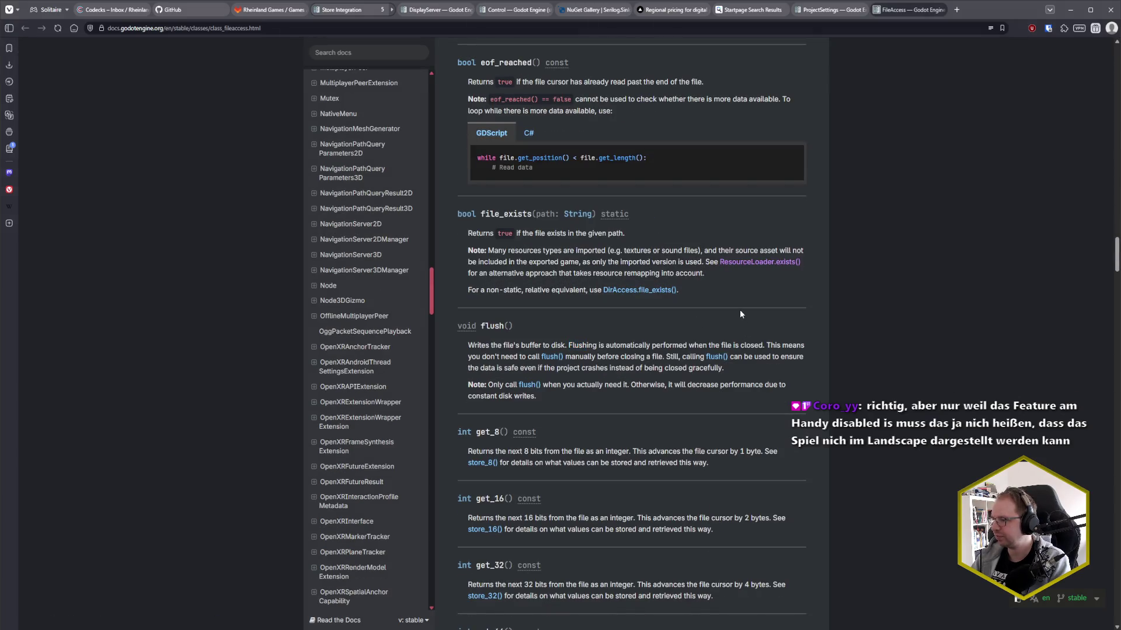
middle_click(927, 17)
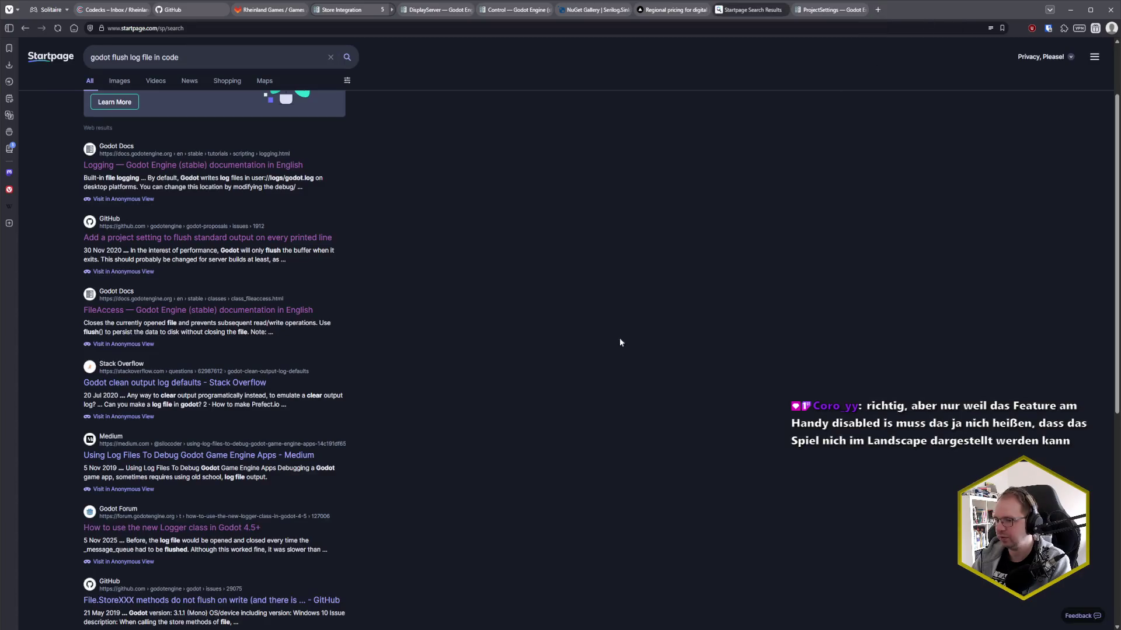
- Open the Output panel documentation result from the Startpage results in a new tab
scroll(442, 356, down, 2)
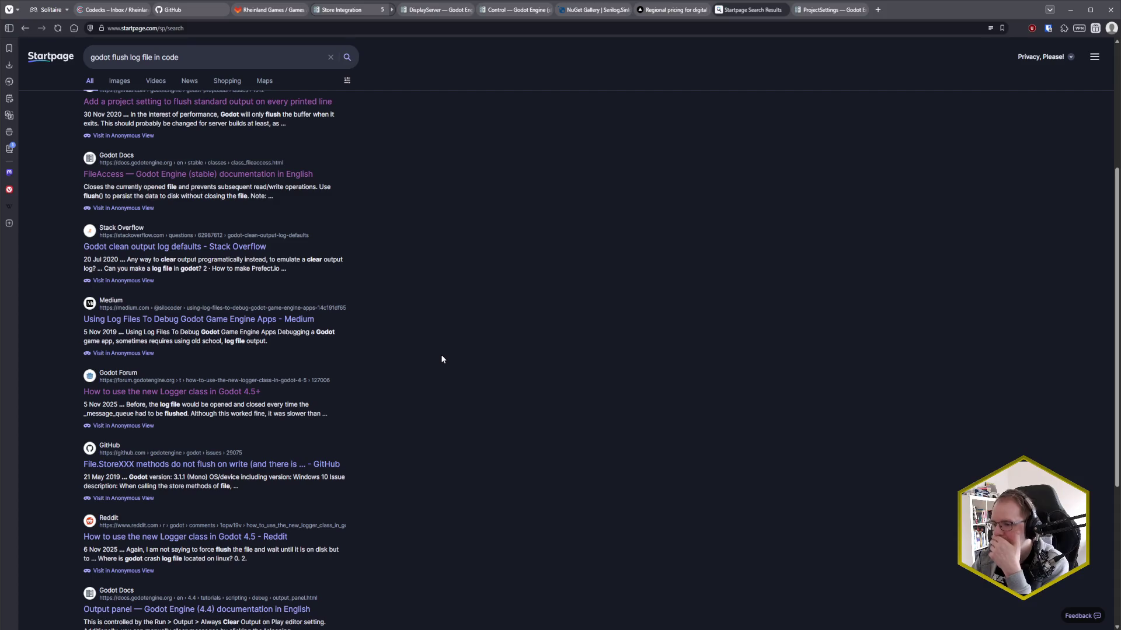
scroll(441, 357, down, 2)
middle_click(190, 478)
click(909, 9)
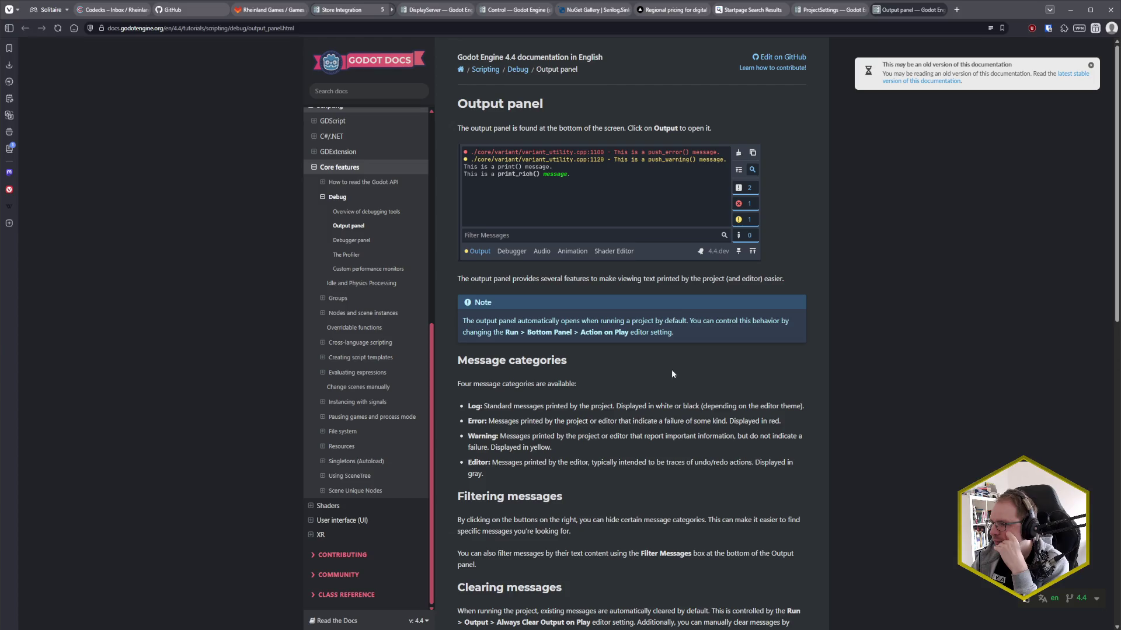
- Read the Printing messages sections and follow the link to the print() reference
scroll(800, 361, down, 2)
scroll(801, 363, down, 4)
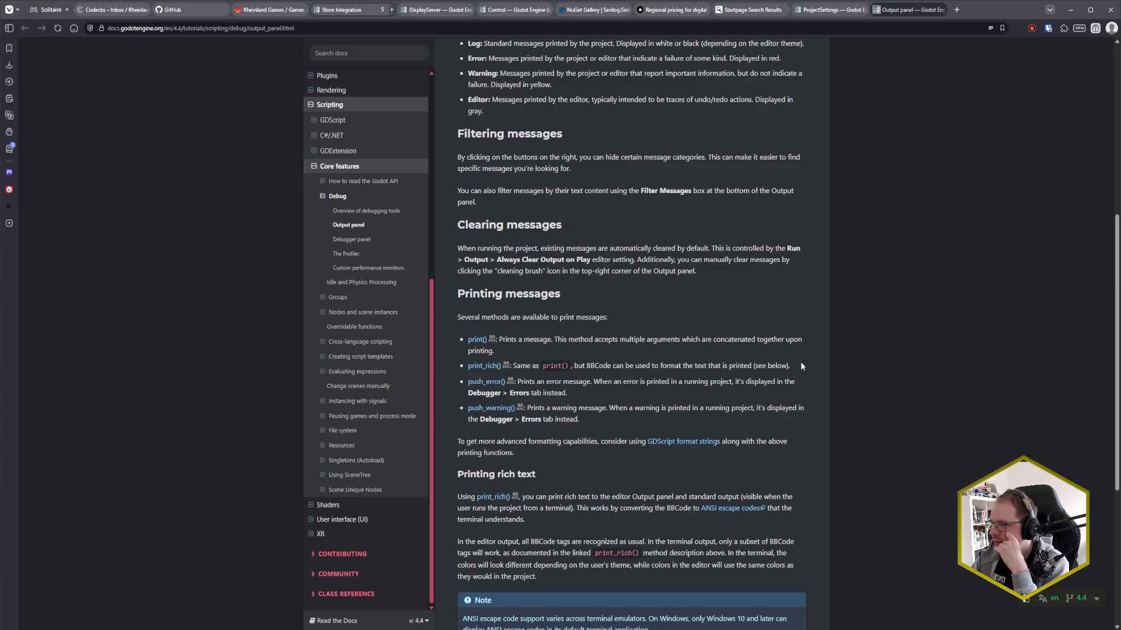
scroll(801, 364, down, 2)
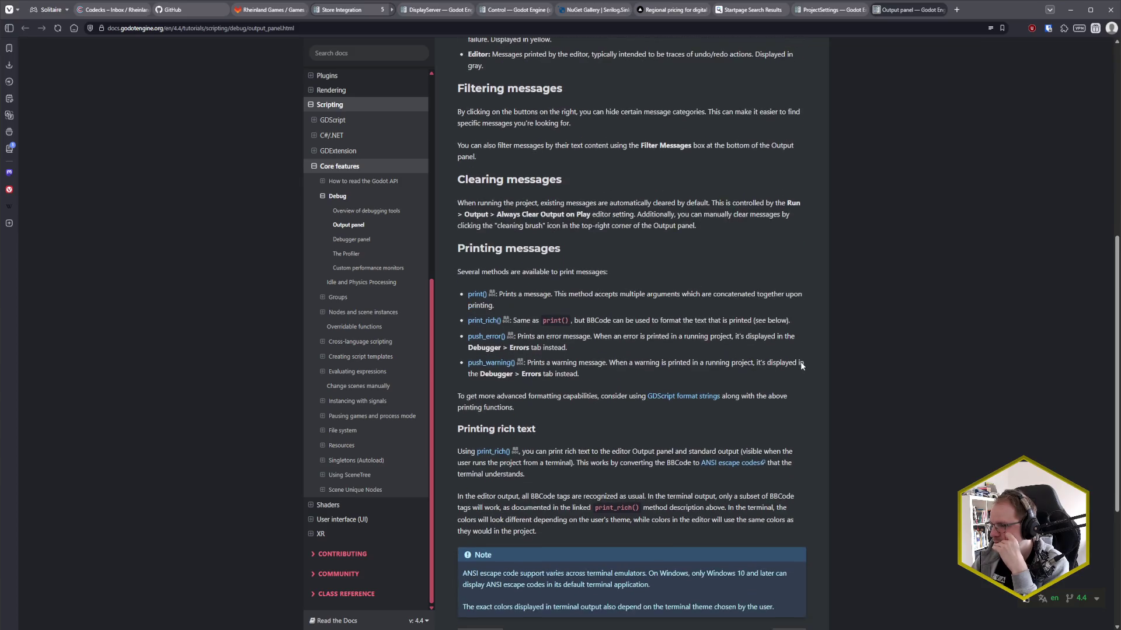
scroll(801, 366, down, 2)
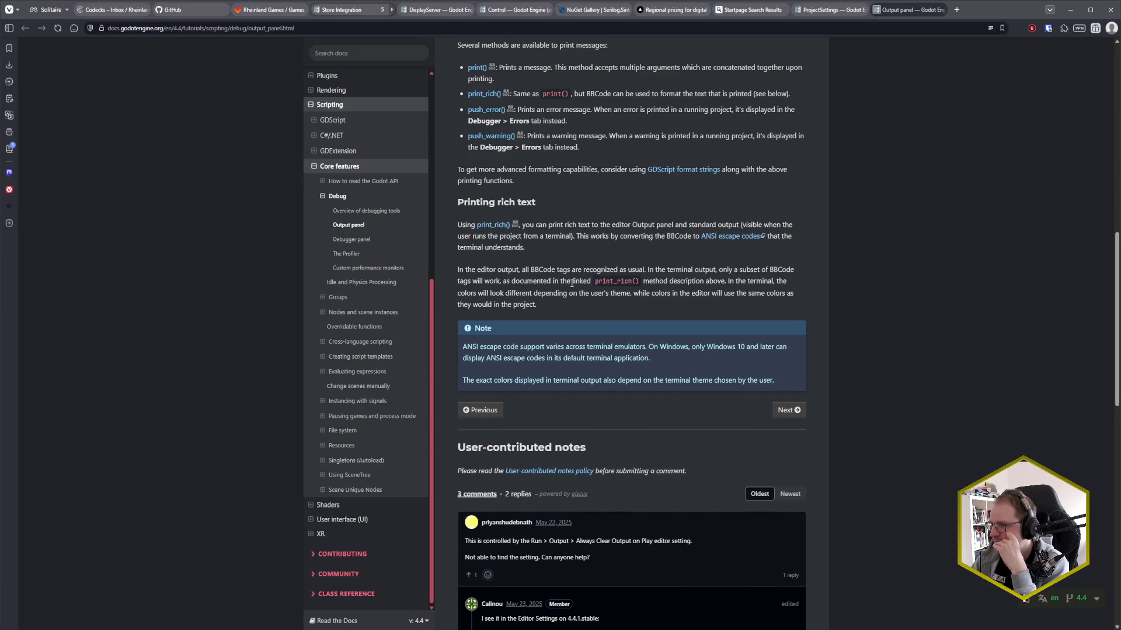
scroll(560, 286, up, 1)
click(483, 116)
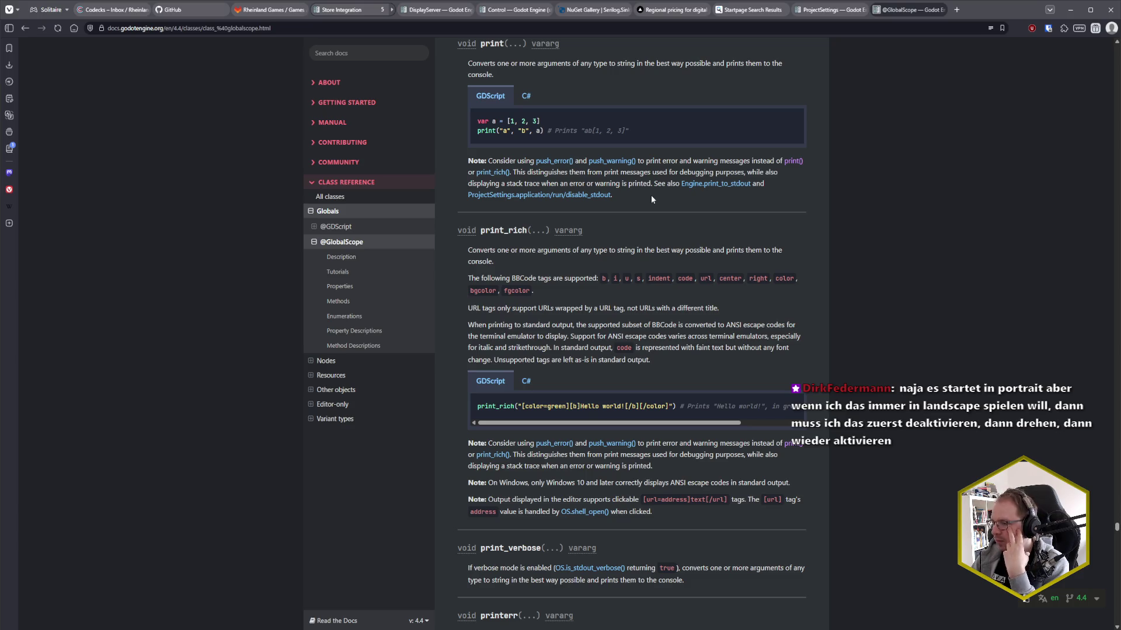
- Review the print() and print_rich() descriptions, then go back to the Startpage Search Results tab
scroll(652, 198, down, 2)
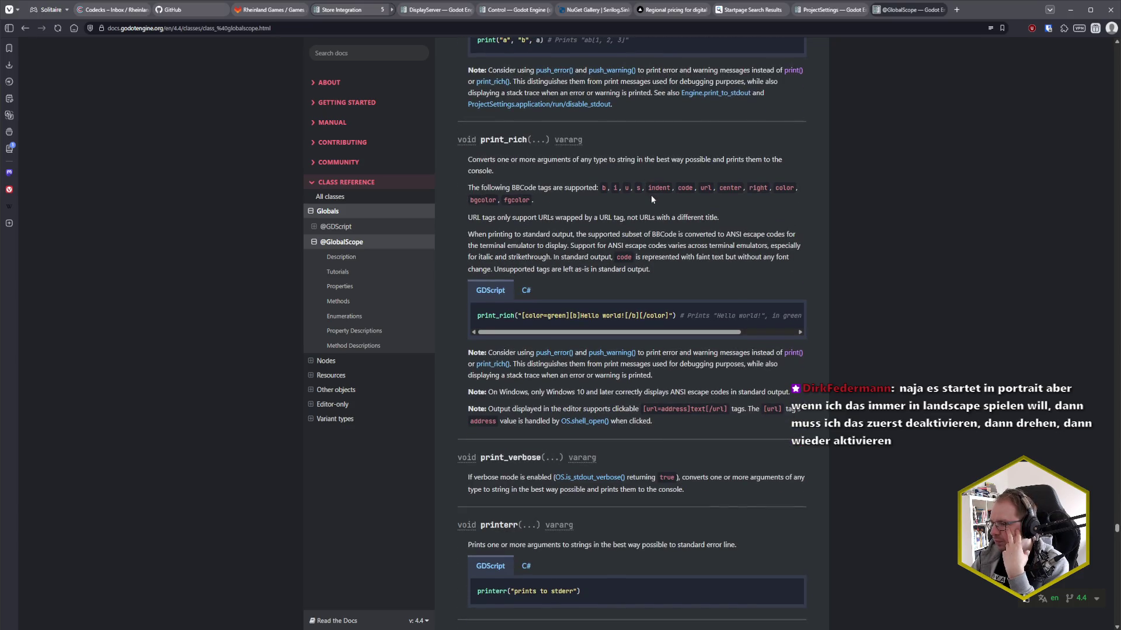
scroll(651, 199, down, 4)
scroll(652, 197, up, 6)
scroll(652, 196, up, 3)
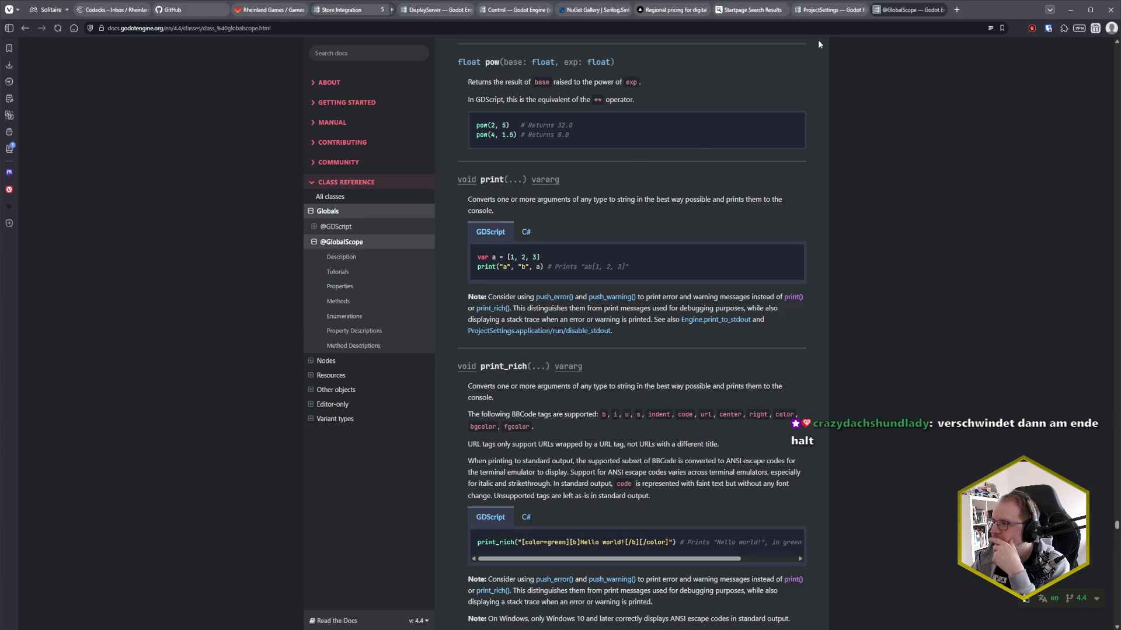
click(749, 18)
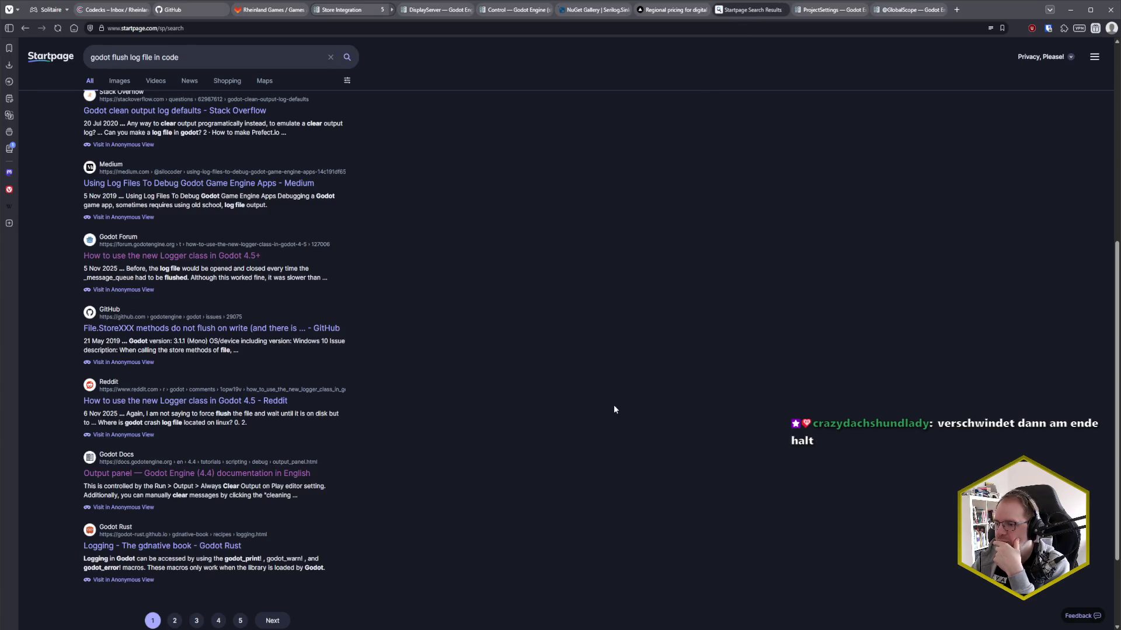
- Browse two pages of 'godot flush log file in code' results, then return to CodecksUserReport.gd line 117
scroll(614, 409, down, 2)
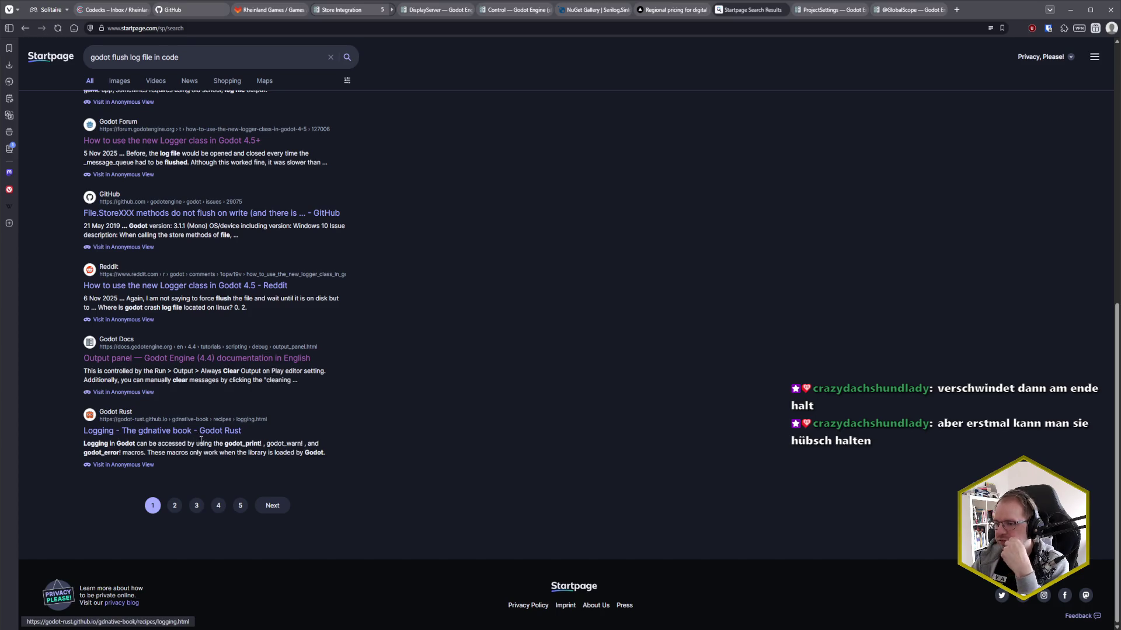
click(271, 507)
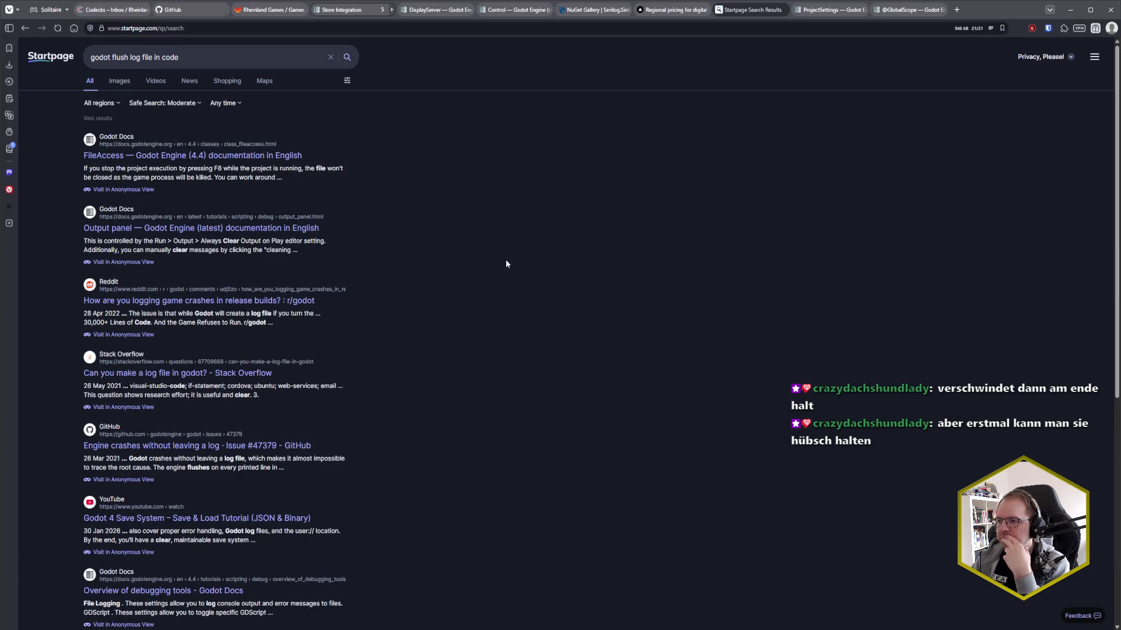
scroll(503, 267, down, 2)
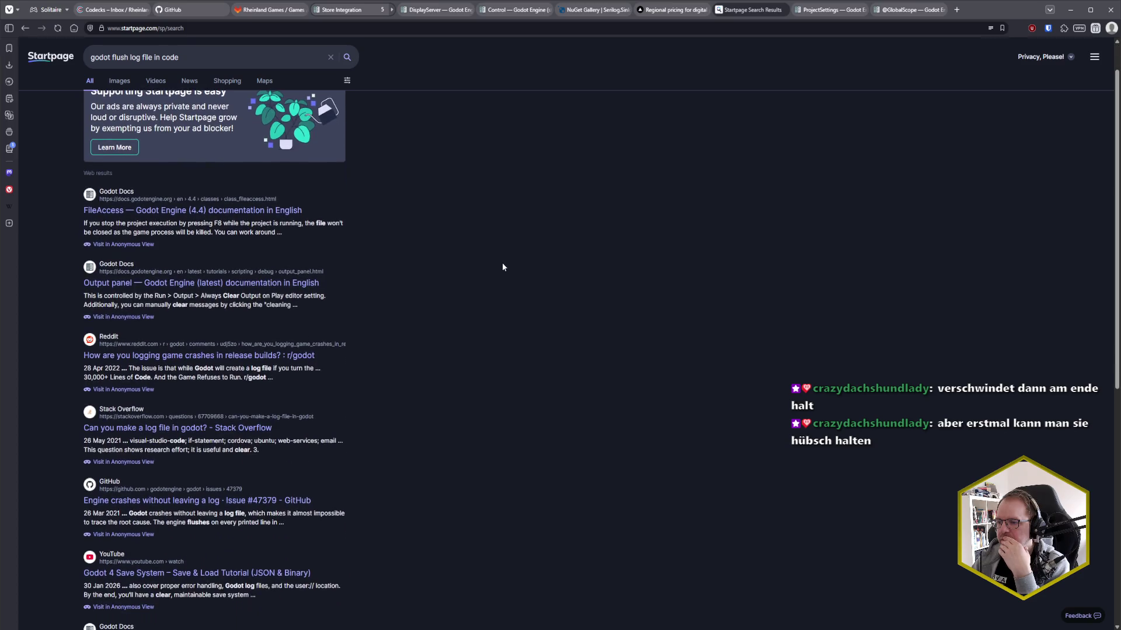
scroll(502, 267, down, 1)
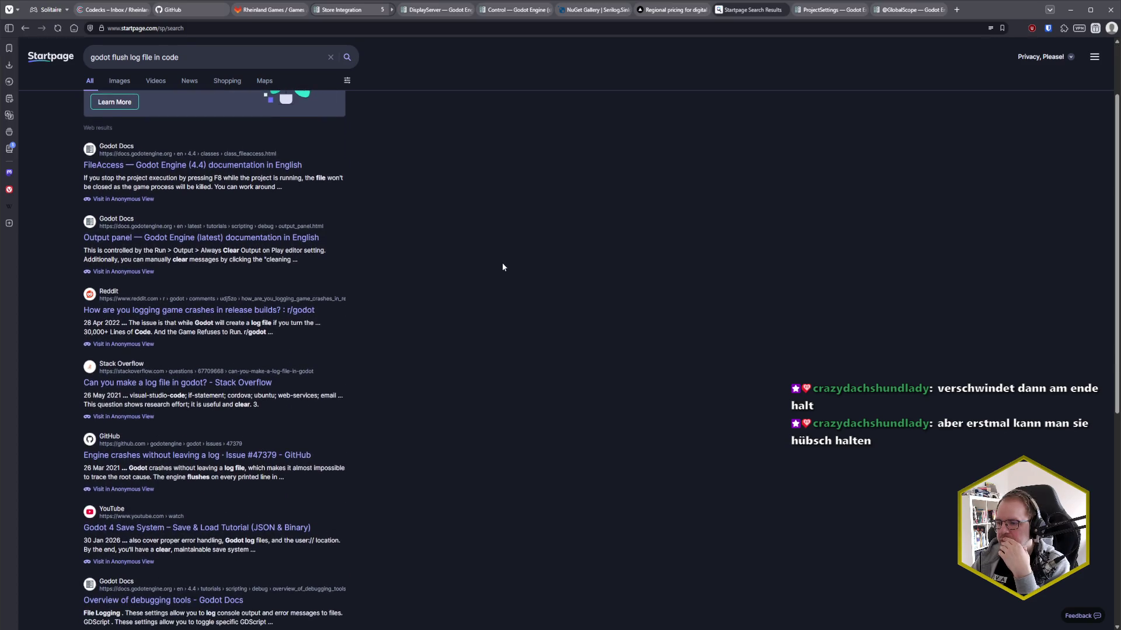
scroll(502, 267, down, 1)
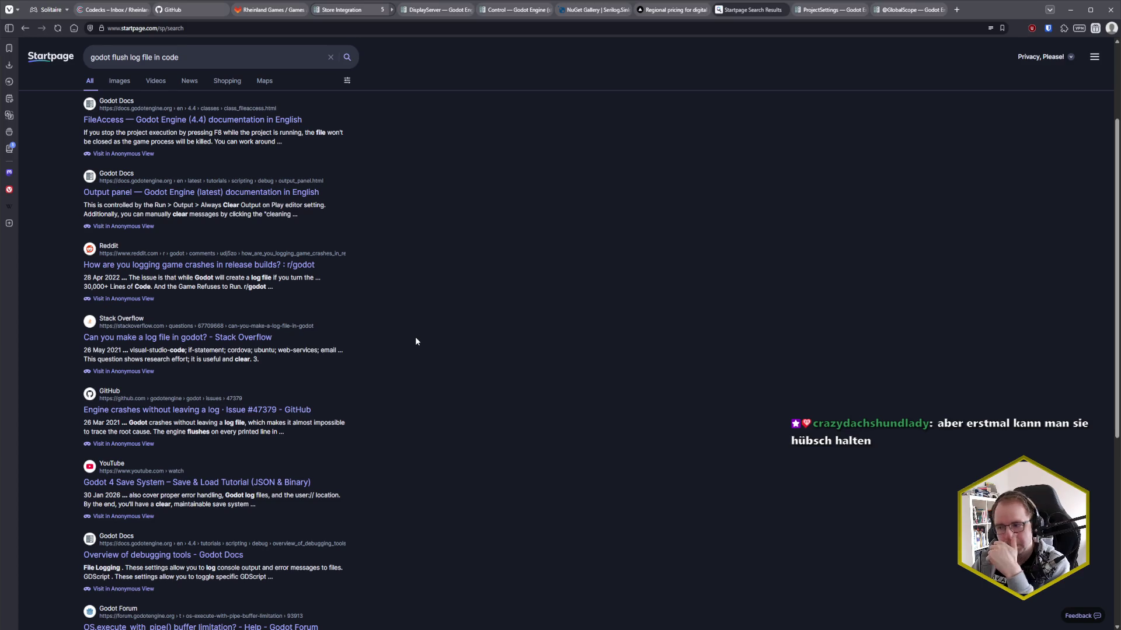
scroll(416, 338, down, 4)
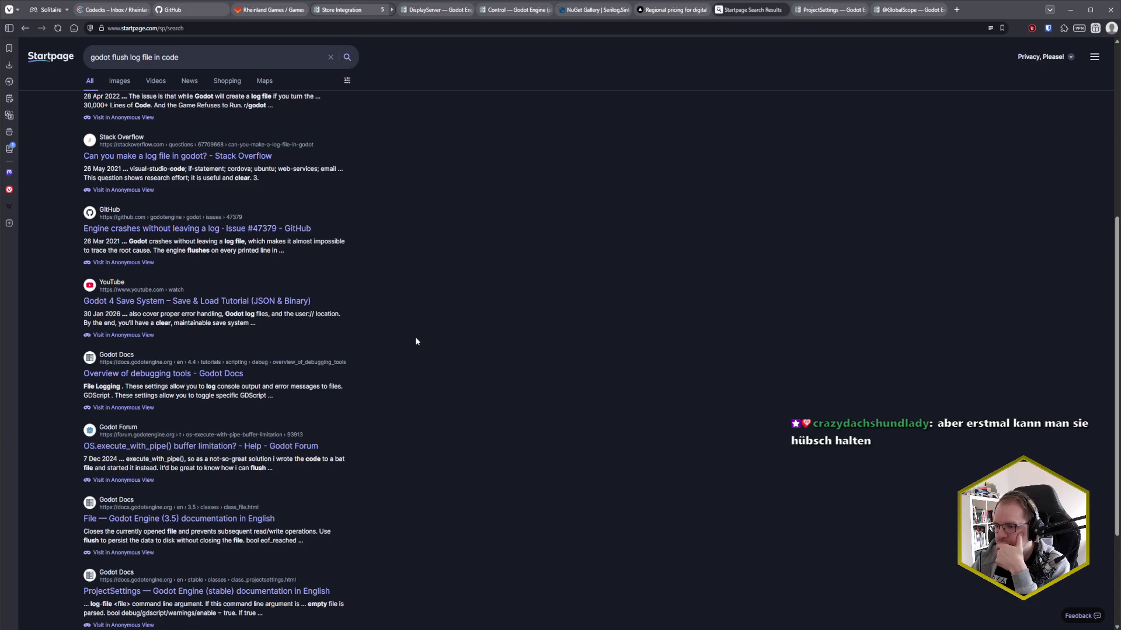
scroll(416, 341, down, 1)
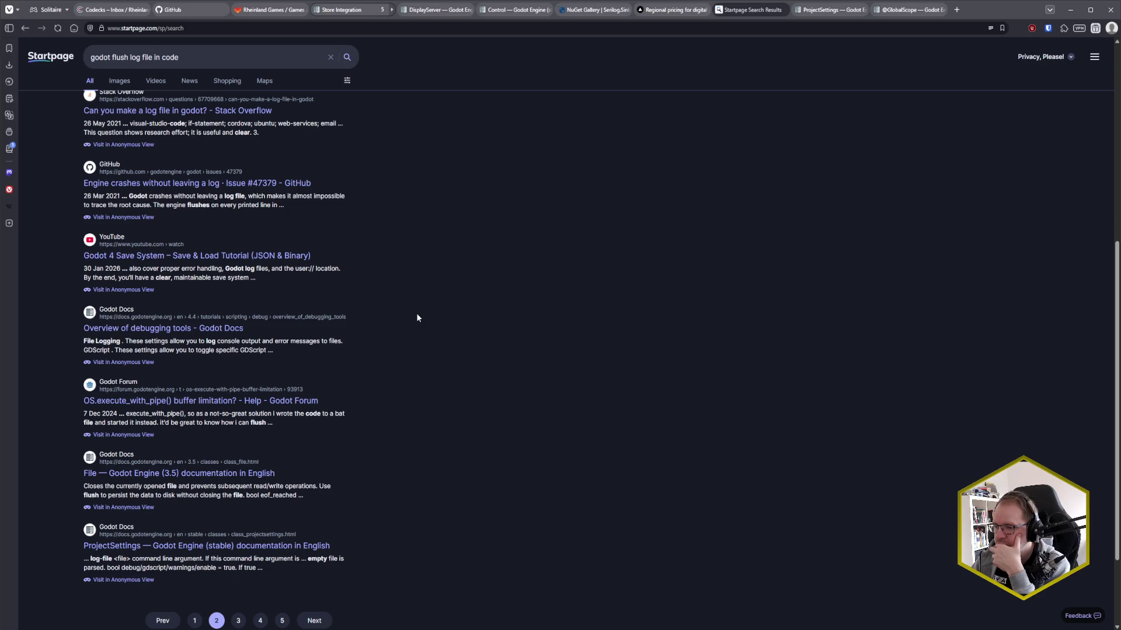
scroll(416, 322, up, 5)
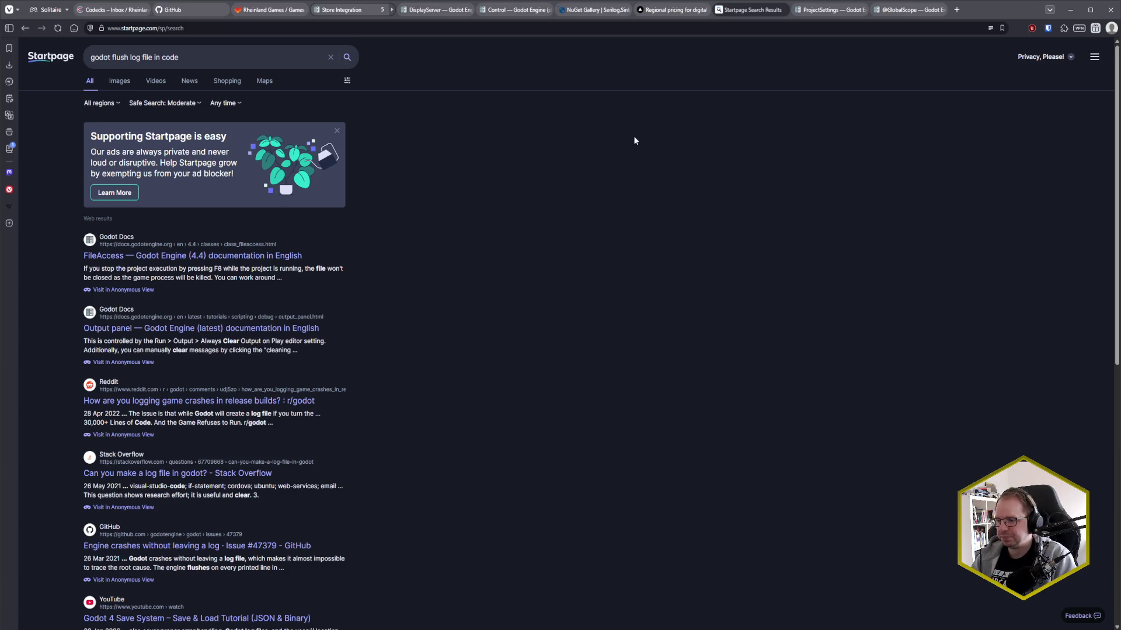
key(alt+Tab)
click(620, 297)
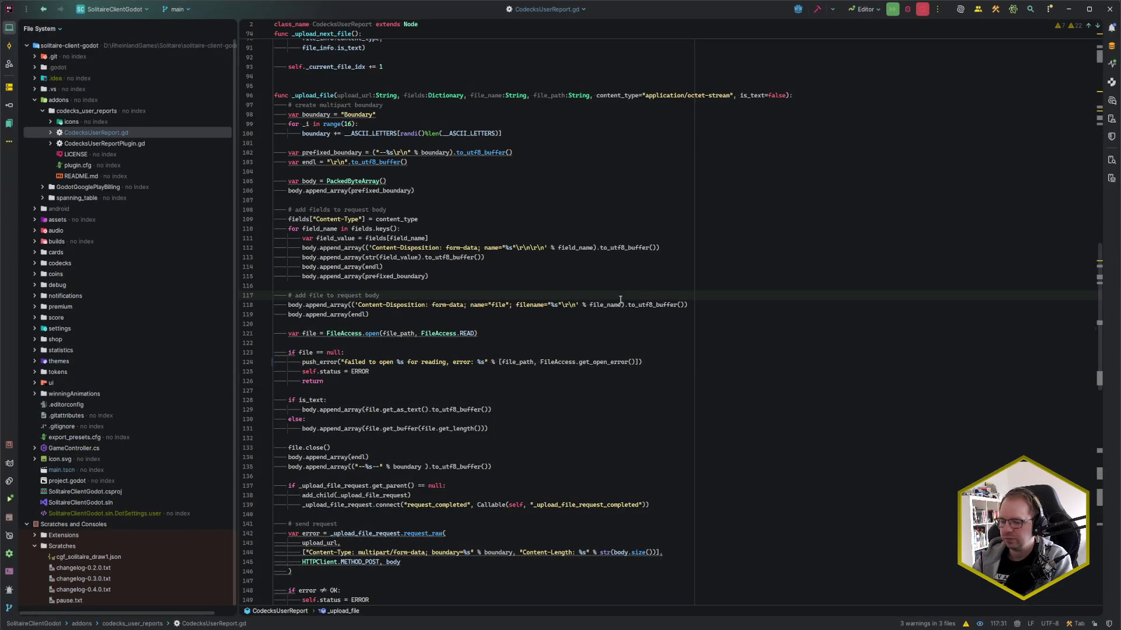
- Show the AI Chat panel and open FeedbackView.cs via class search 'Feedba'
click(1111, 100)
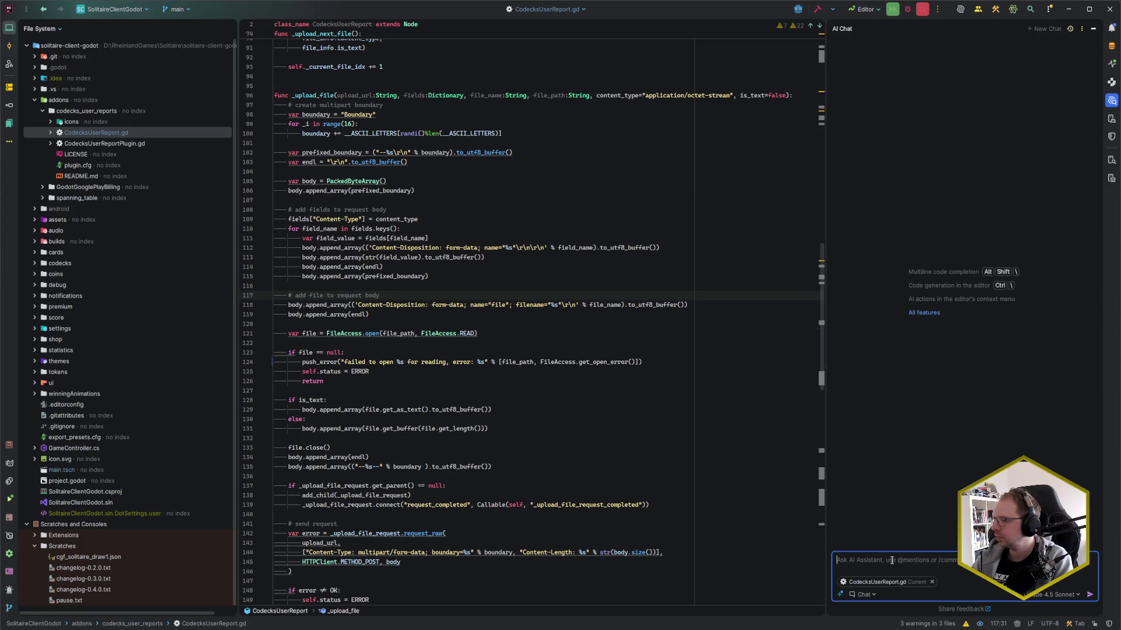
click(454, 457)
key(ctrl+e)
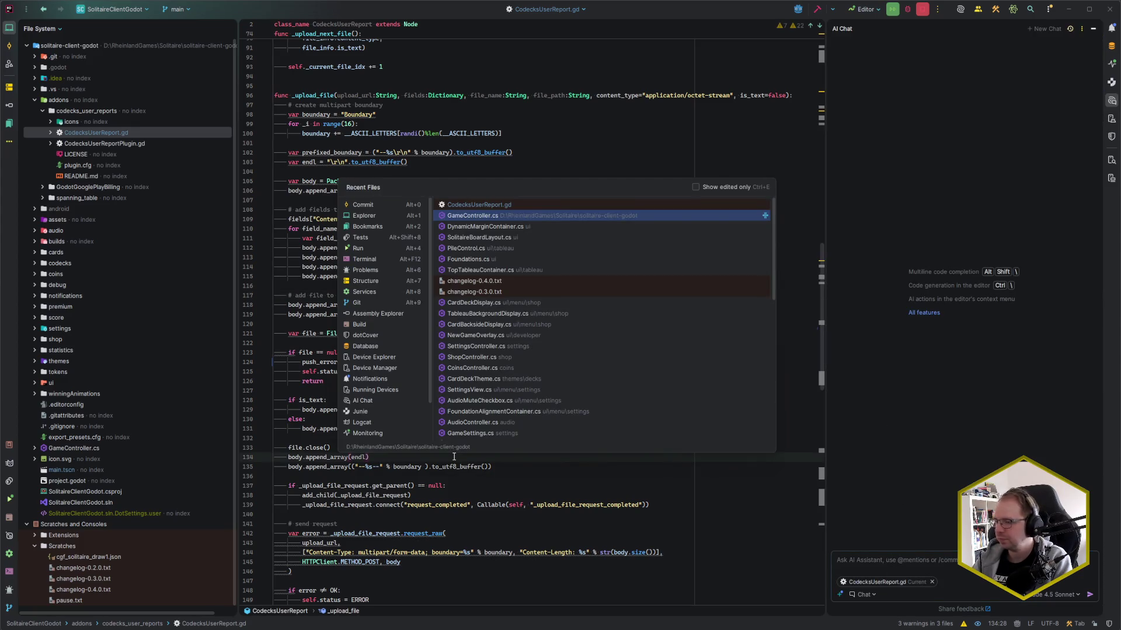
text(Dy)
key(ctrl+n)
key(BackSpace)
key(BackSpace)
text(Feedba)
key(Return)
- Move to the line attaching godot.log and start a message in the AI chat
scroll(453, 456, down, 15)
scroll(508, 391, down, 3)
click(513, 389)
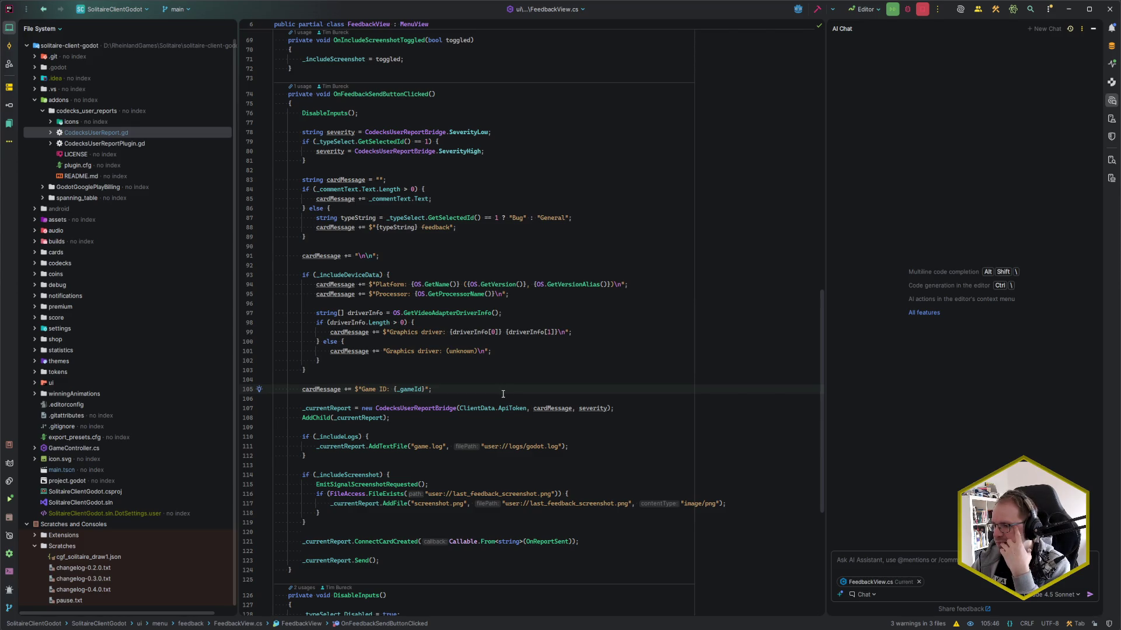
click(578, 446)
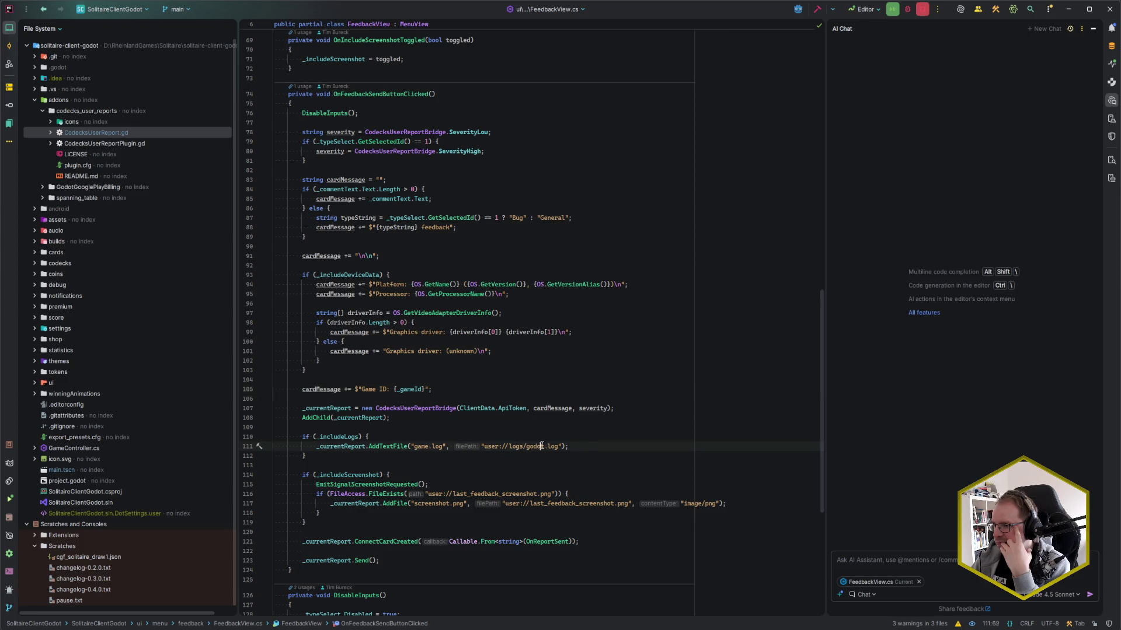
click(924, 558)
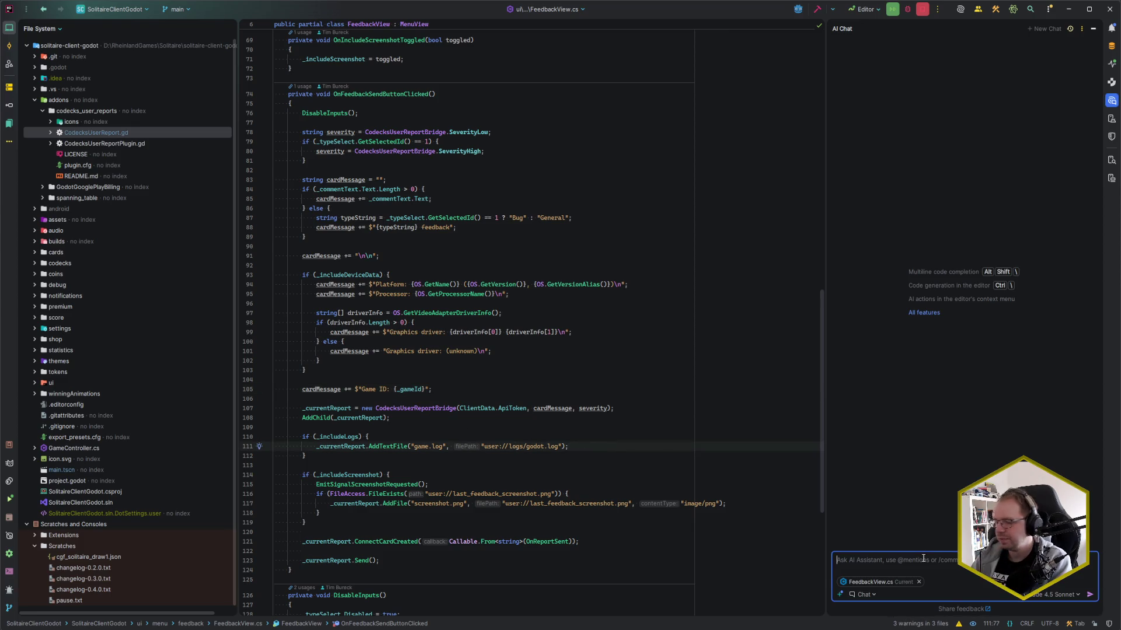
text(I'm)
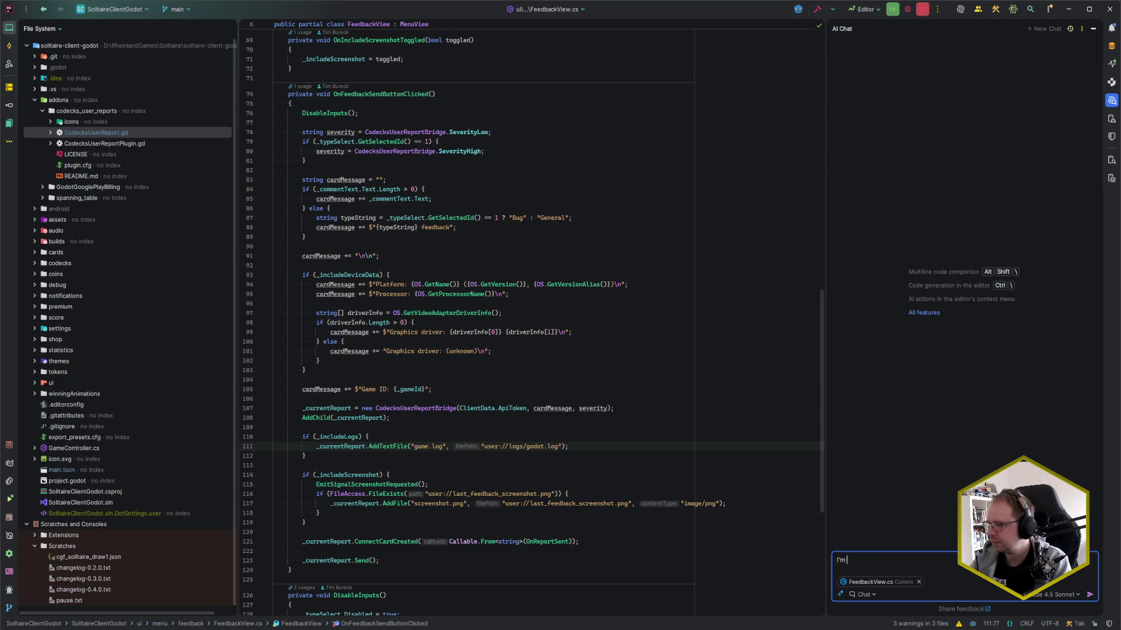
- Ask the AI assistant how to flush the log file at runtime, since godot.log is missing on mobile
key(BackSpace)
key(BackSpace)
key(BackSpace)
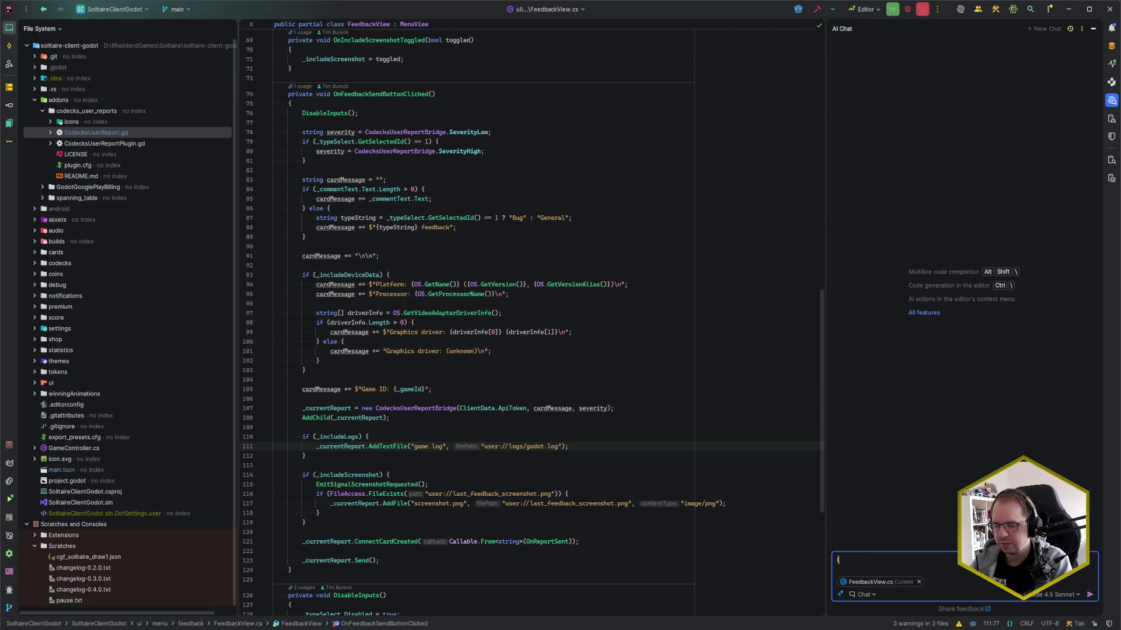
text(Wh)
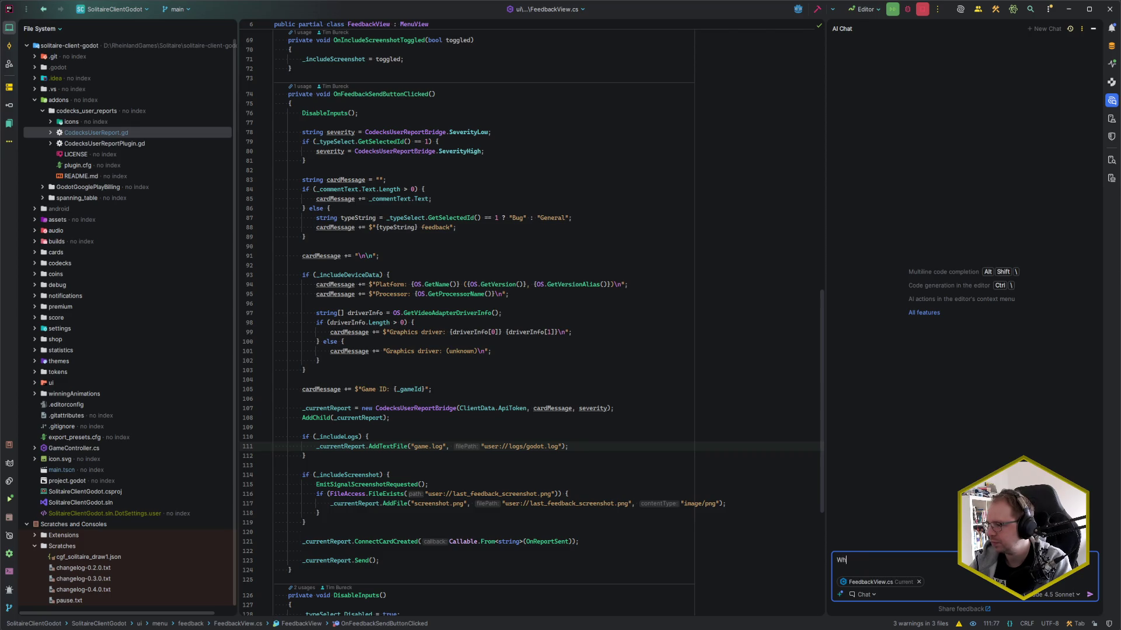
text(ile sending a feedback )
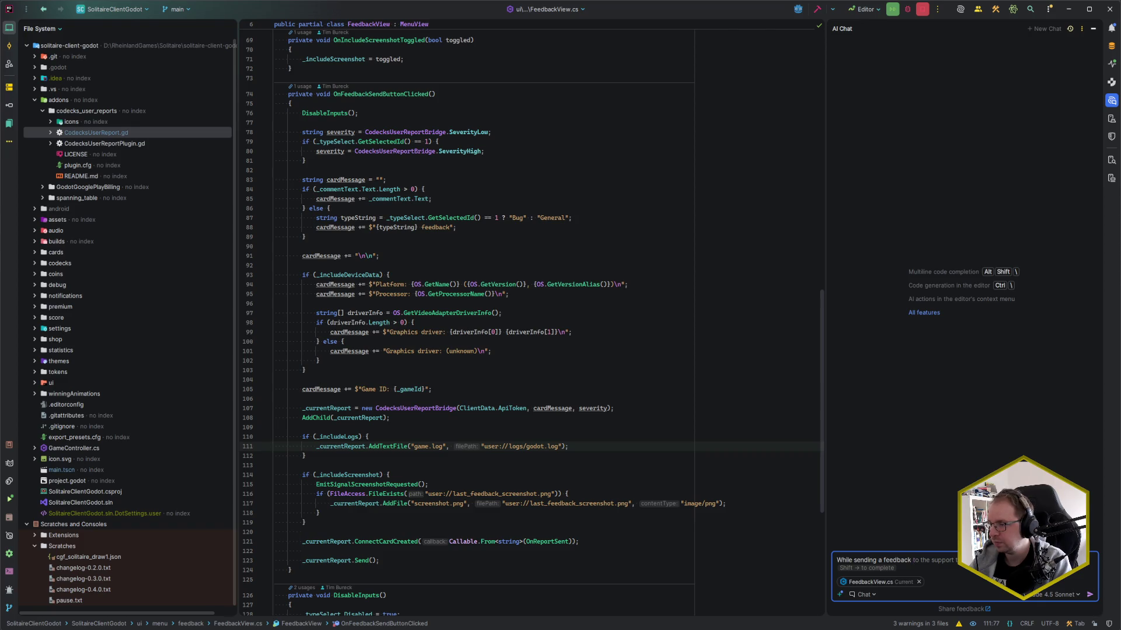
text(request )
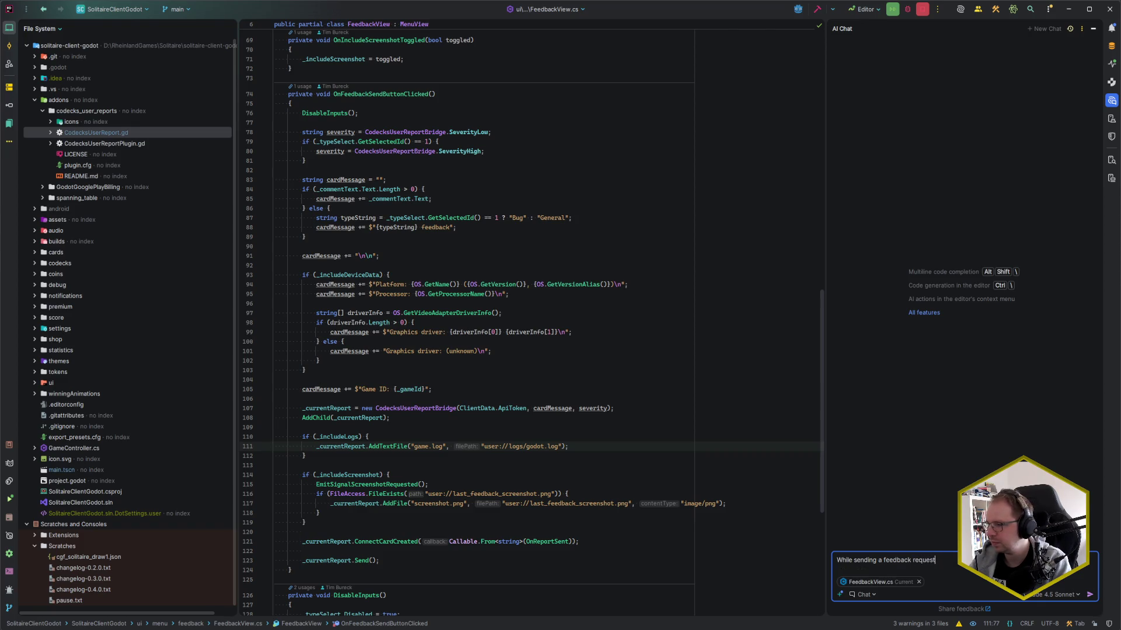
text(, I)
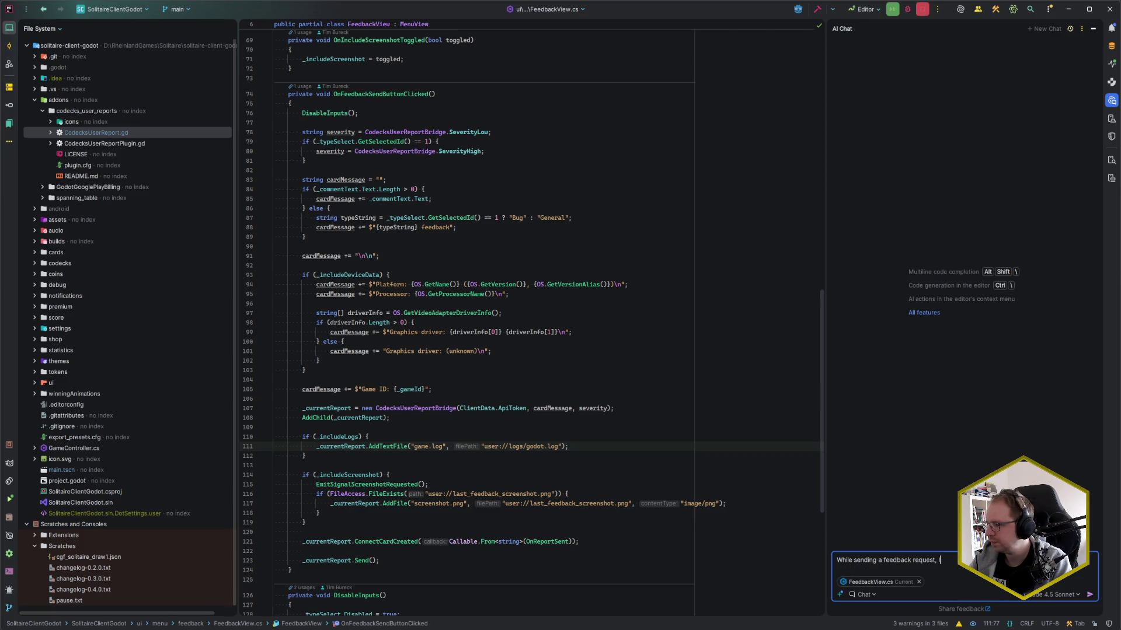
key(BackSpace)
text(m rea)
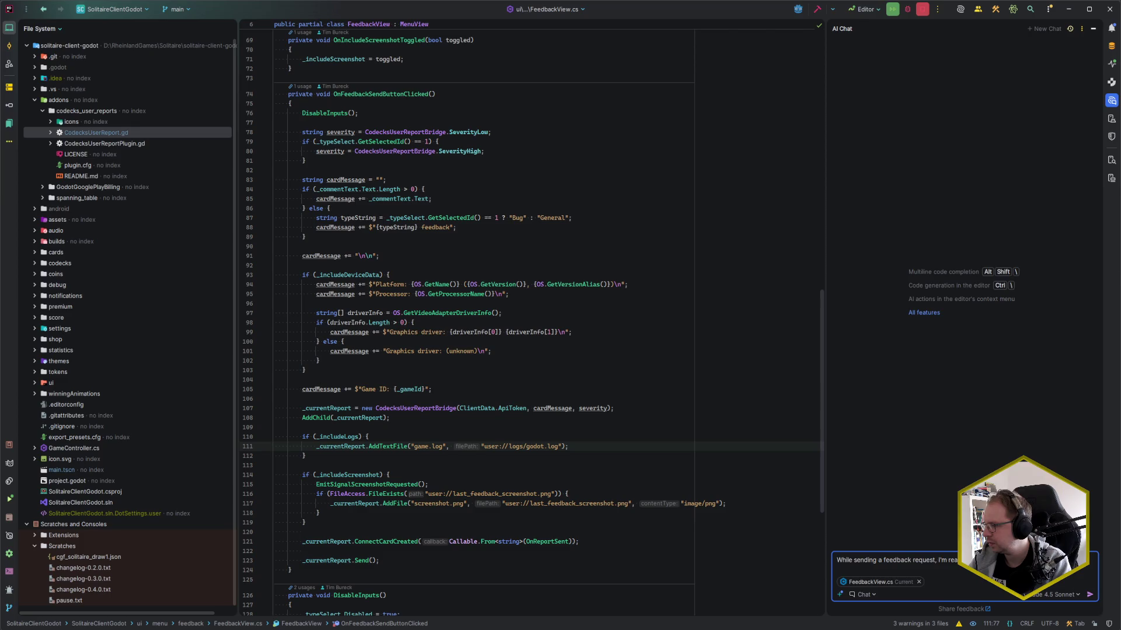
text(However, on )
text(my mo)
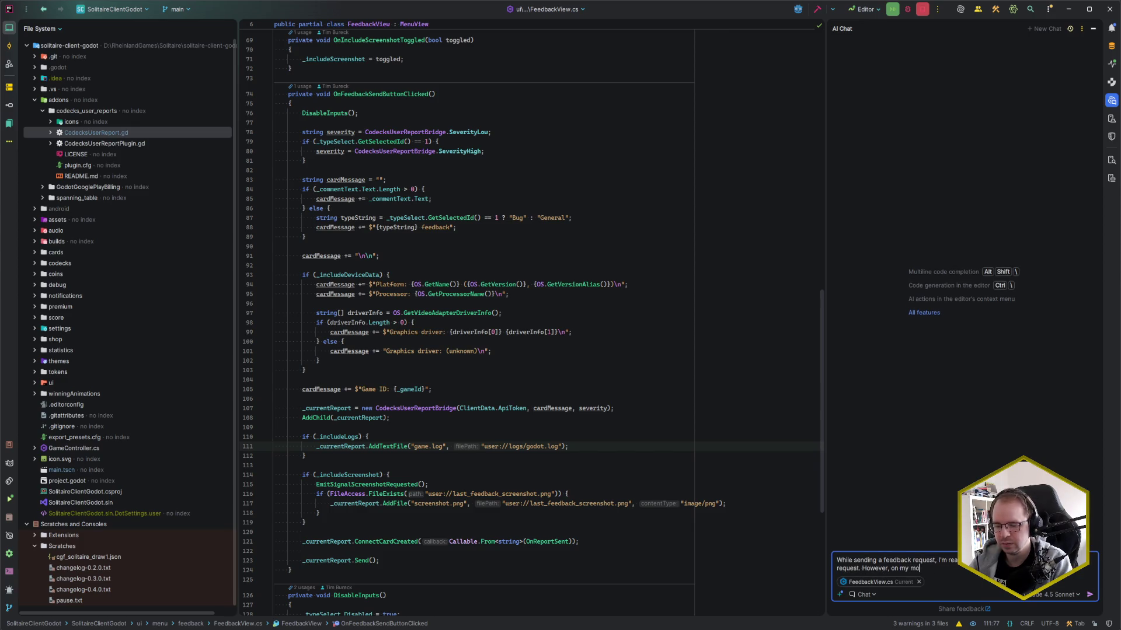
text(bile device this)
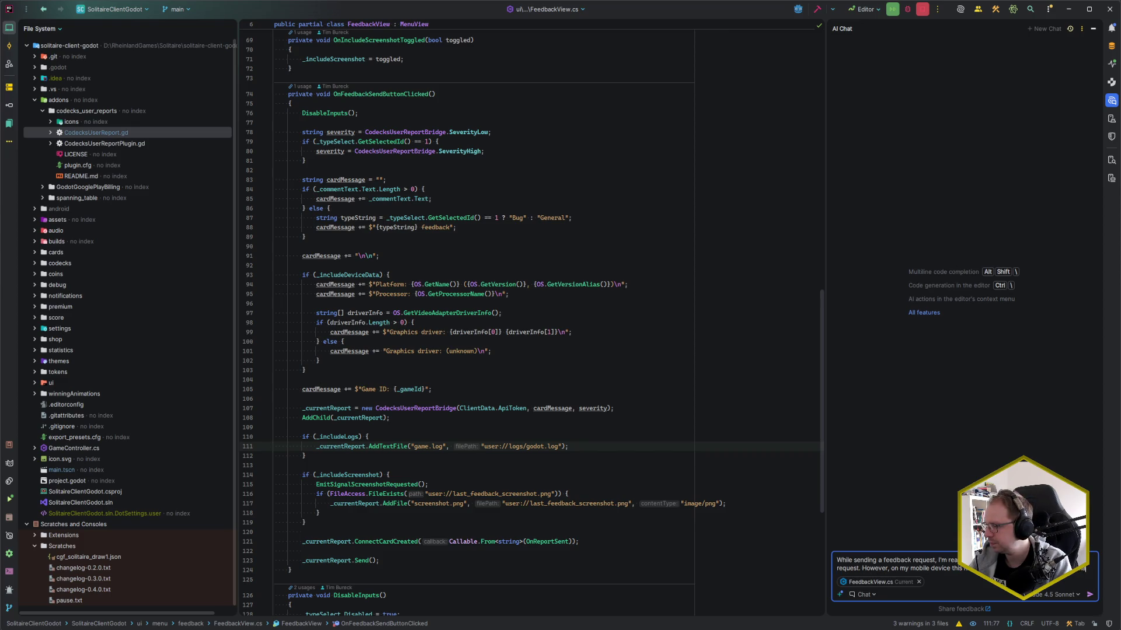
text(that the log has not yet been written or flushe)
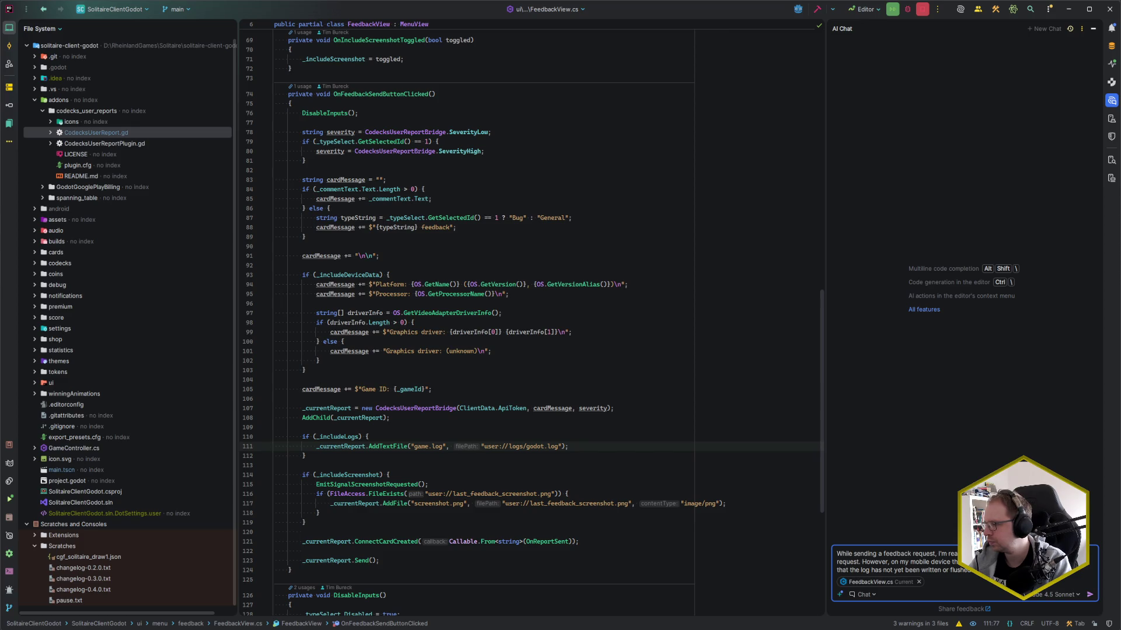
text(the log fl)
text(le in runtime?)
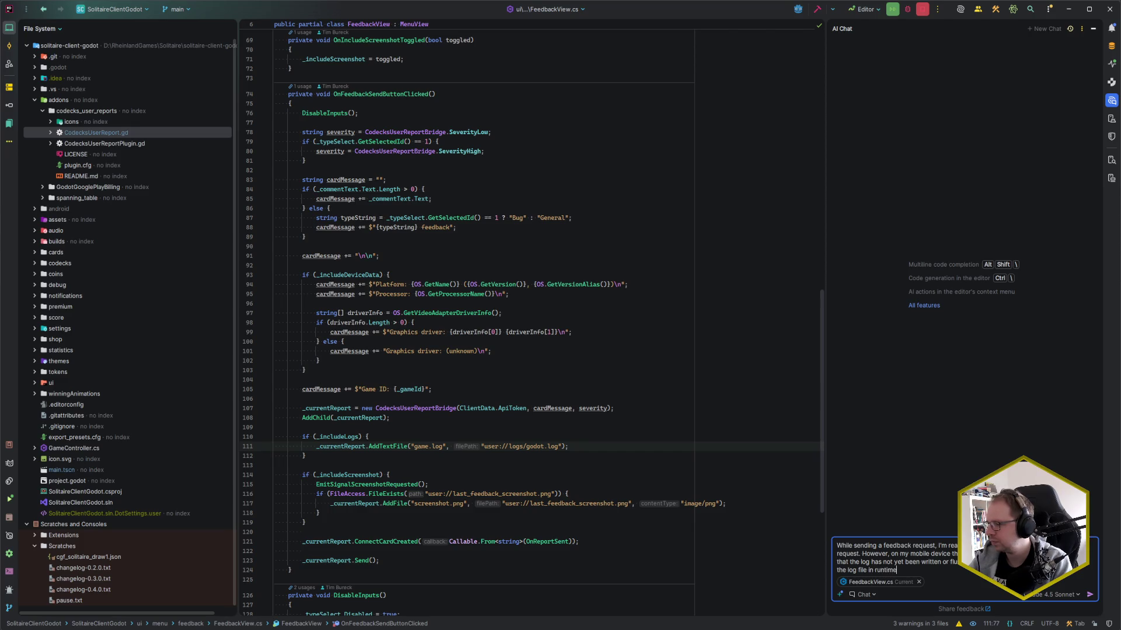
key(Return)
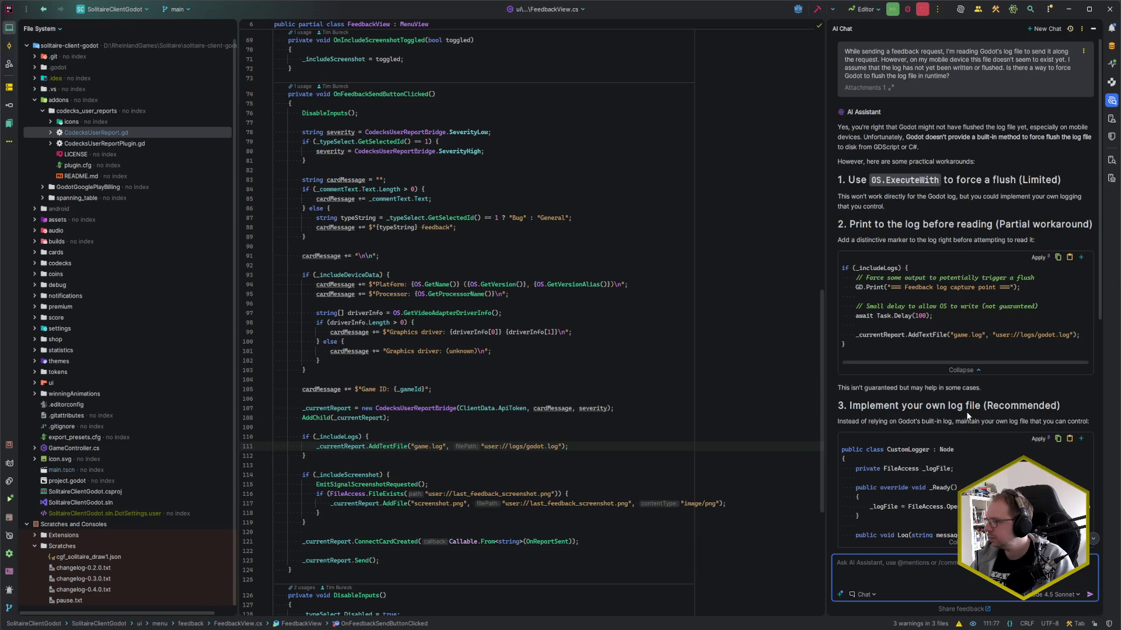
- Read through the assistant's suggested workarounds for flushing the Godot log
click(906, 207)
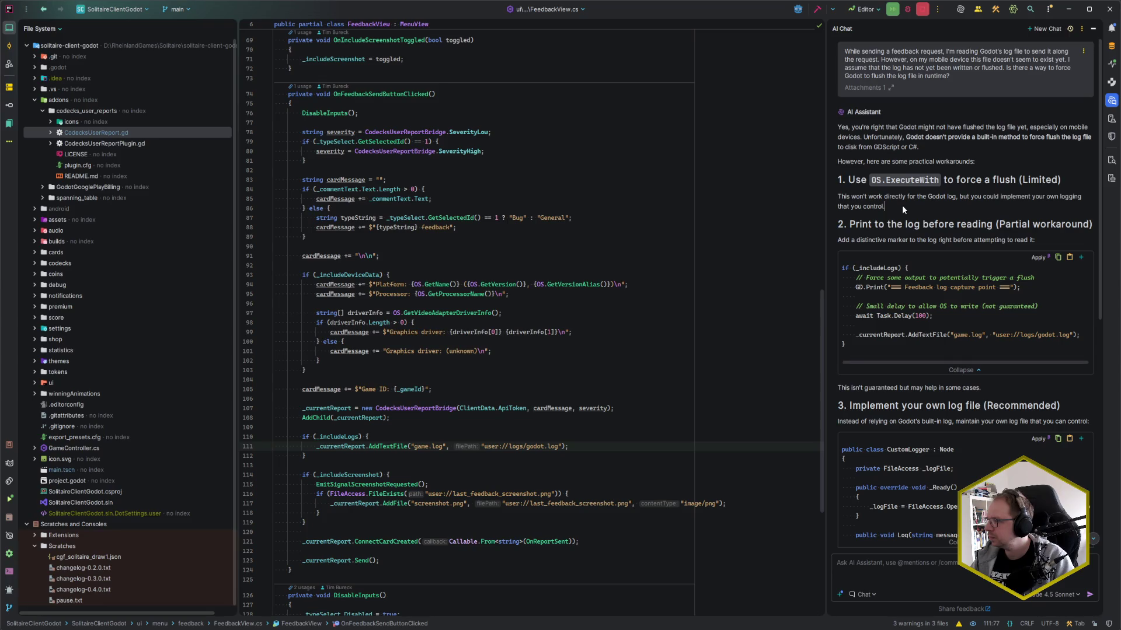
scroll(902, 205, down, 3)
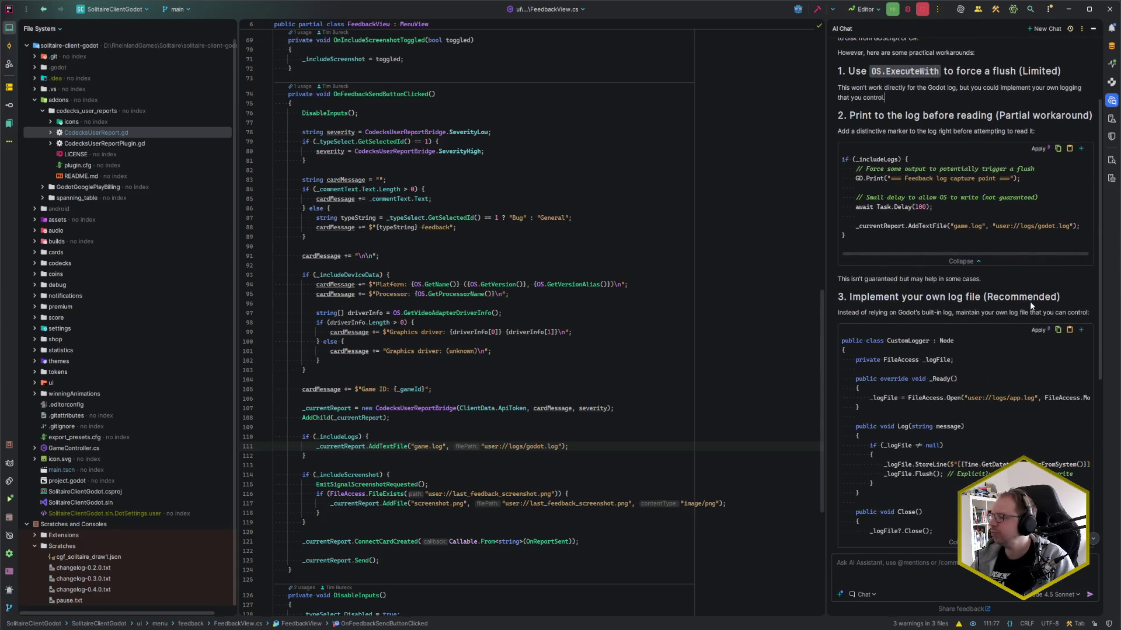
scroll(1002, 299, down, 3)
scroll(1002, 298, down, 3)
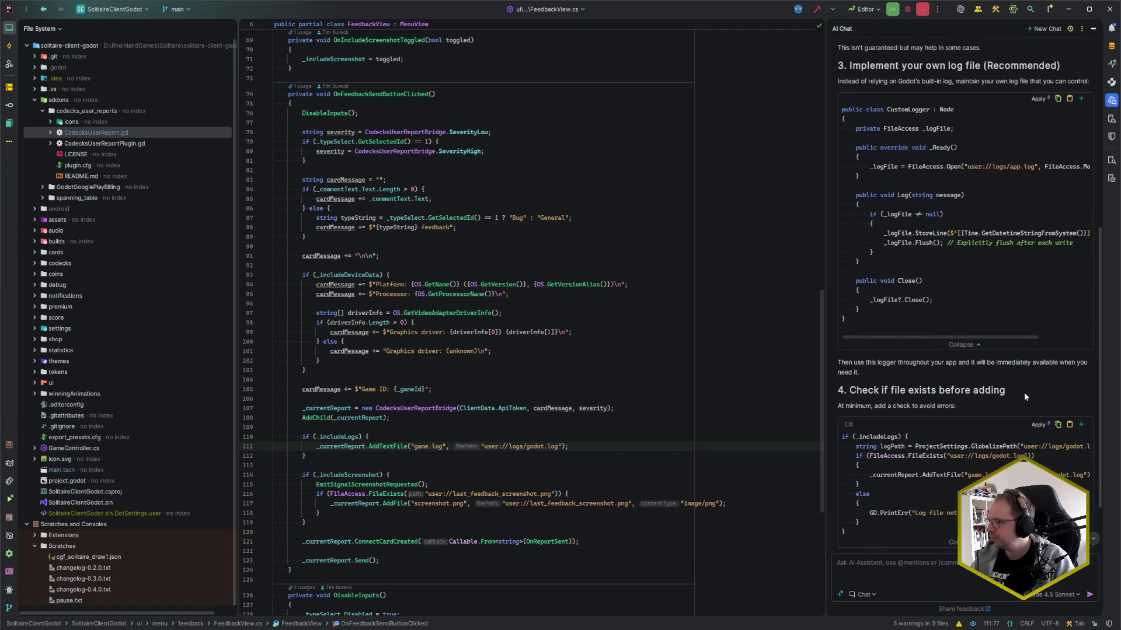
scroll(996, 384, down, 2)
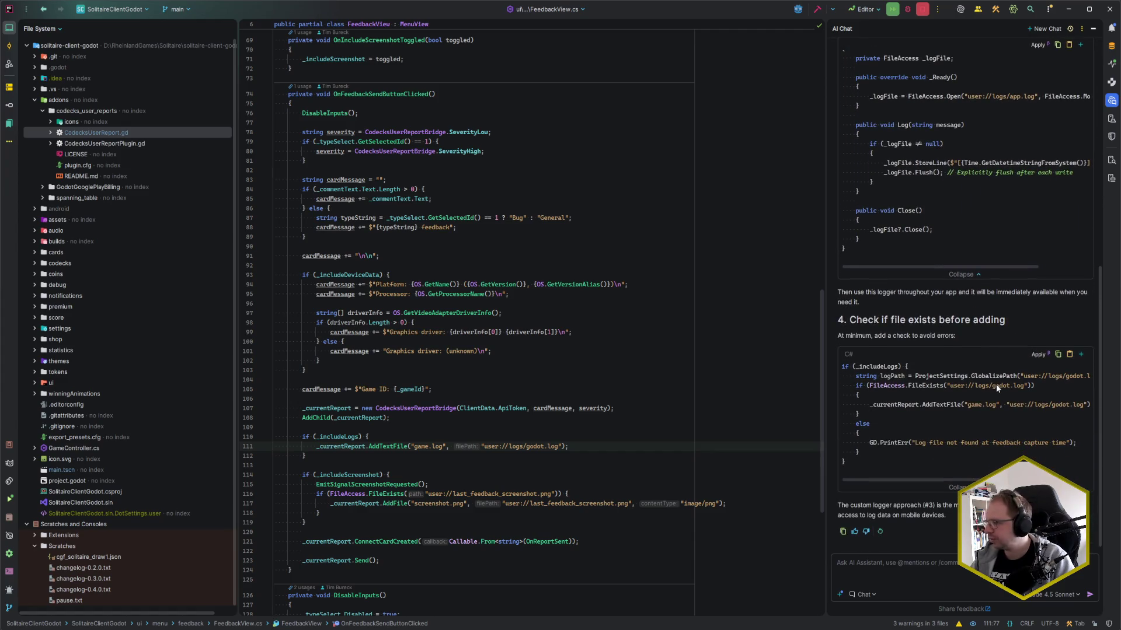
scroll(970, 386, up, 10)
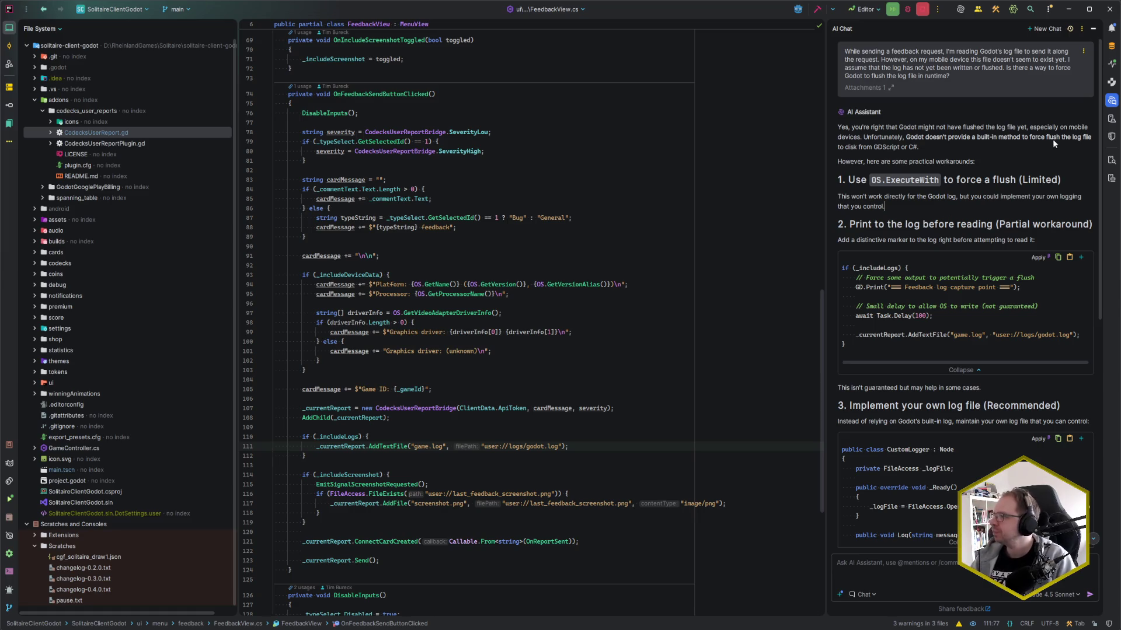
- Hide the AI Chat panel, return to line 85, and switch to the Godot editor
click(1111, 101)
click(463, 198)
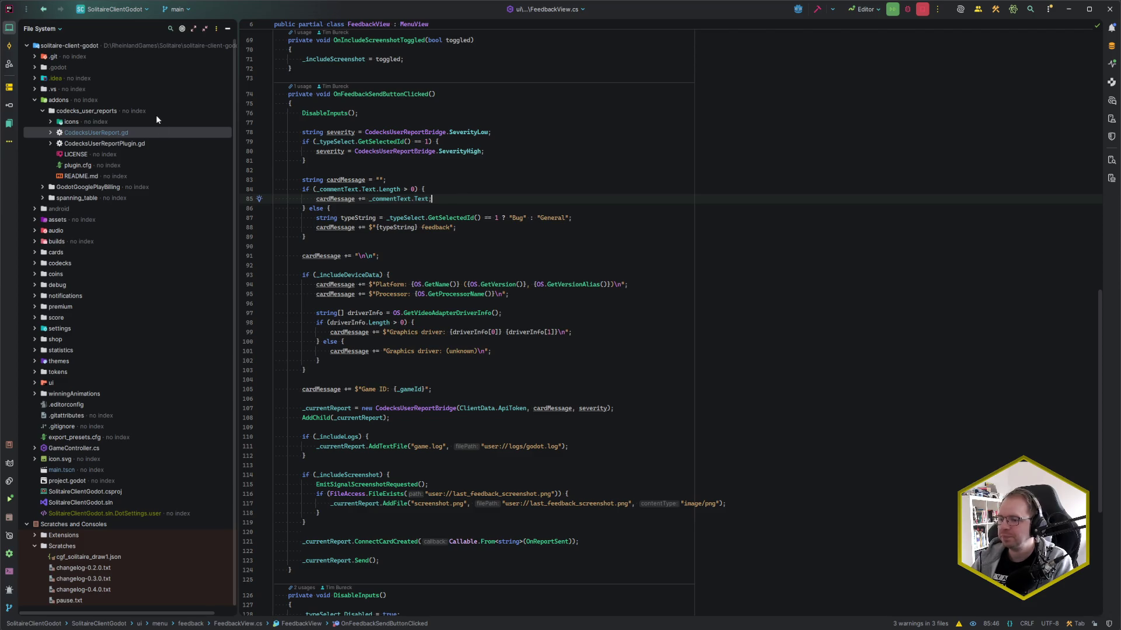
key(alt+Tab)
- Enable Application > Run > Flush stdout on Print in Project Settings, then return to Rider
click(40, 25)
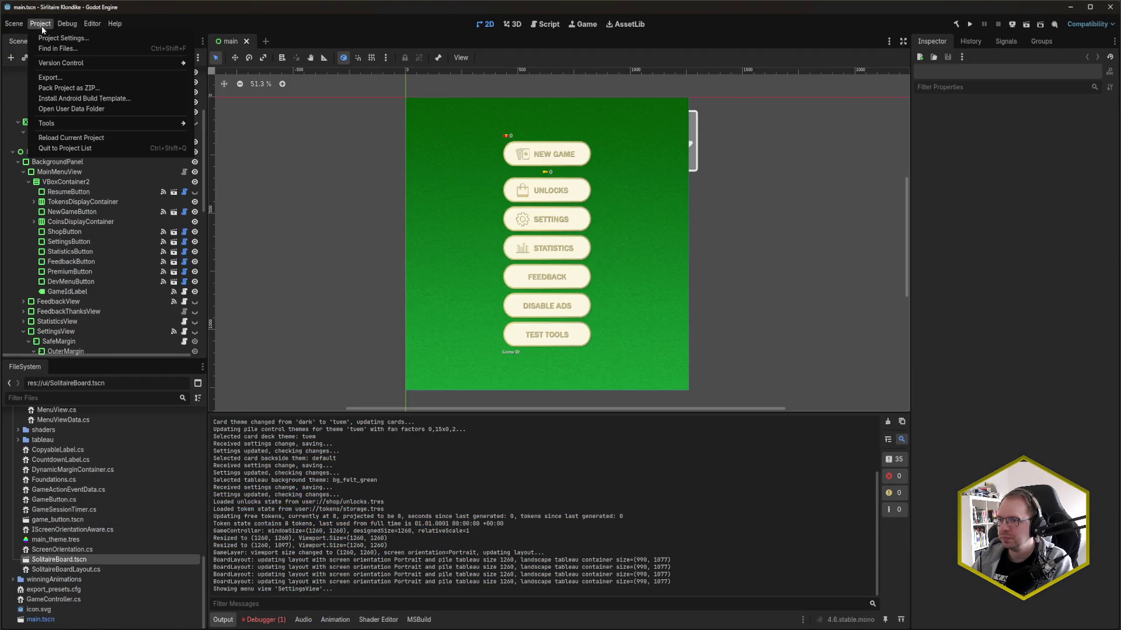
click(54, 37)
text(flush)
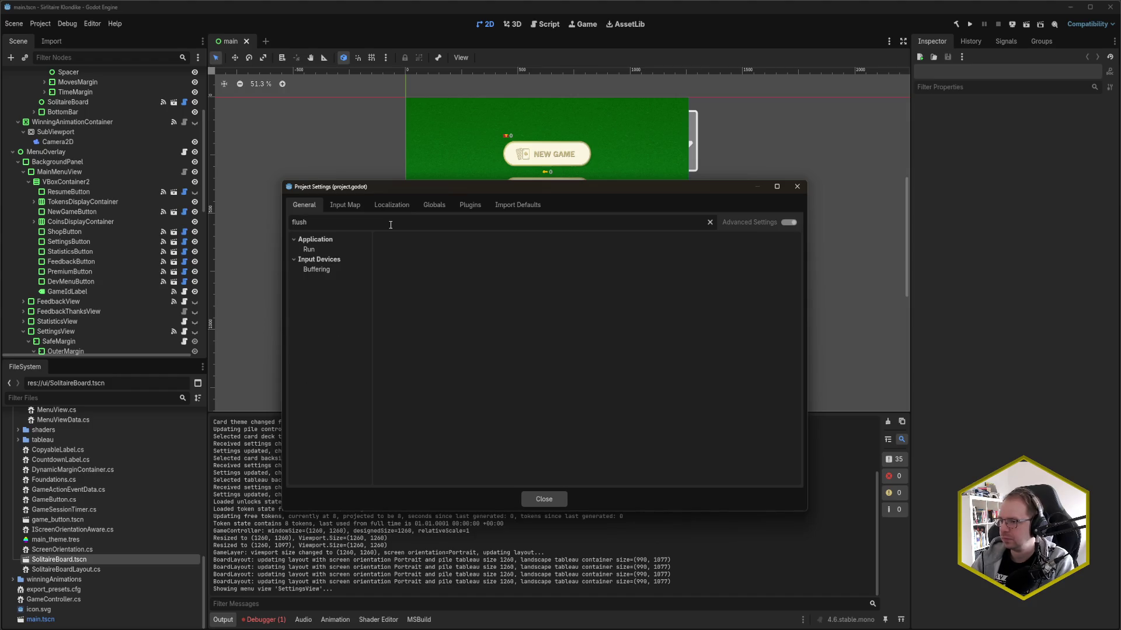
click(335, 250)
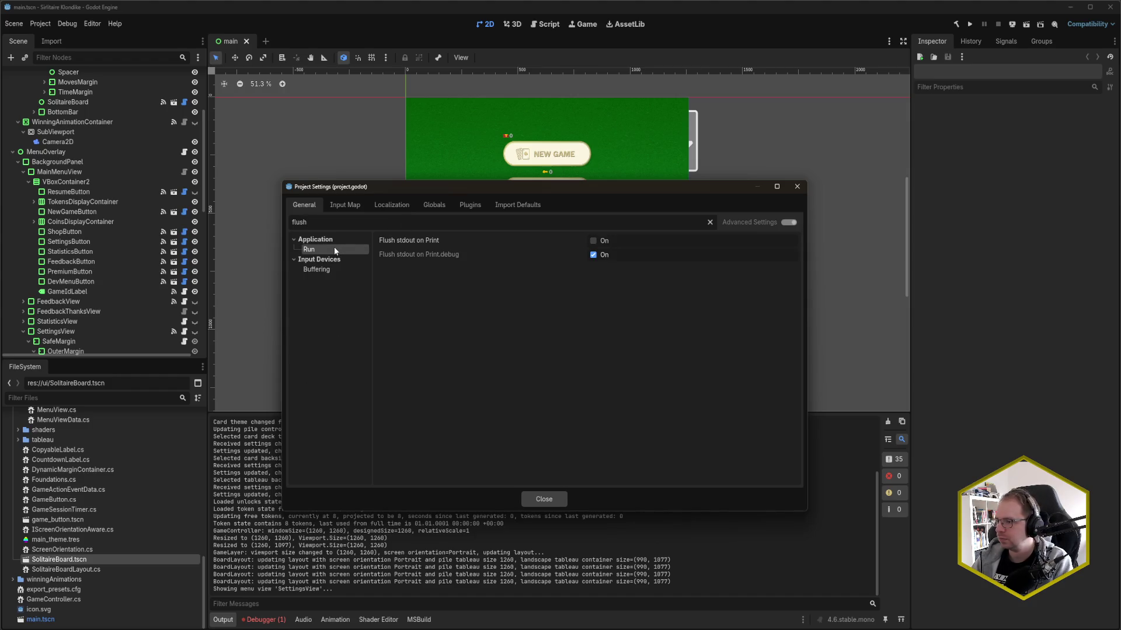
click(593, 241)
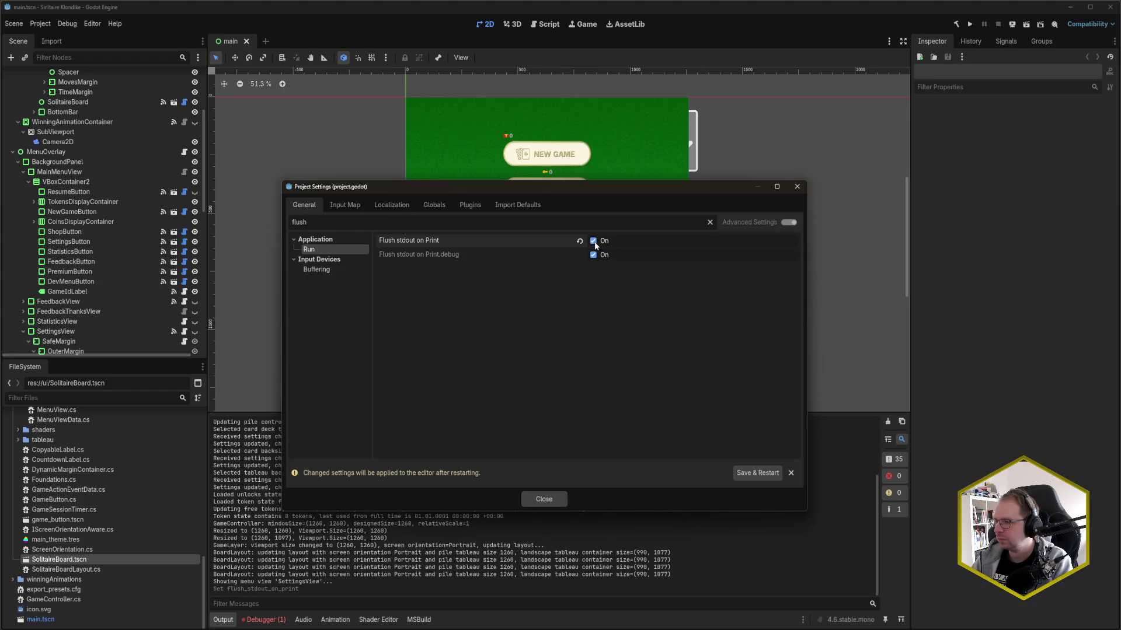
click(548, 499)
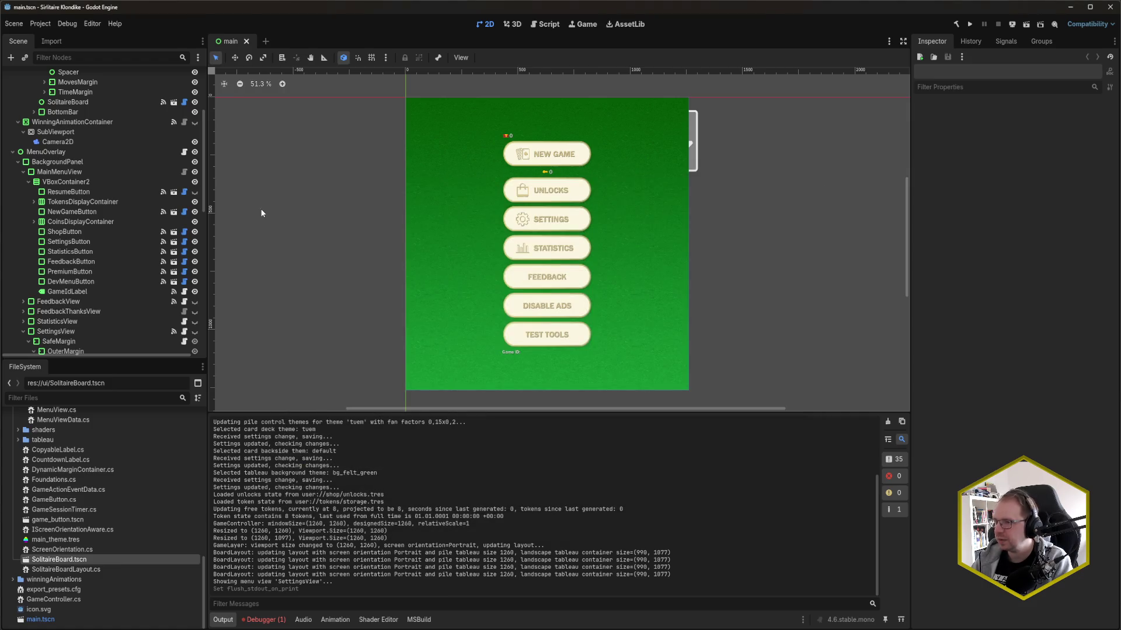
click(1110, 7)
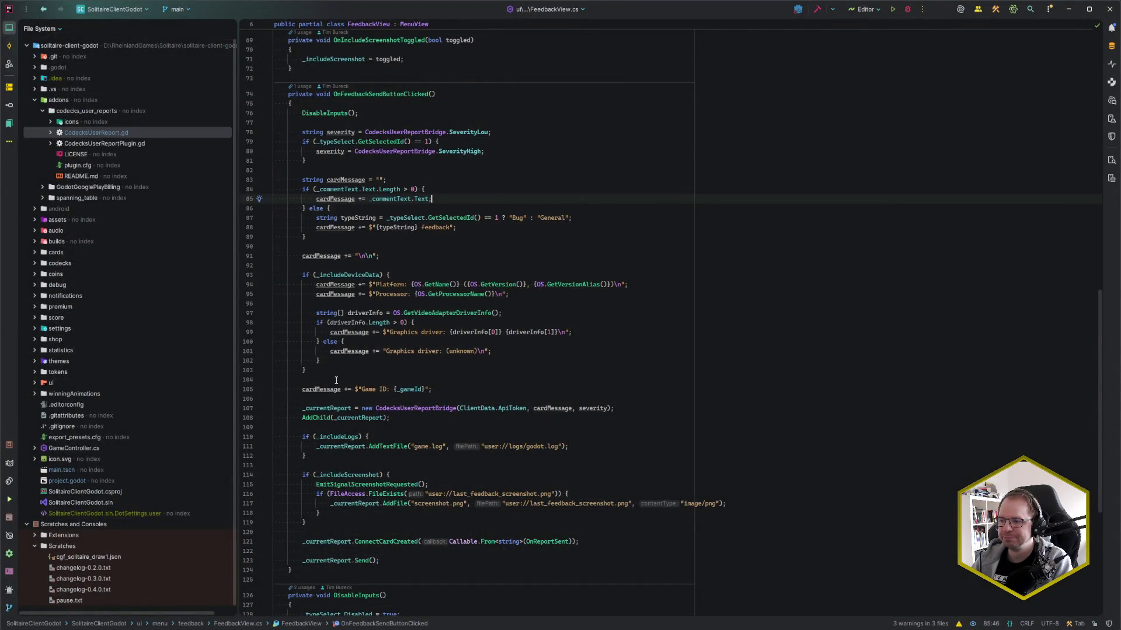
- Place the cursor on line 104 and launch the game with Shift+F10
click(335, 378)
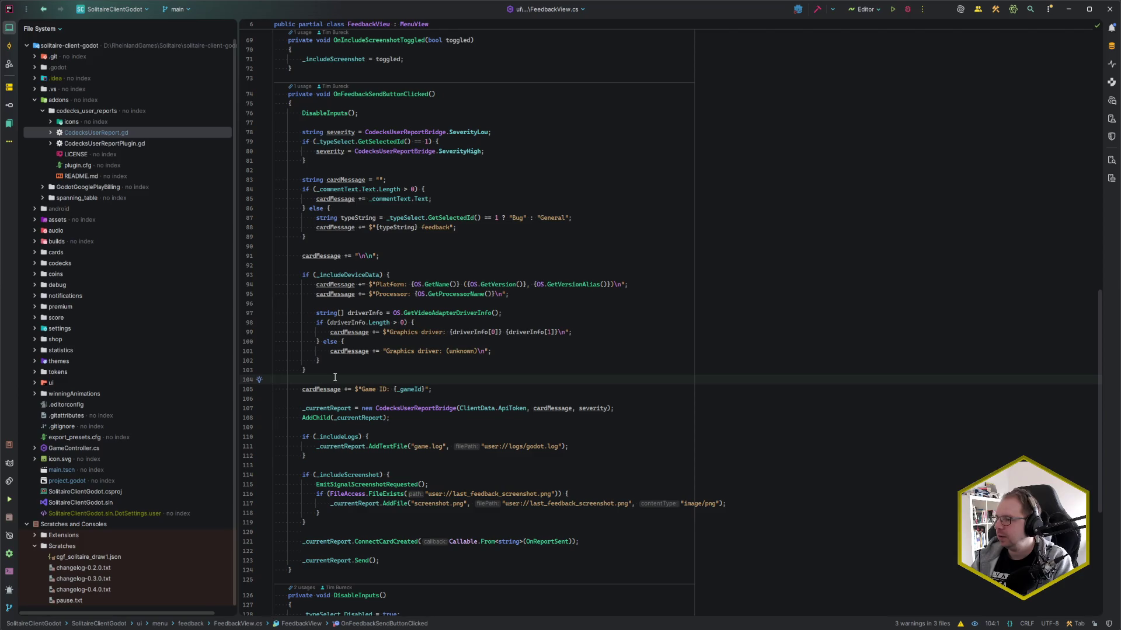
key(shift+F10)
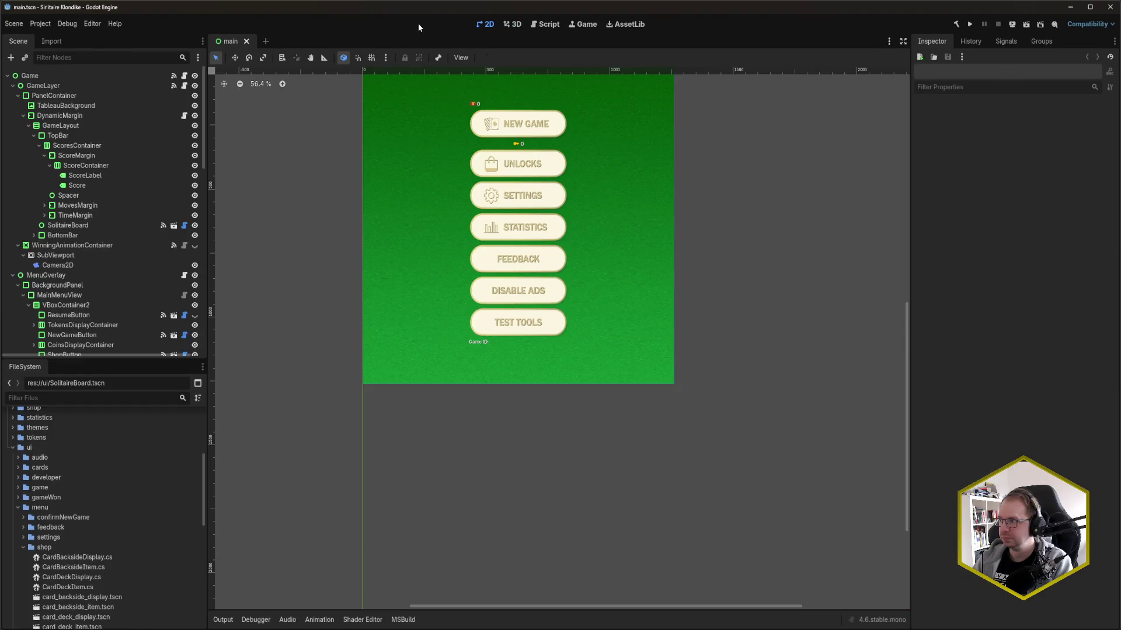
- Deploy the game to the Android tablet, bring the SM-T720 mirror into view, and show the Debugger errors
key(F5)
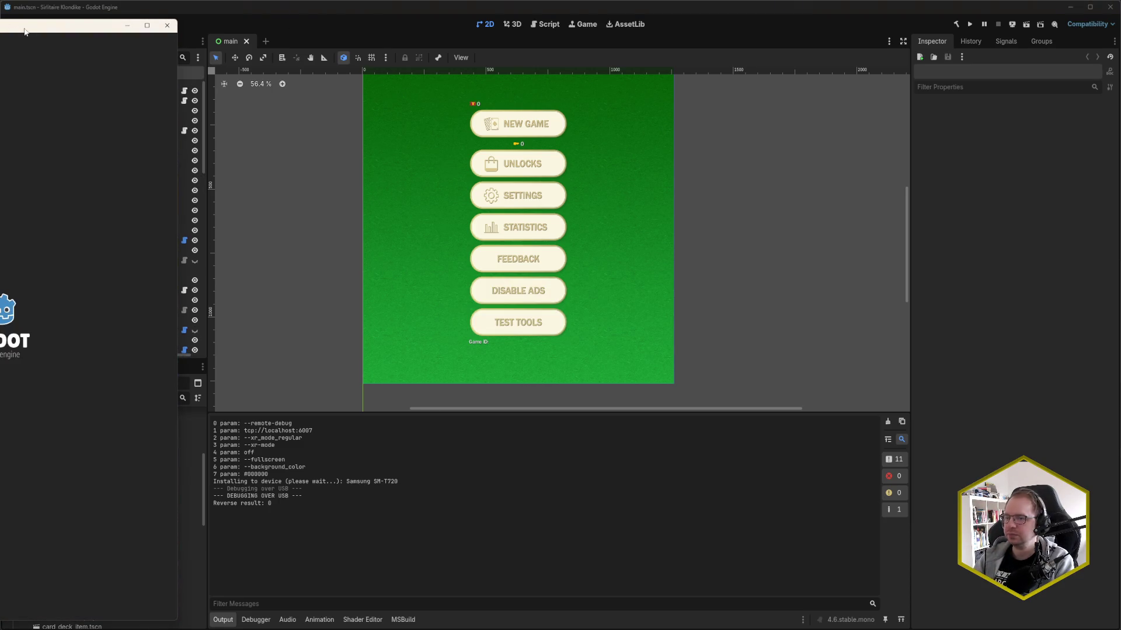
drag(24, 28, 867, 27)
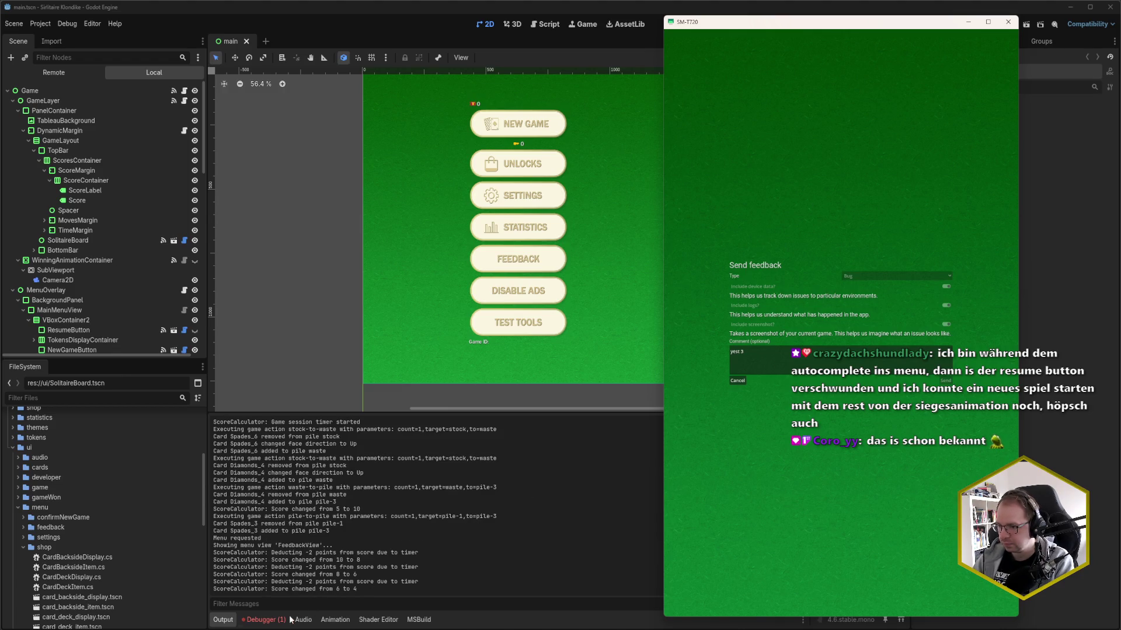
click(264, 620)
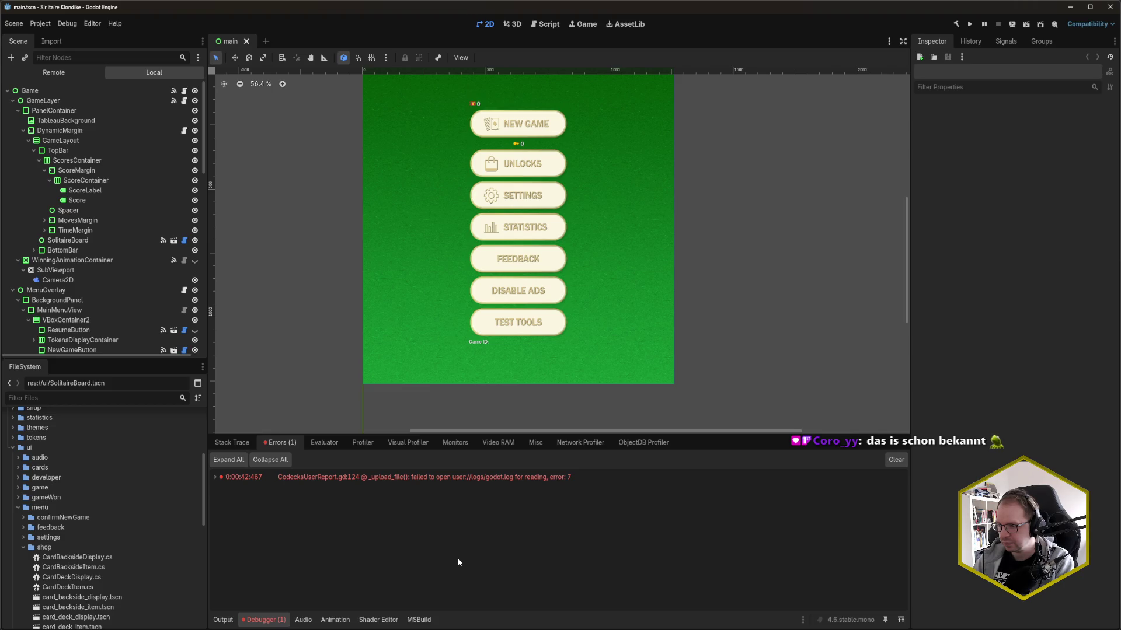
- Jump from the godot.log error to CodecksUserReport.gd line 124 and copy the error text
mouse_move(571, 476)
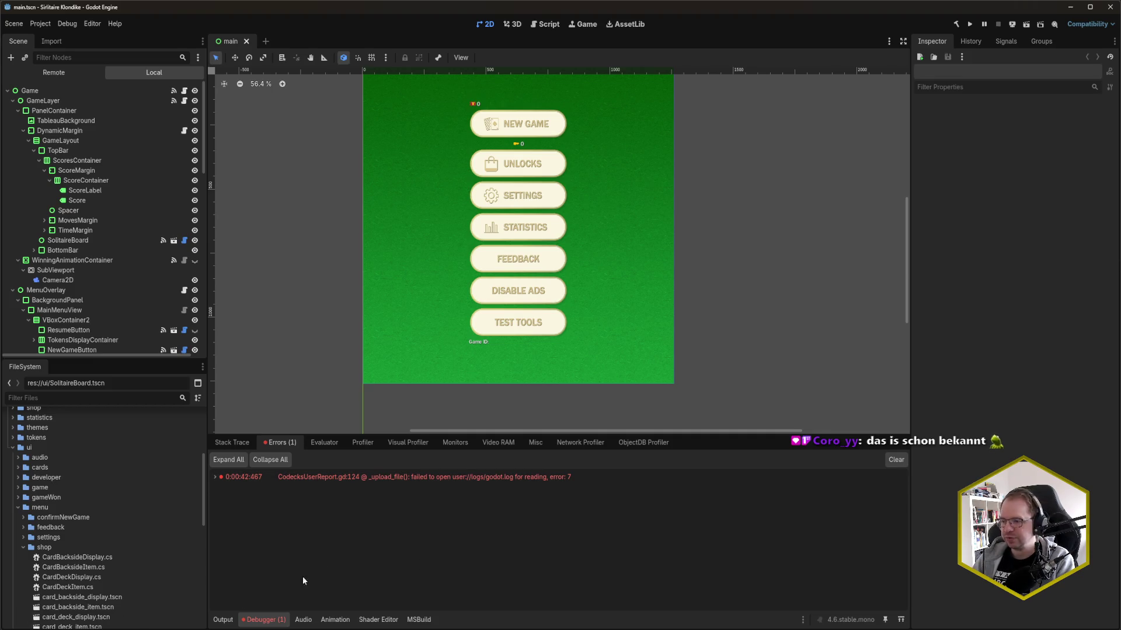
double_click(471, 478)
right_click(472, 479)
click(483, 483)
- Return to the browser's Startpage search and select the current query
mouse_move(35, 625)
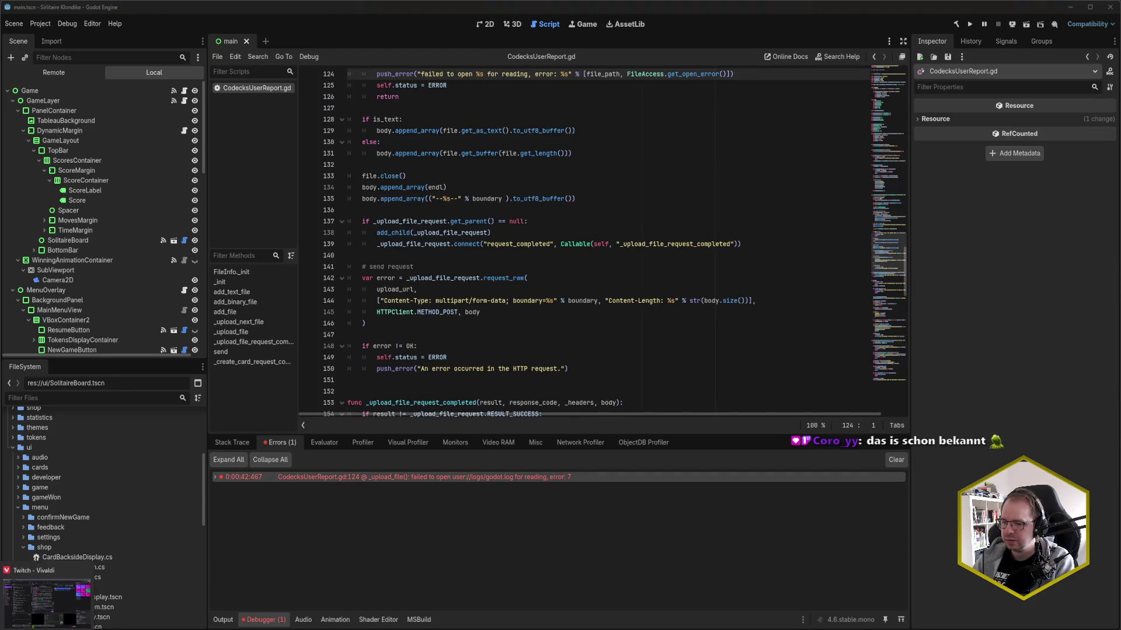
click(47, 584)
click(128, 57)
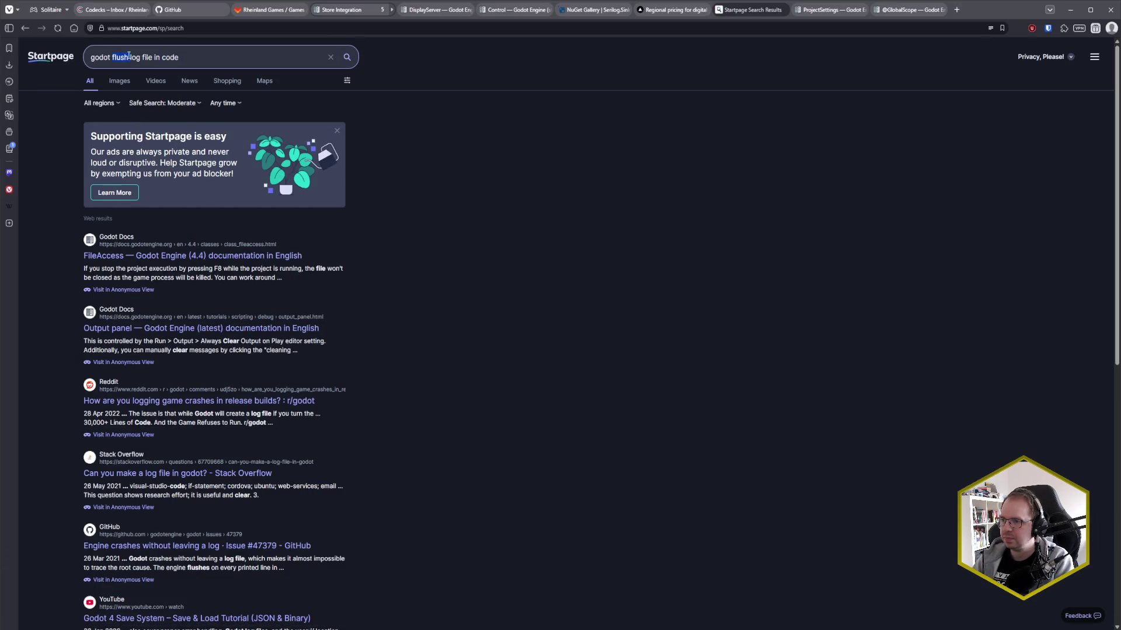
- Search Startpage for 'godot' plus the pasted godot.log message trimmed to end at 'error: 7'
key(ctrl+a)
key(ctrl+v)
key(ctrl+a)
key(ctrl+v)
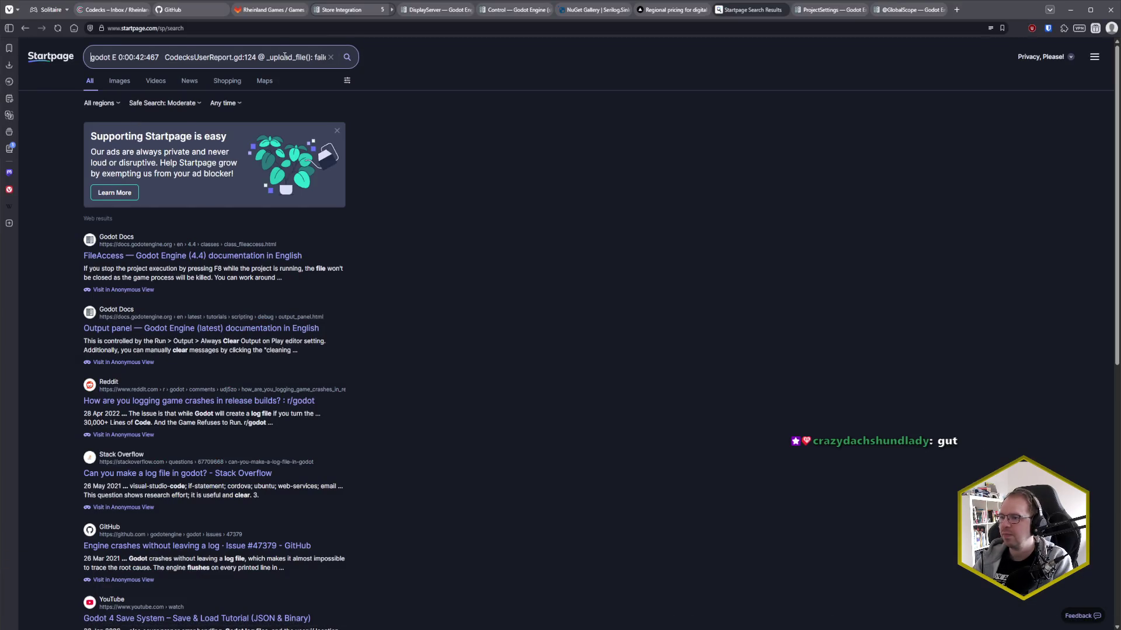
key(ctrl+shift+Right)
key(ctrl+shift+Right)
key(ctrl+shift+Right)
key(ctrl+shift+Right)
key(ctrl+shift+Right)
key(ctrl+shift+Right)
key(ctrl+shift+Right)
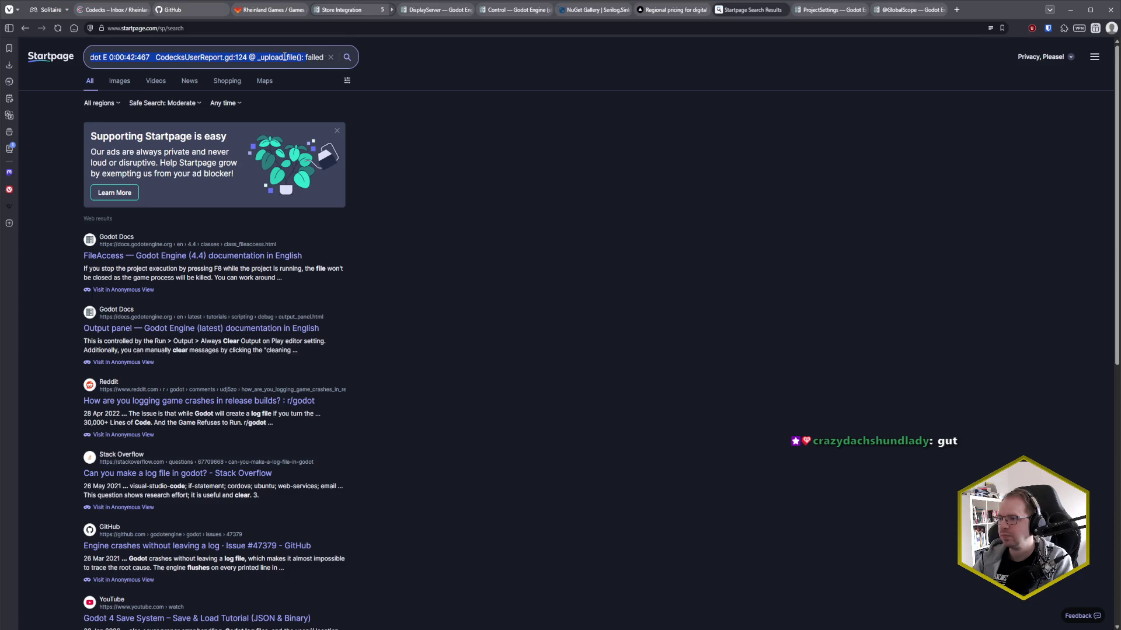
key(BackSpace)
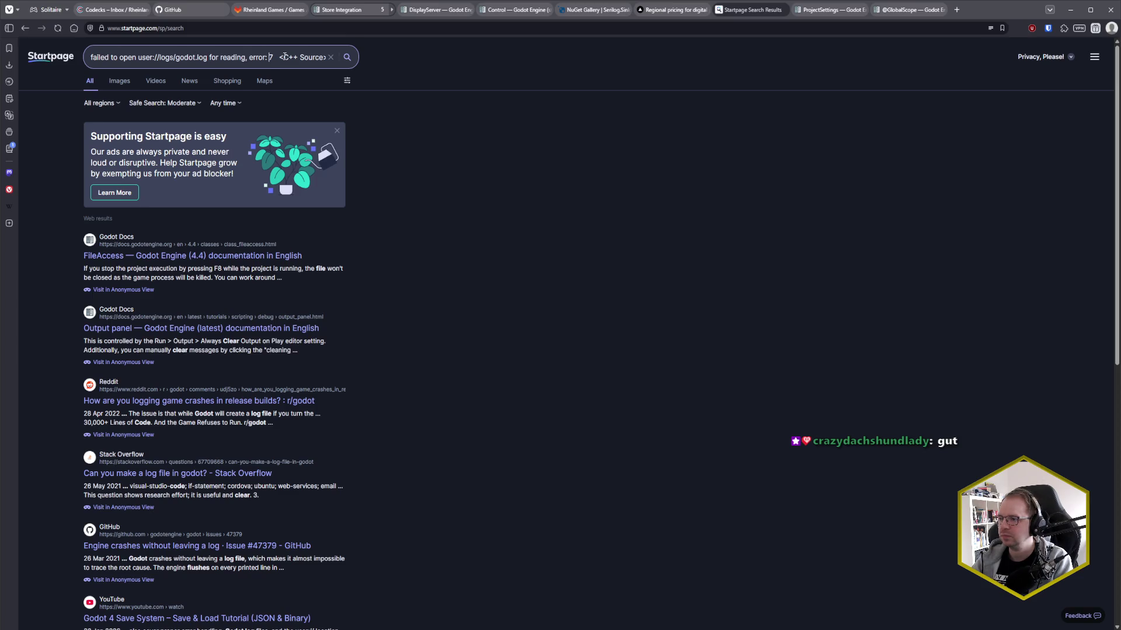
key(shift+End)
key(Delete)
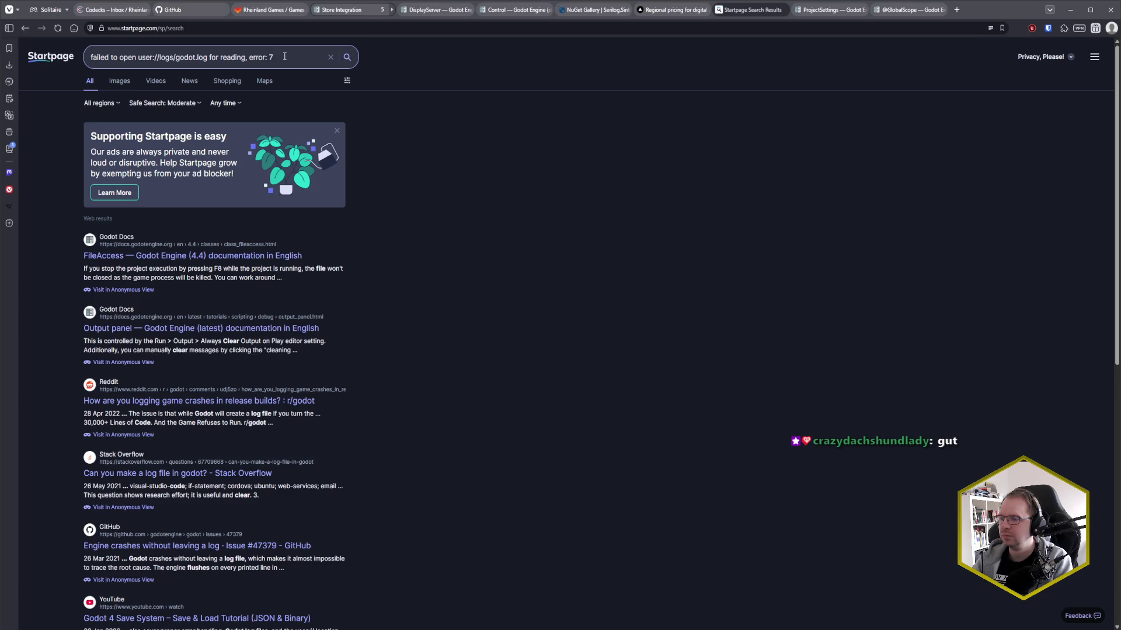
text(godot)
key(Return)
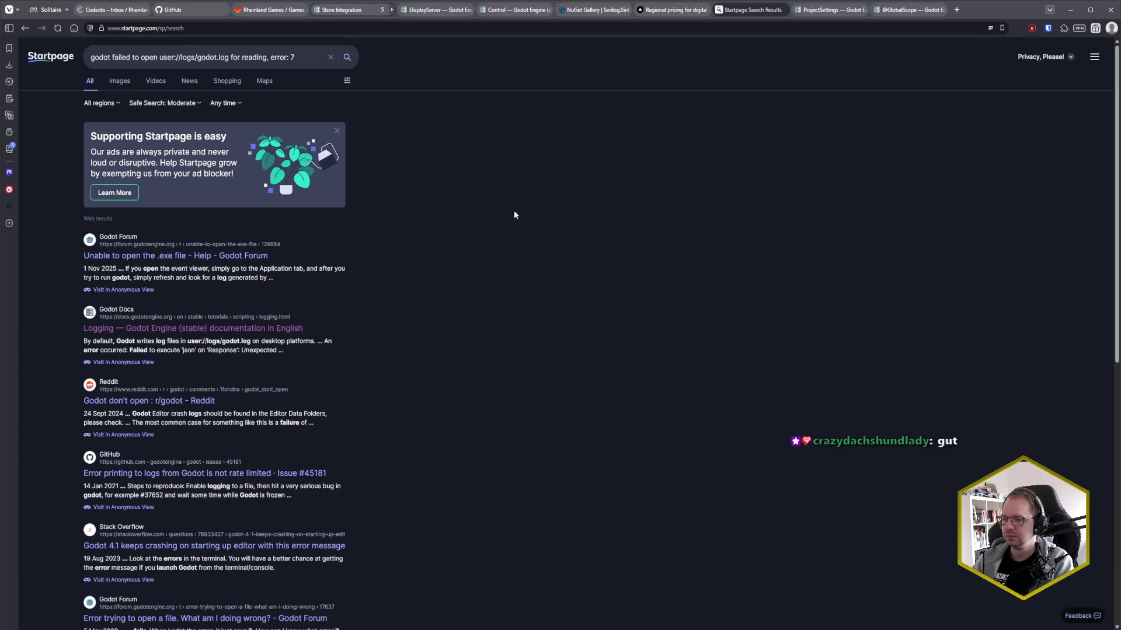
- Open and read the Godot Forum thread 'Error trying to open a file'
scroll(514, 211, down, 3)
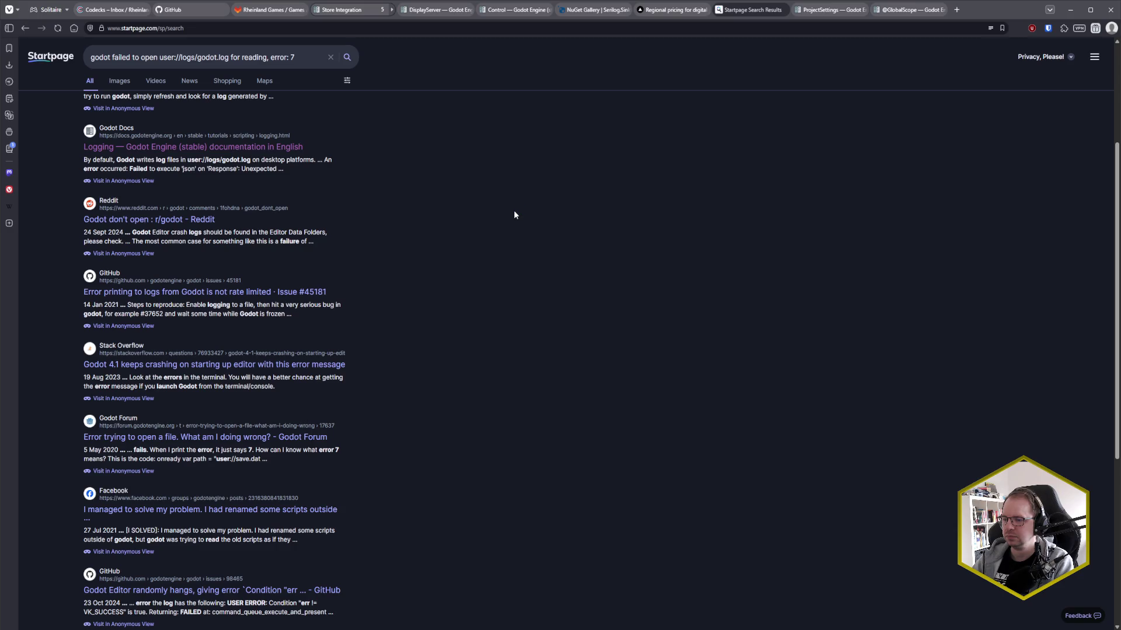
middle_click(282, 437)
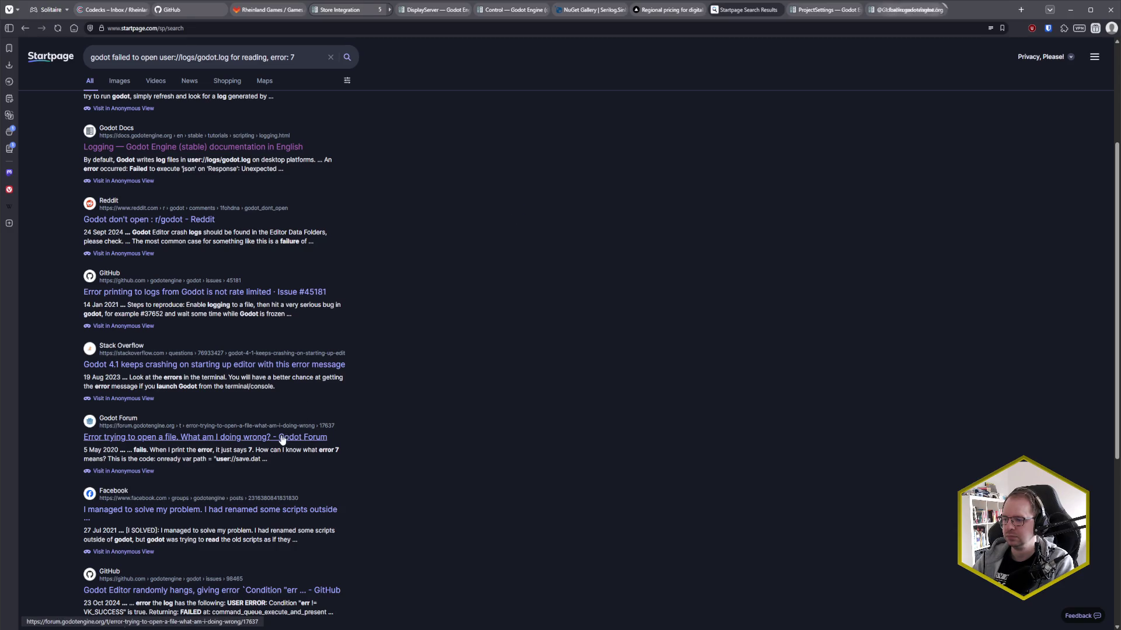
click(981, 10)
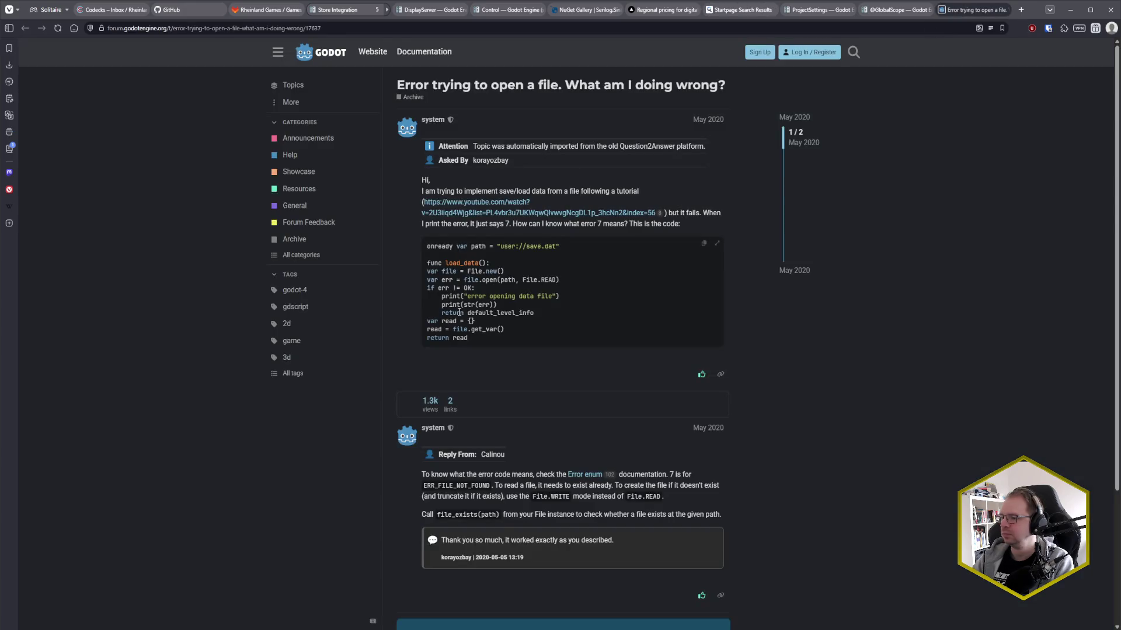
scroll(405, 365, down, 2)
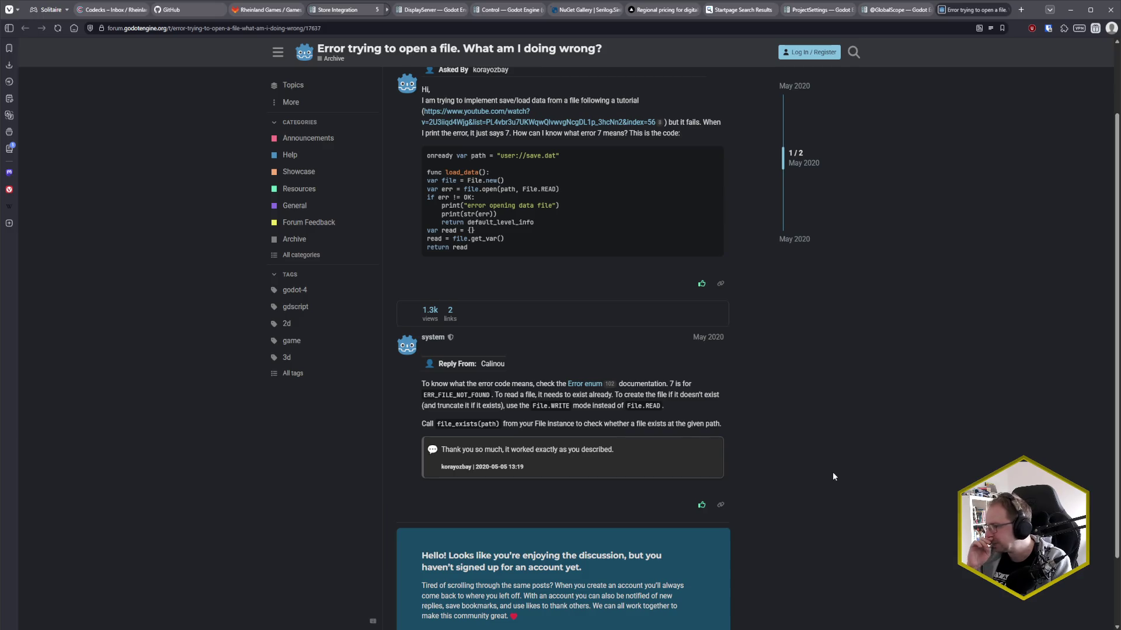
scroll(833, 473, down, 2)
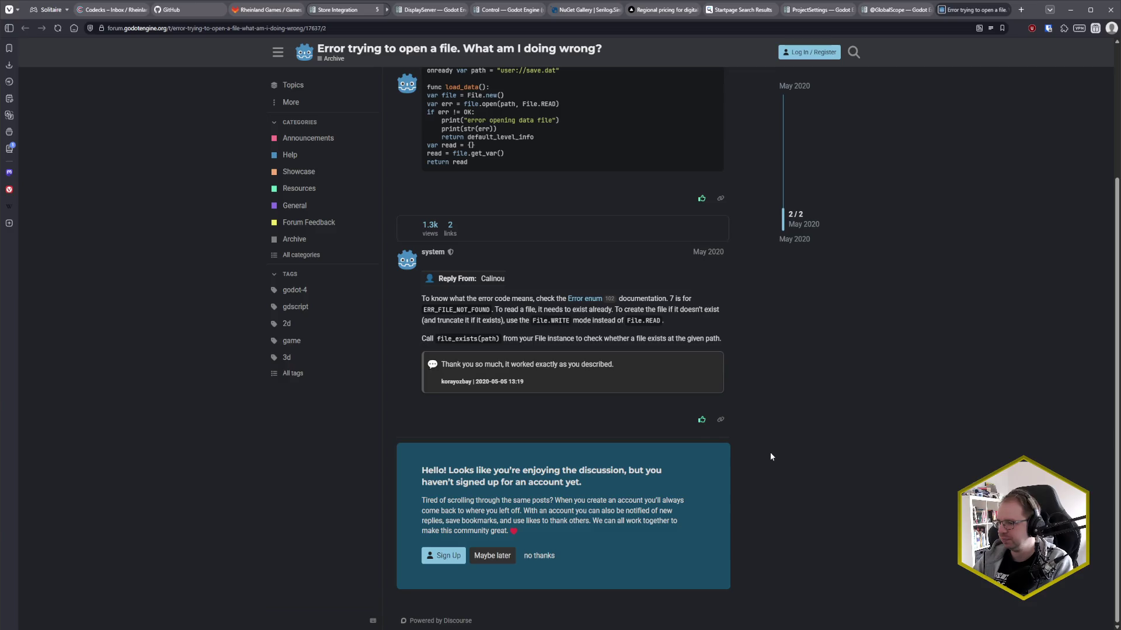
scroll(770, 453, up, 5)
- Close the thread and start a new query 'cannot open godot log file on android'
click(1001, 10)
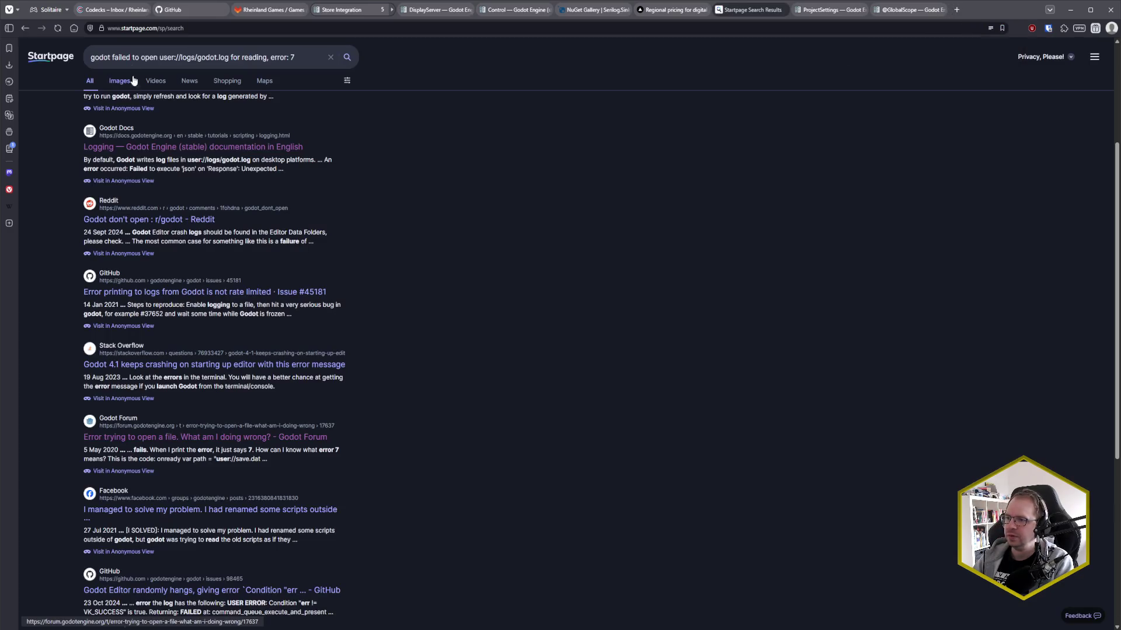
drag(112, 57, 383, 57)
text(cann)
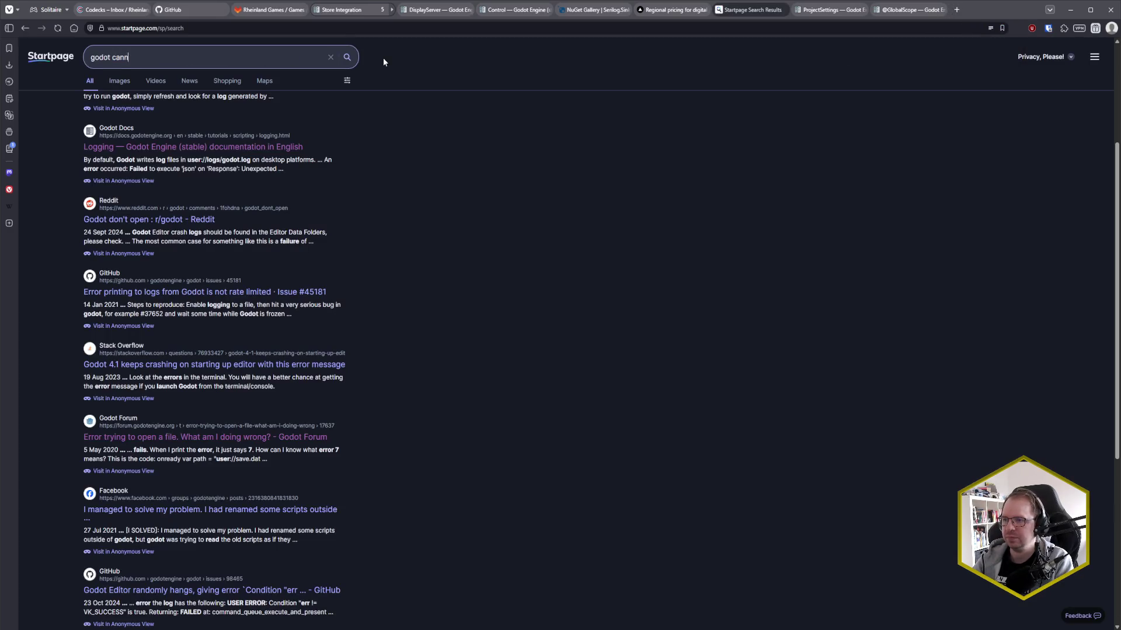
text(ot open godot log file on android)
key(Return)
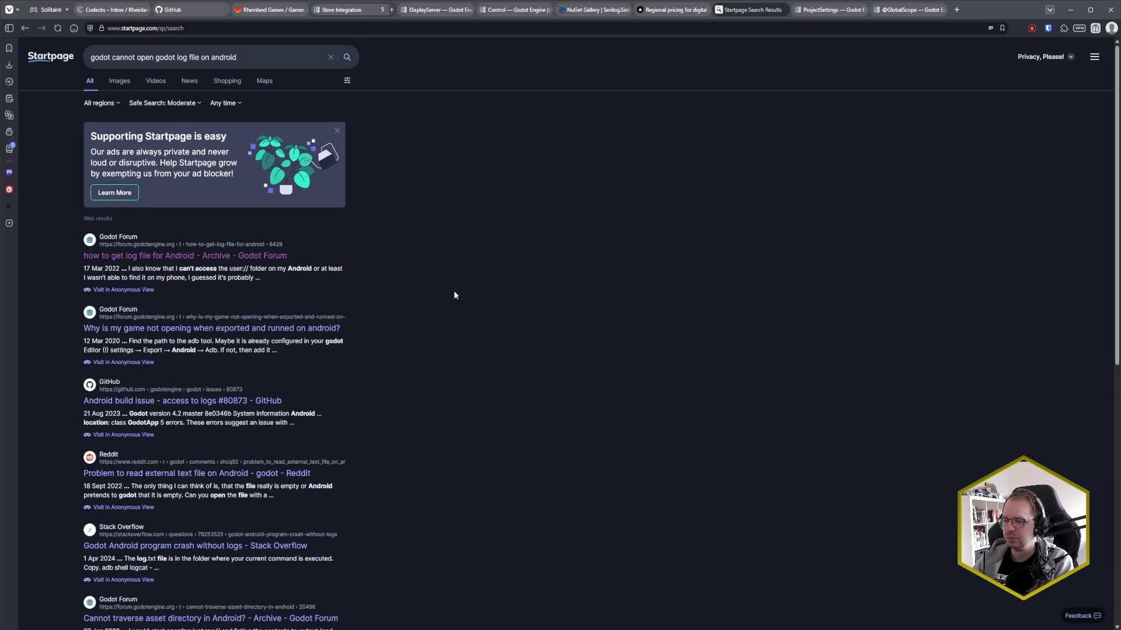
scroll(454, 295, down, 1)
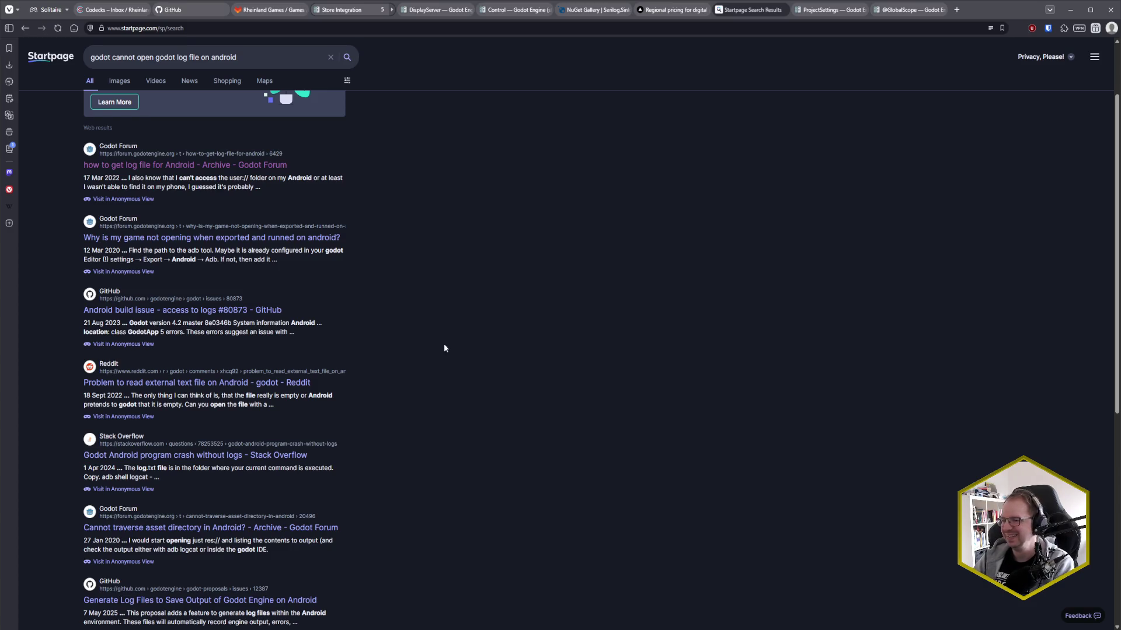
scroll(441, 356, down, 3)
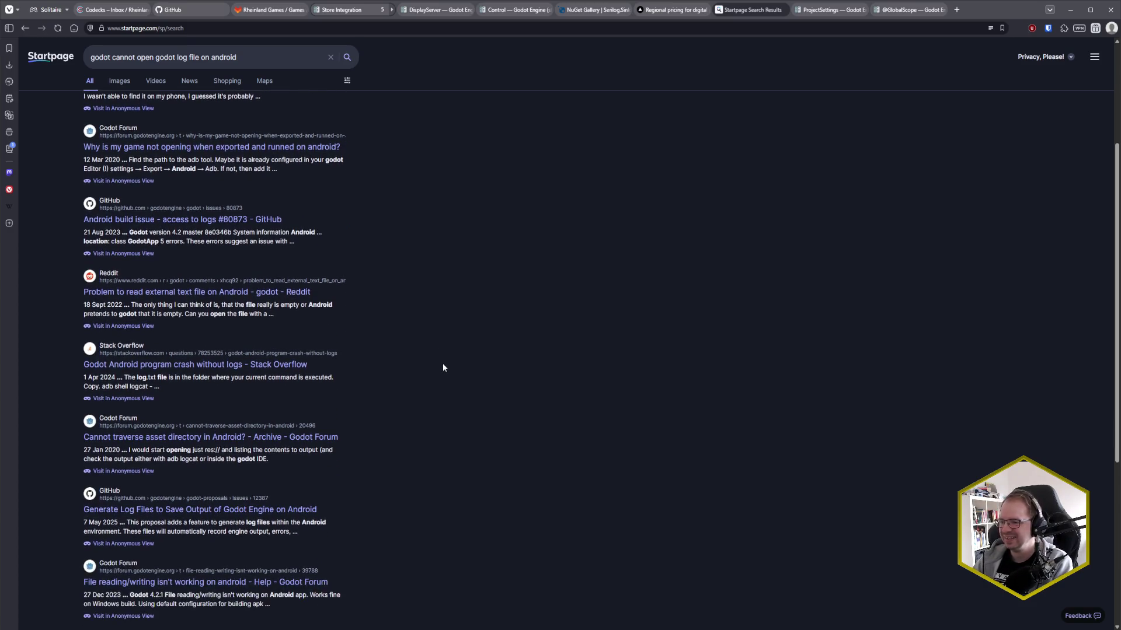
scroll(445, 391, down, 1)
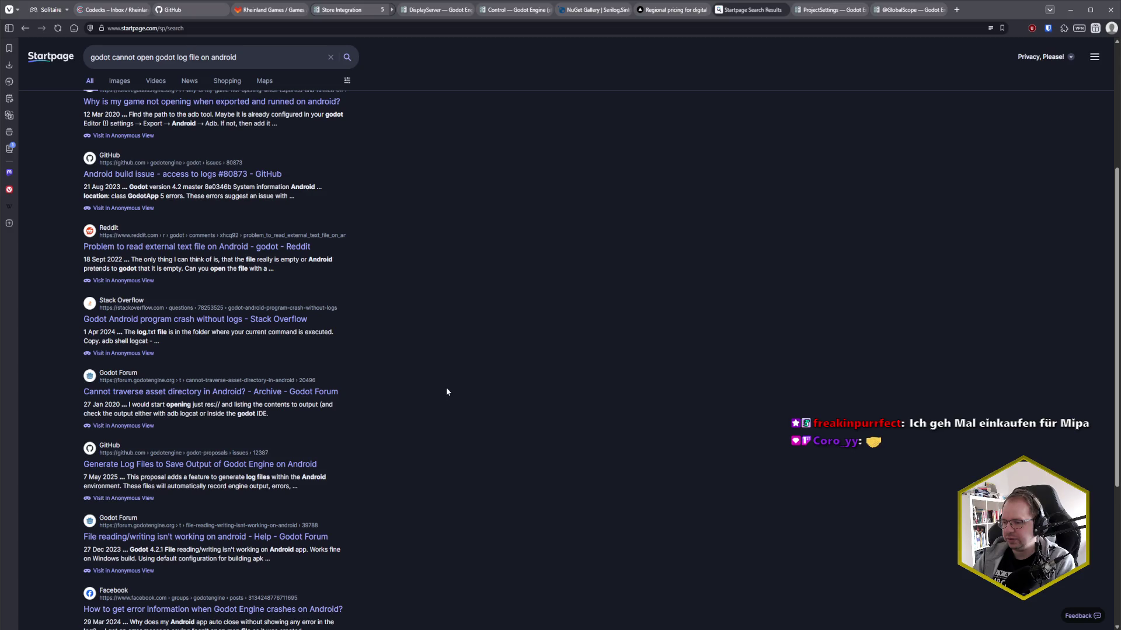
scroll(446, 393, down, 2)
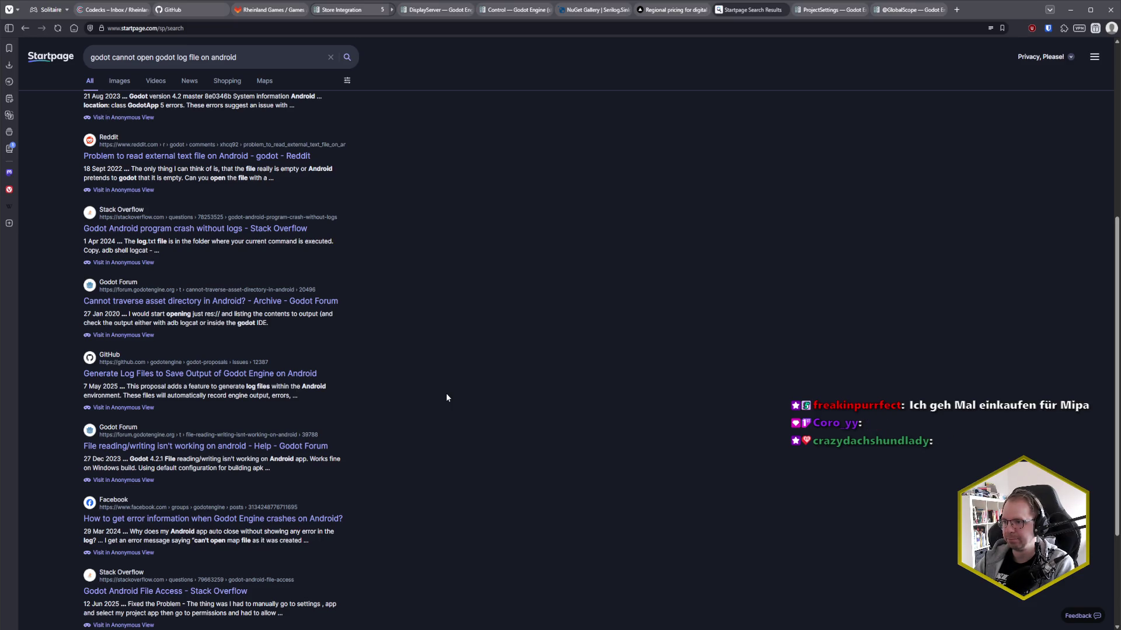
scroll(447, 394, up, 5)
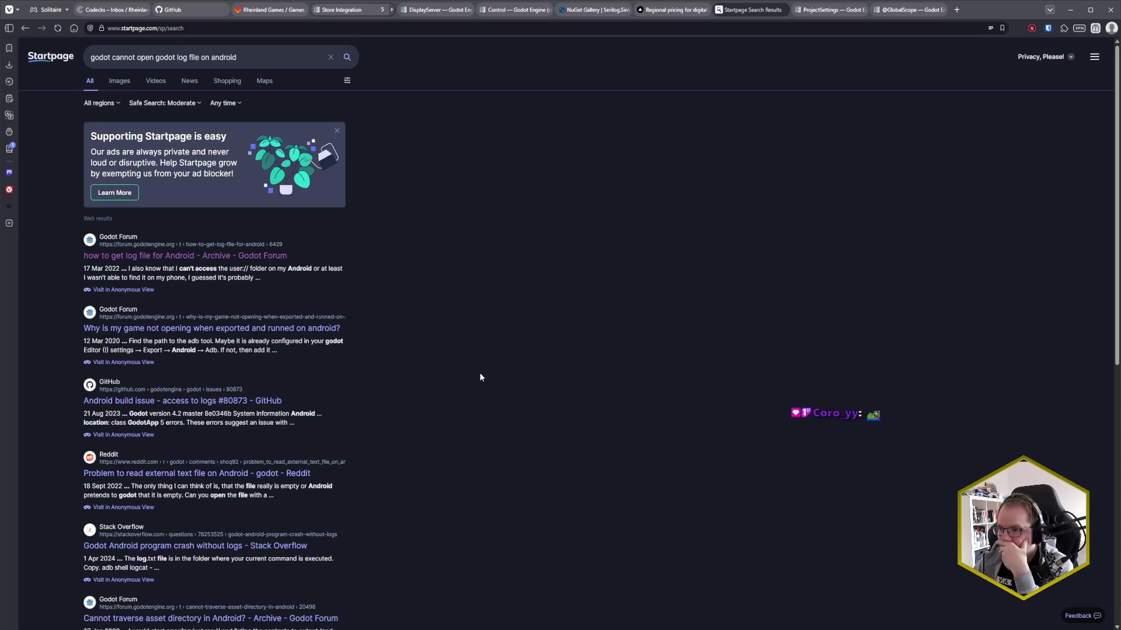
- Alt+Tab back to the Godot editor showing CodecksUserReport.gd and its godot.log error
key(alt+Tab)
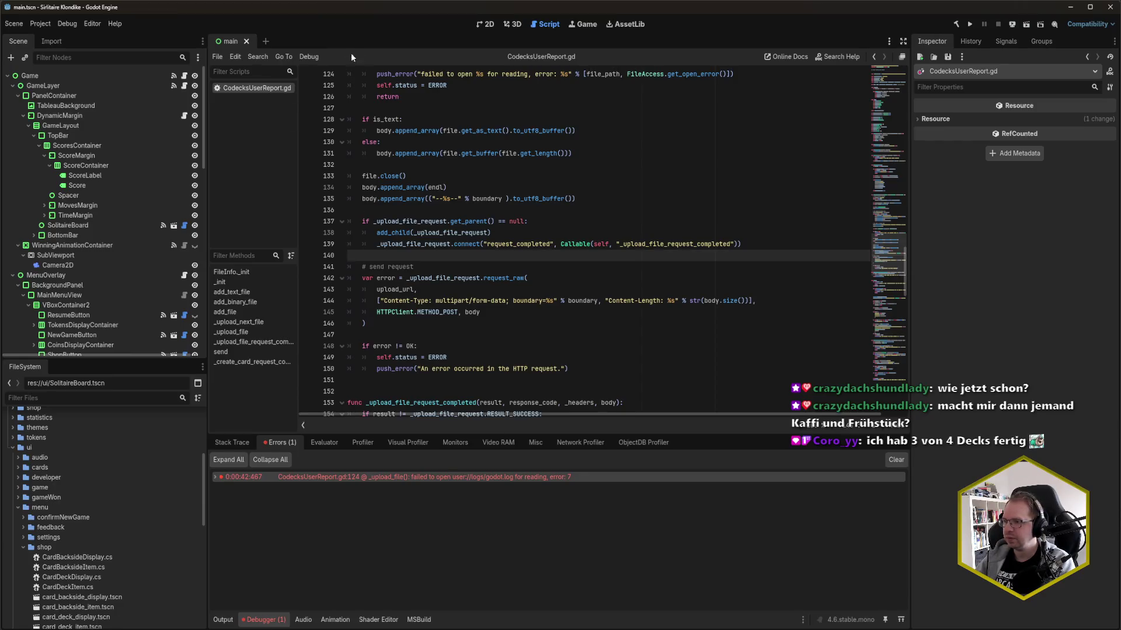
- Select the Game root node and build and launch Solitaire on the tablet with F5
key(Up)
key(Up)
key(Up)
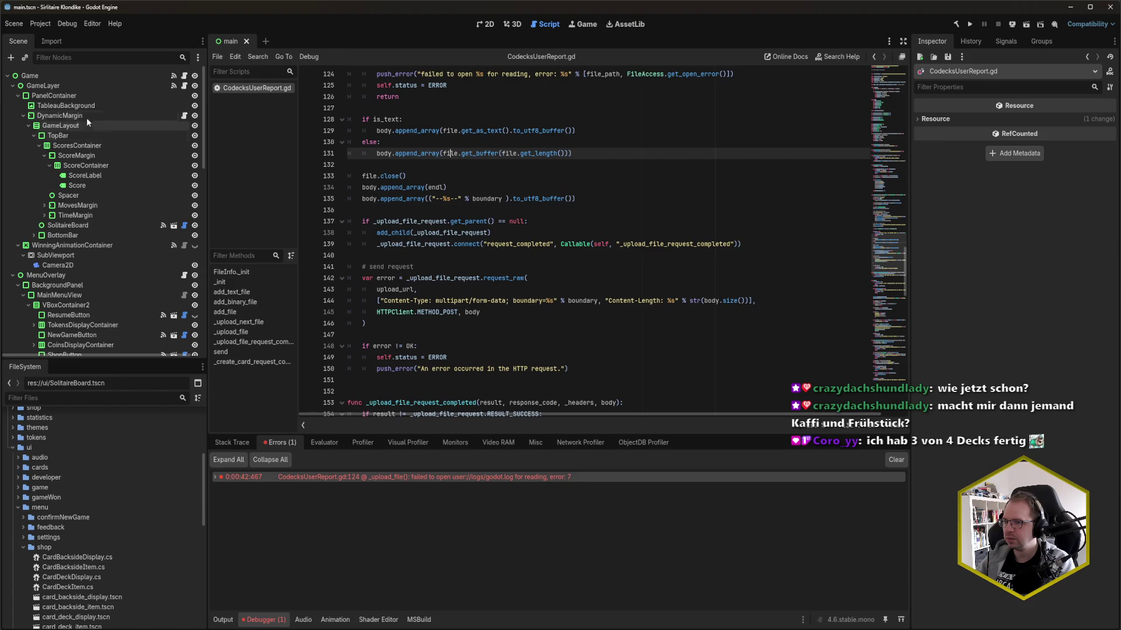
click(65, 75)
key(F5)
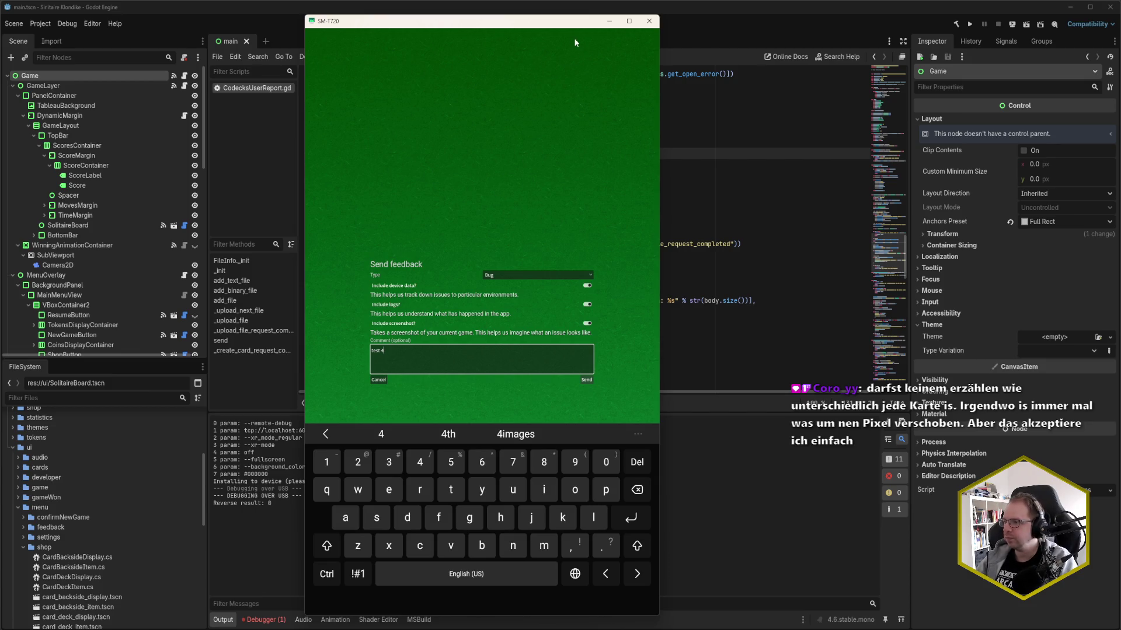
- Move the tablet mirror aside, check the Debugger errors, then return to the browser's main.cpp code
drag(562, 28, 731, 28)
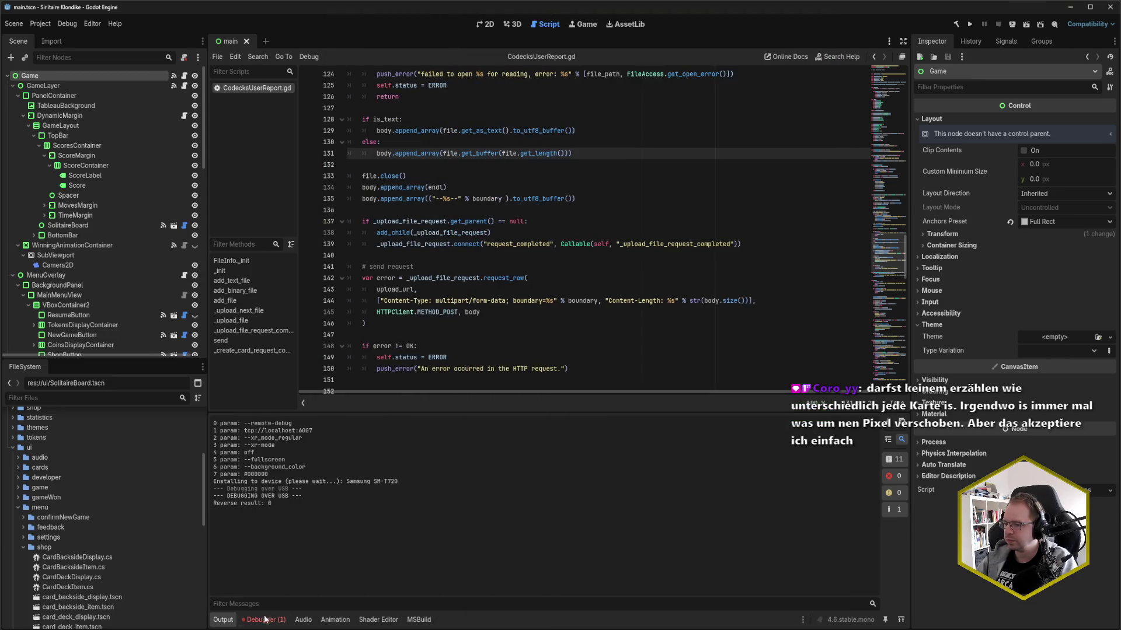
click(263, 619)
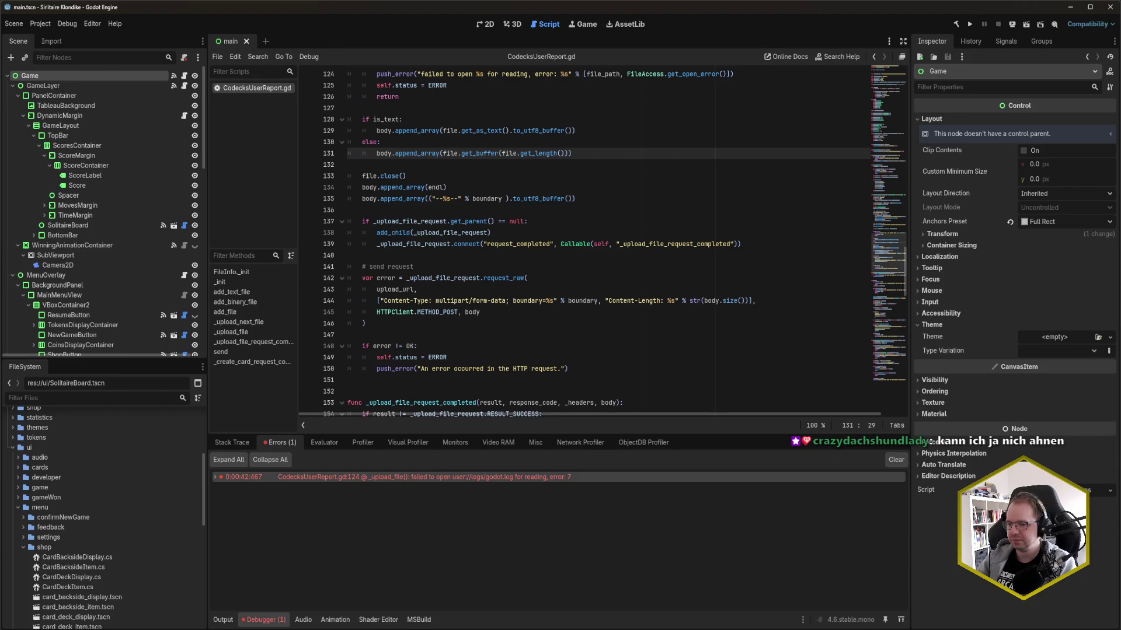
mouse_move(47, 629)
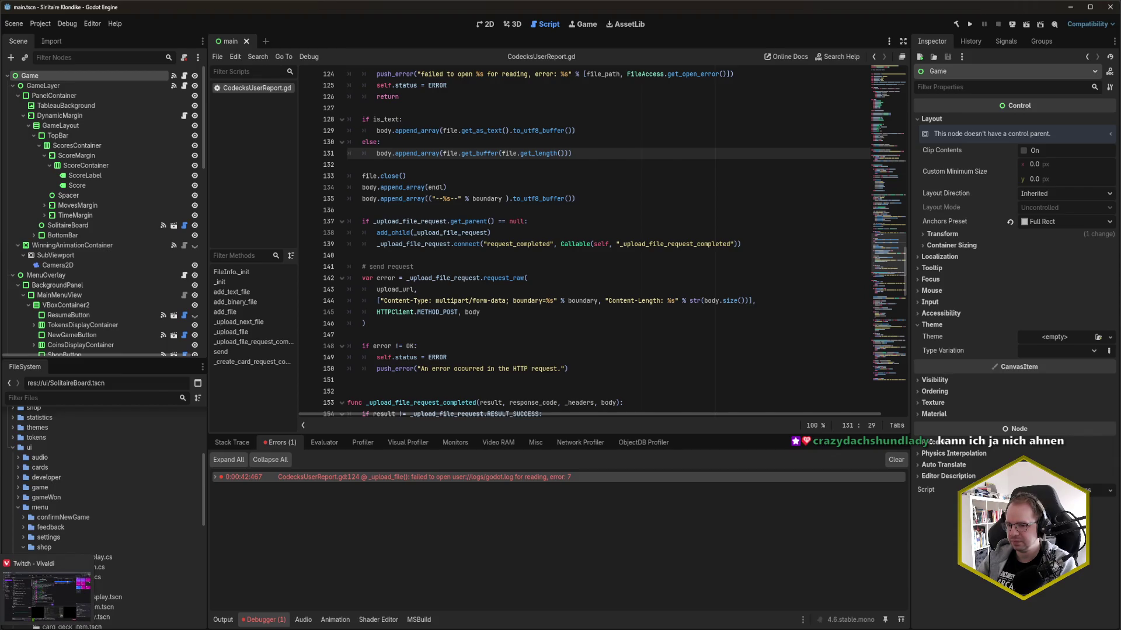
click(47, 595)
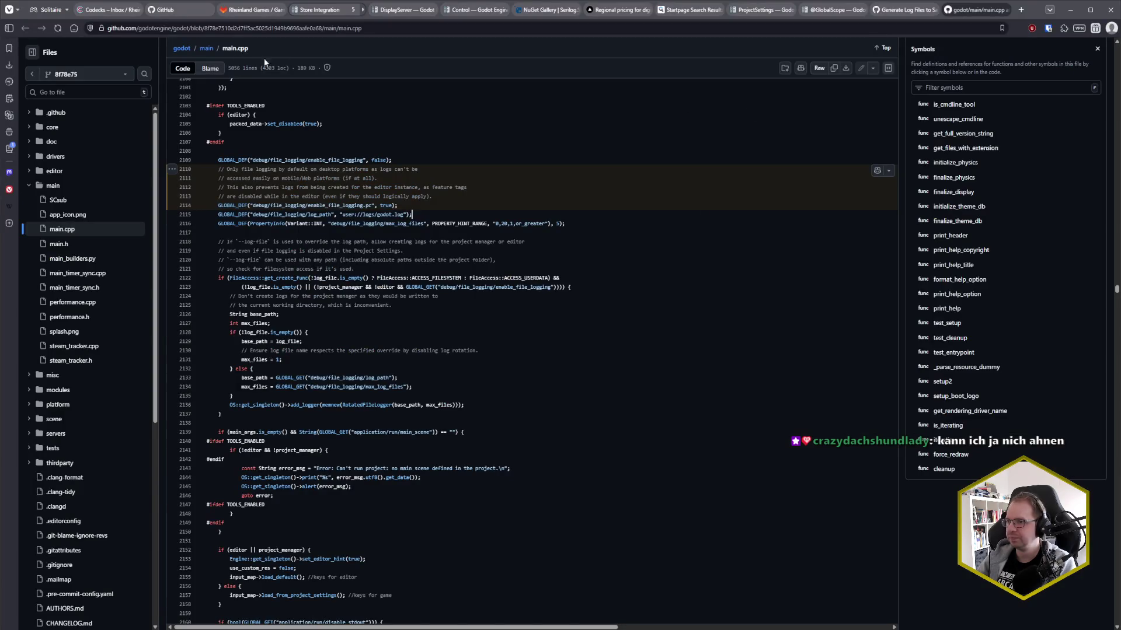
- Open the Codecks Bugs & QA deck, briefly toggle its info panel and card search, and scroll its cards
click(108, 9)
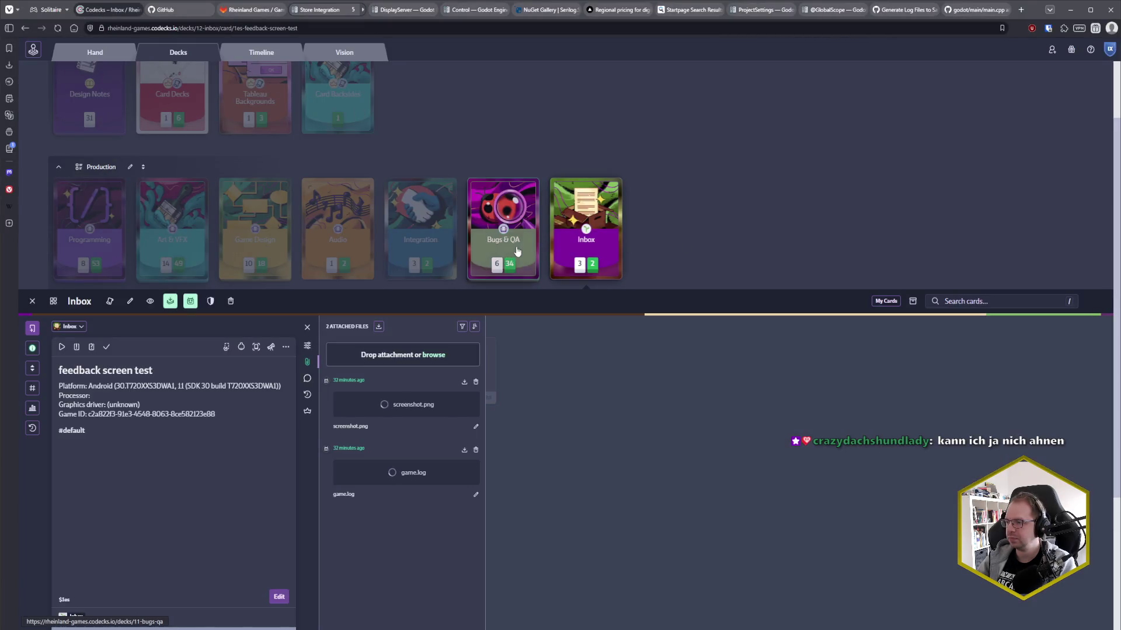
click(517, 251)
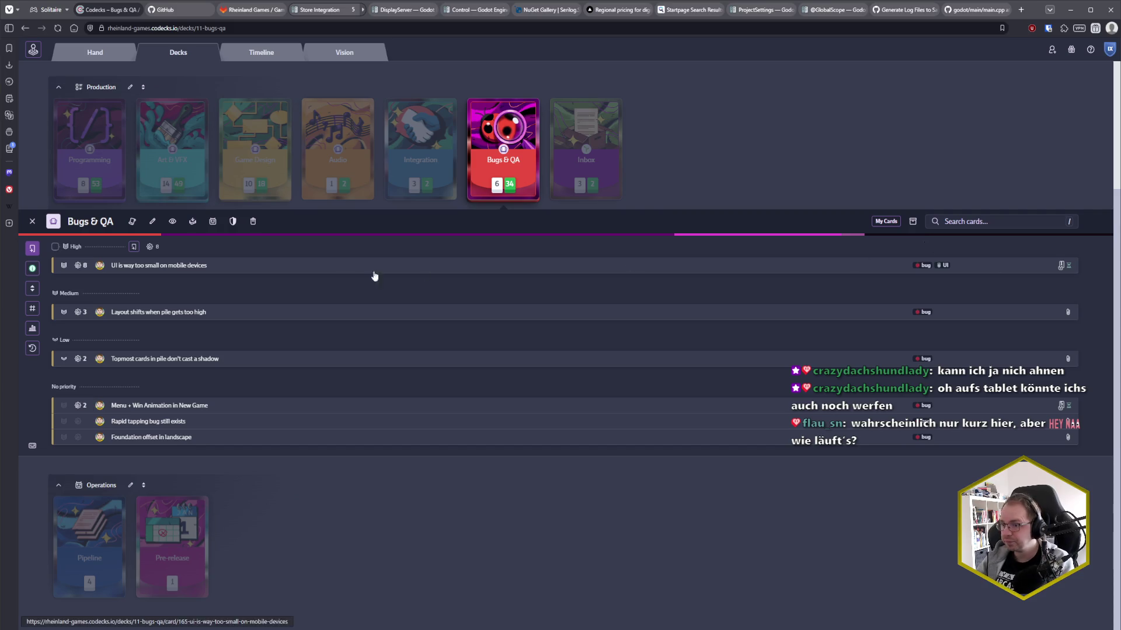
click(33, 269)
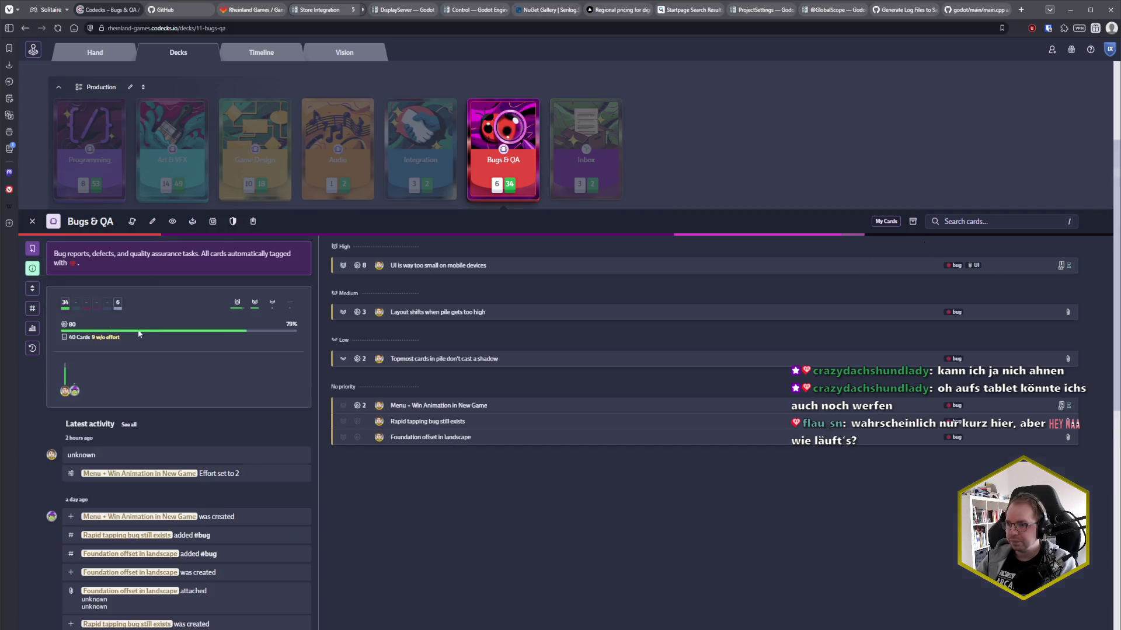
click(33, 269)
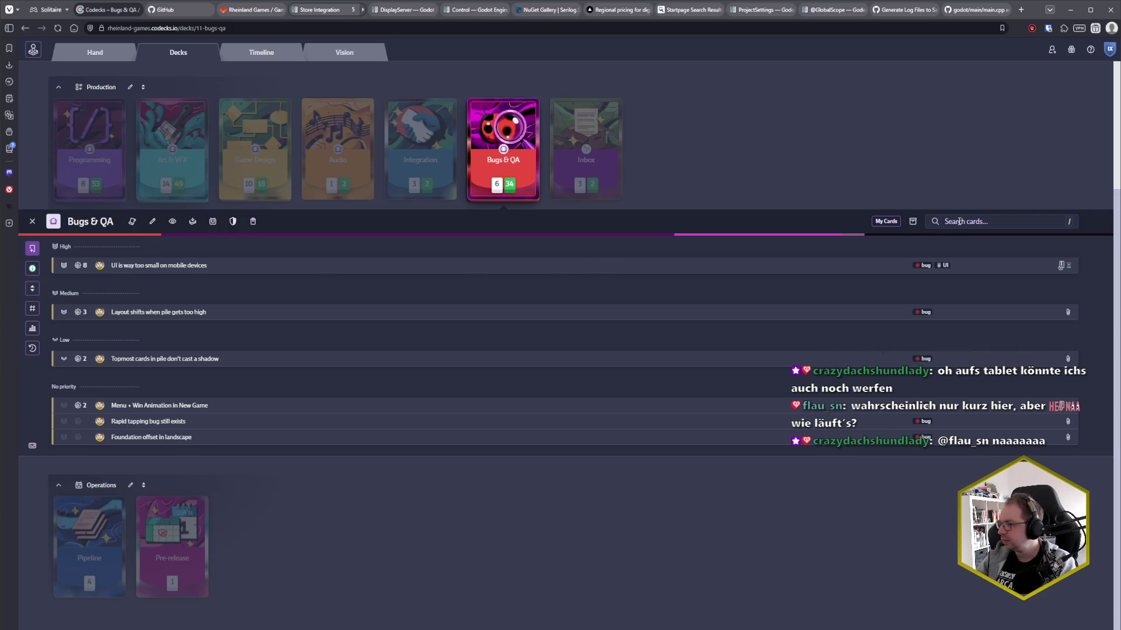
click(959, 222)
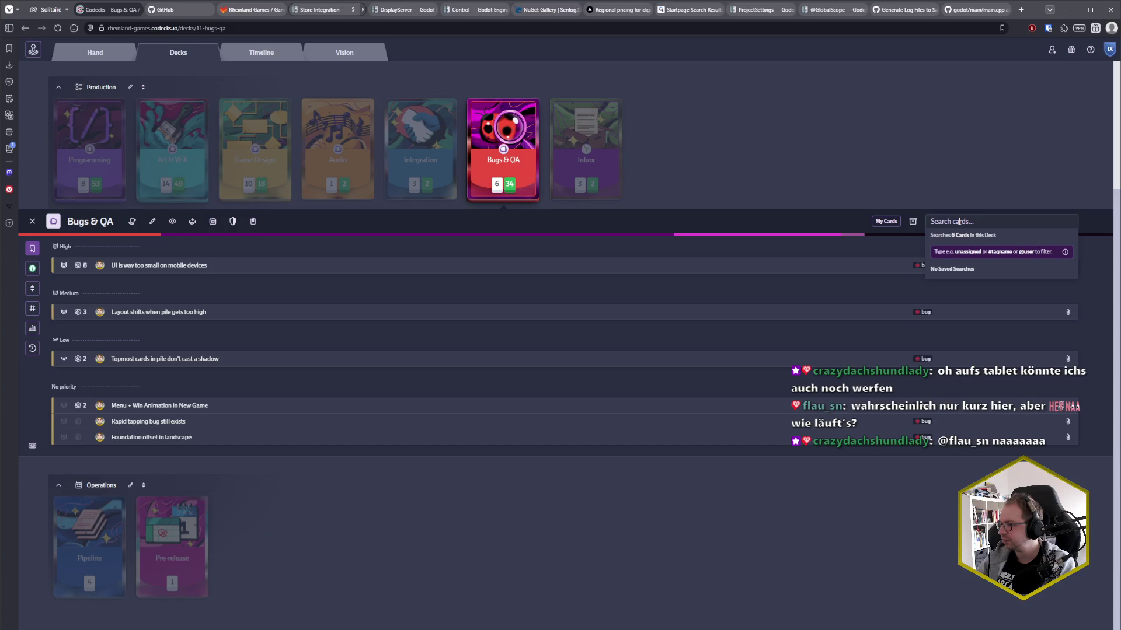
key(Escape)
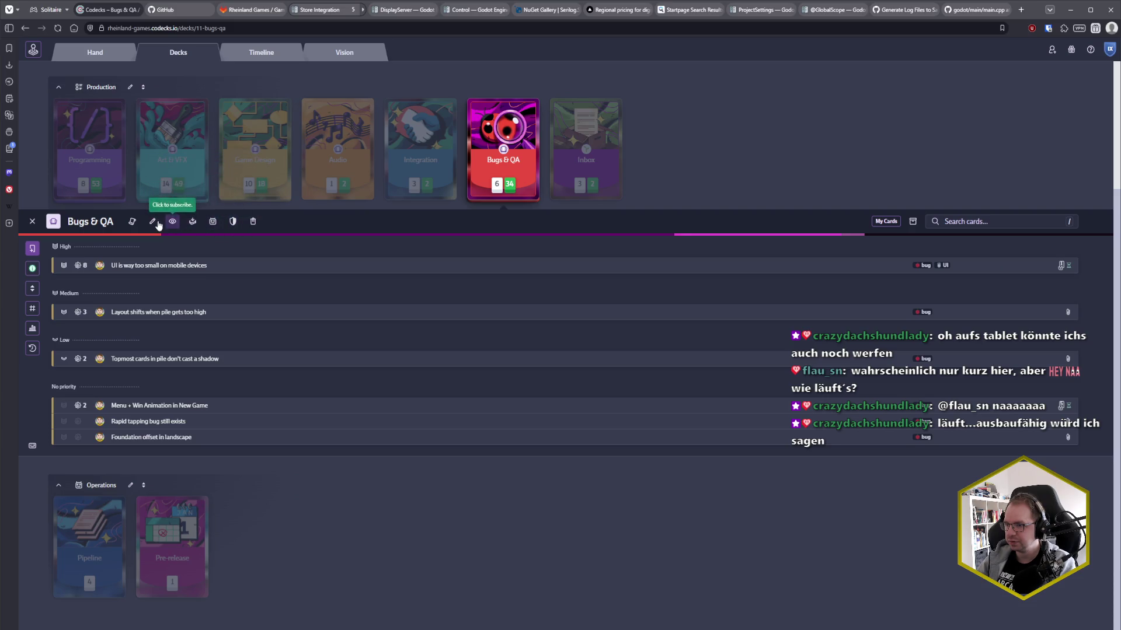
scroll(374, 324, up, 3)
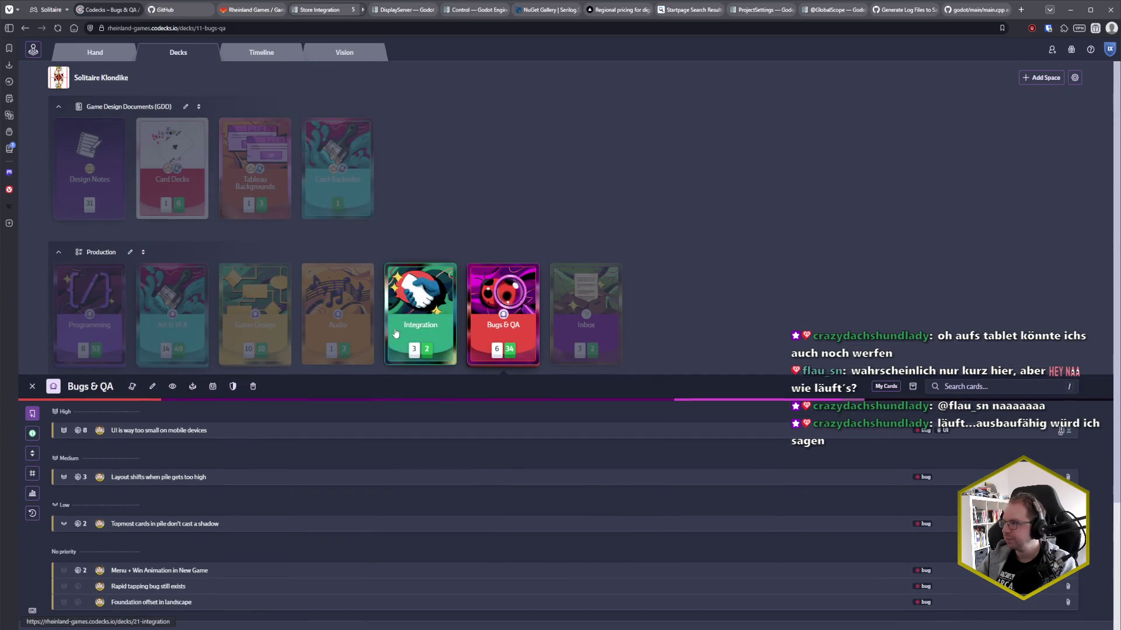
scroll(400, 373, down, 3)
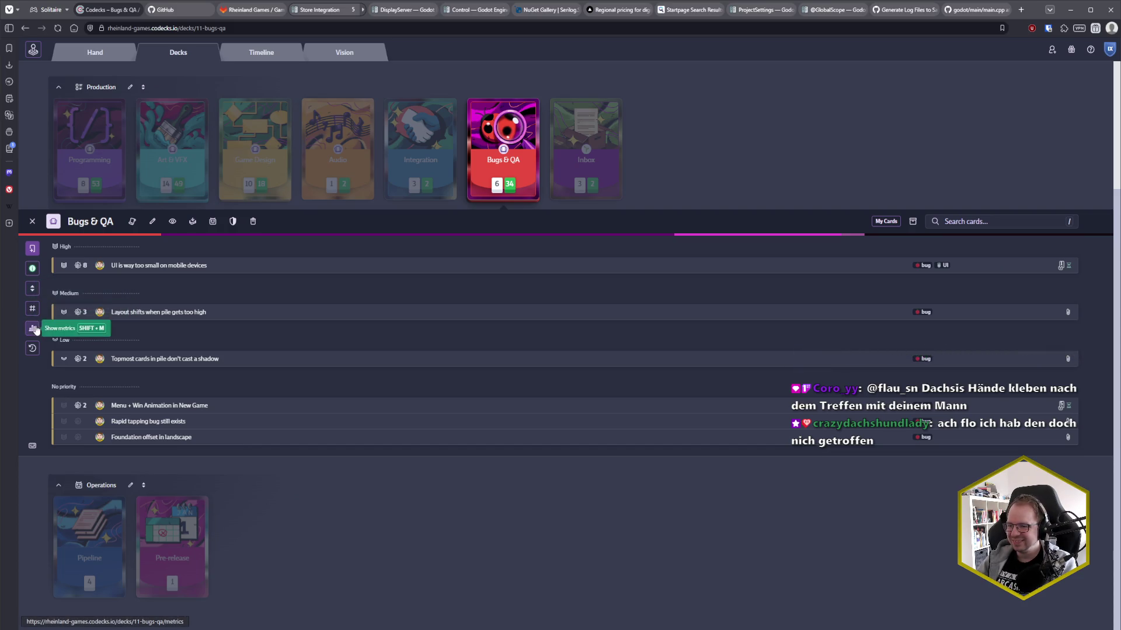
- Turn on archived cards in the Bugs & QA list, scroll through them, then open the Inbox deck
click(33, 315)
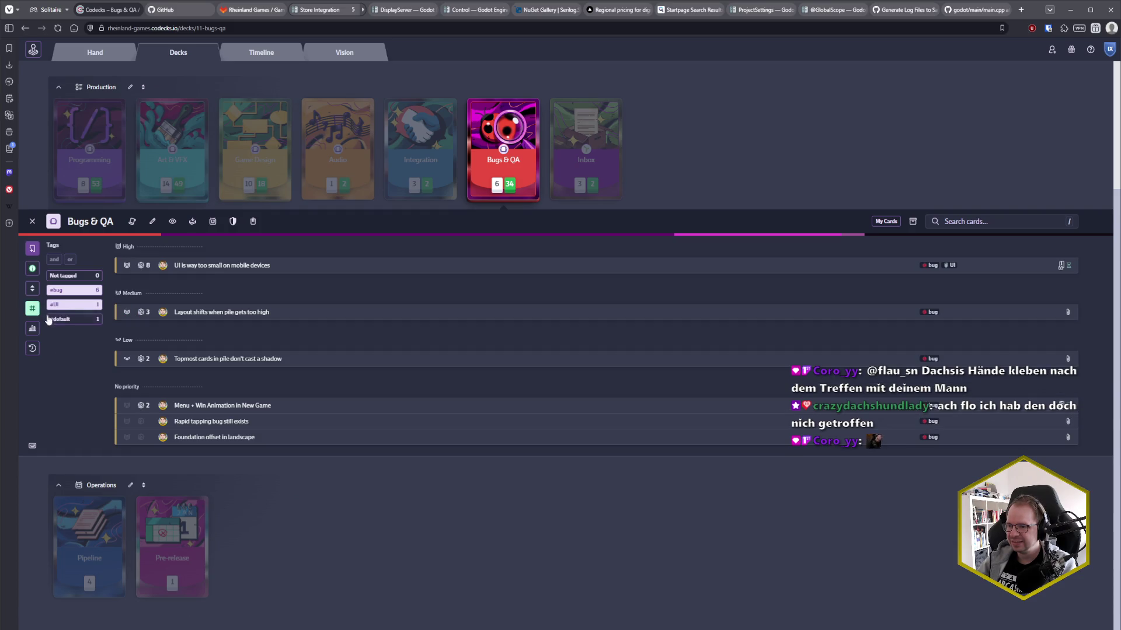
click(33, 309)
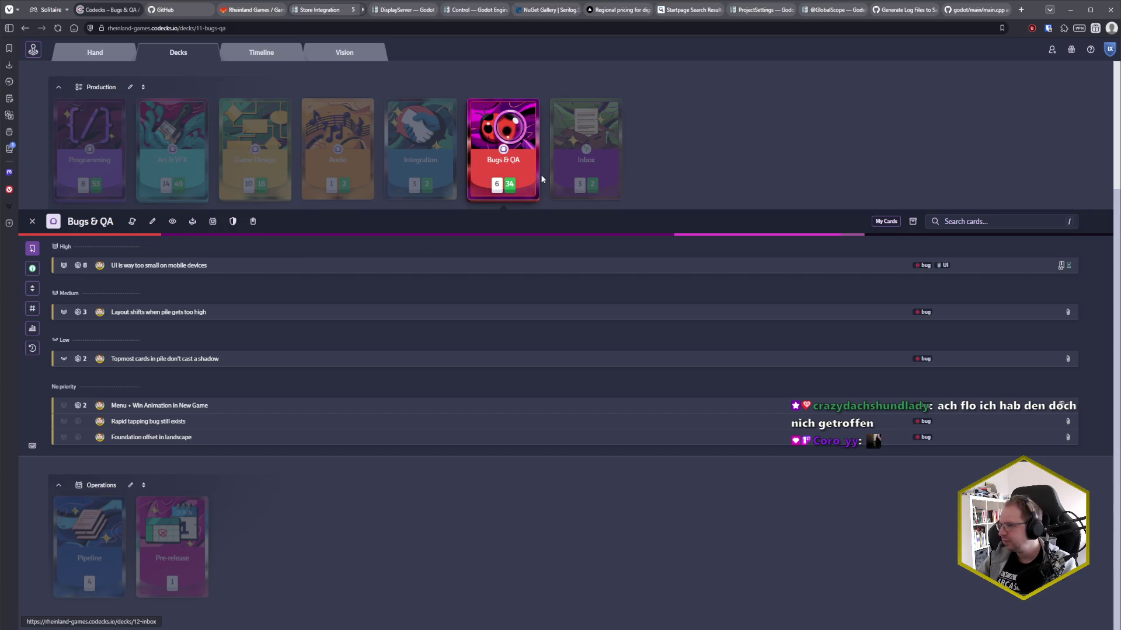
click(912, 222)
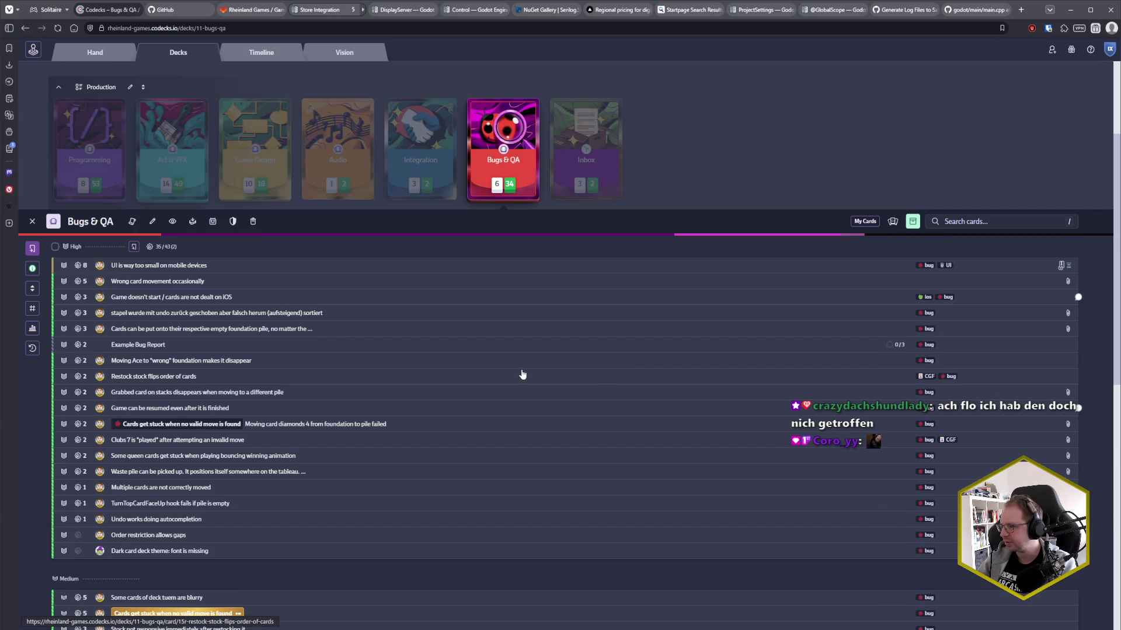
scroll(523, 375, down, 1)
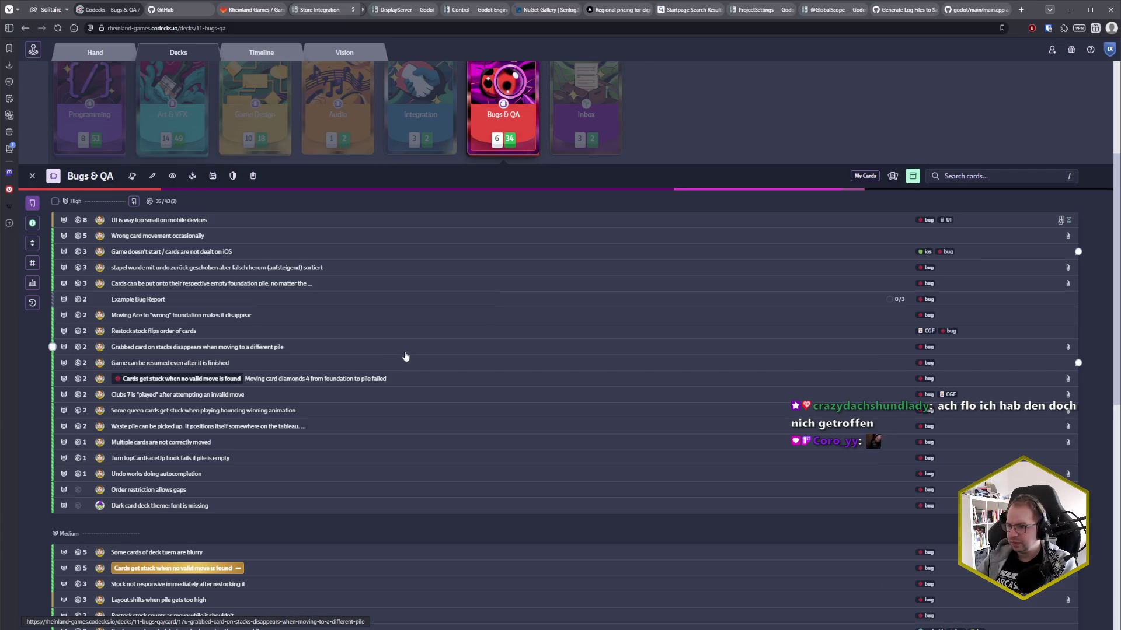
scroll(470, 347, down, 9)
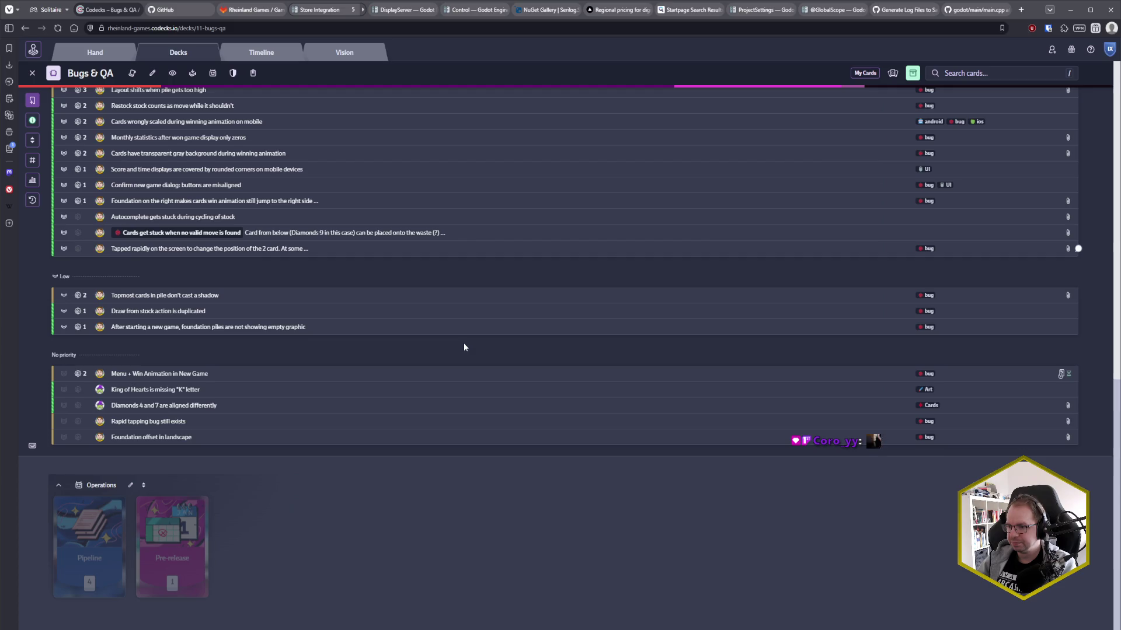
scroll(464, 347, up, 15)
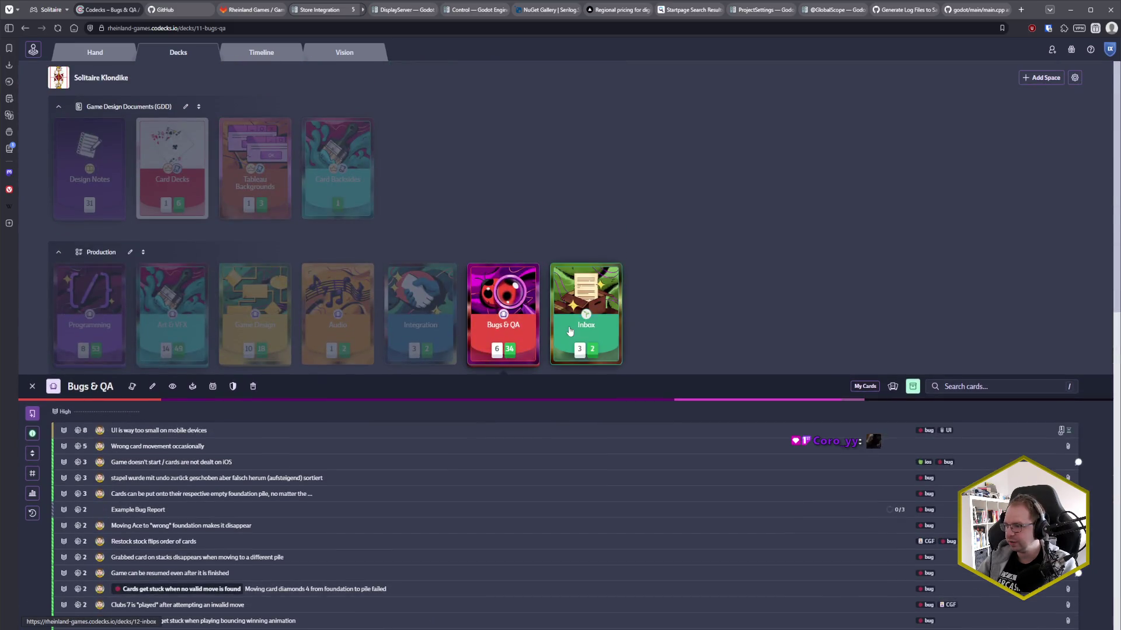
click(569, 330)
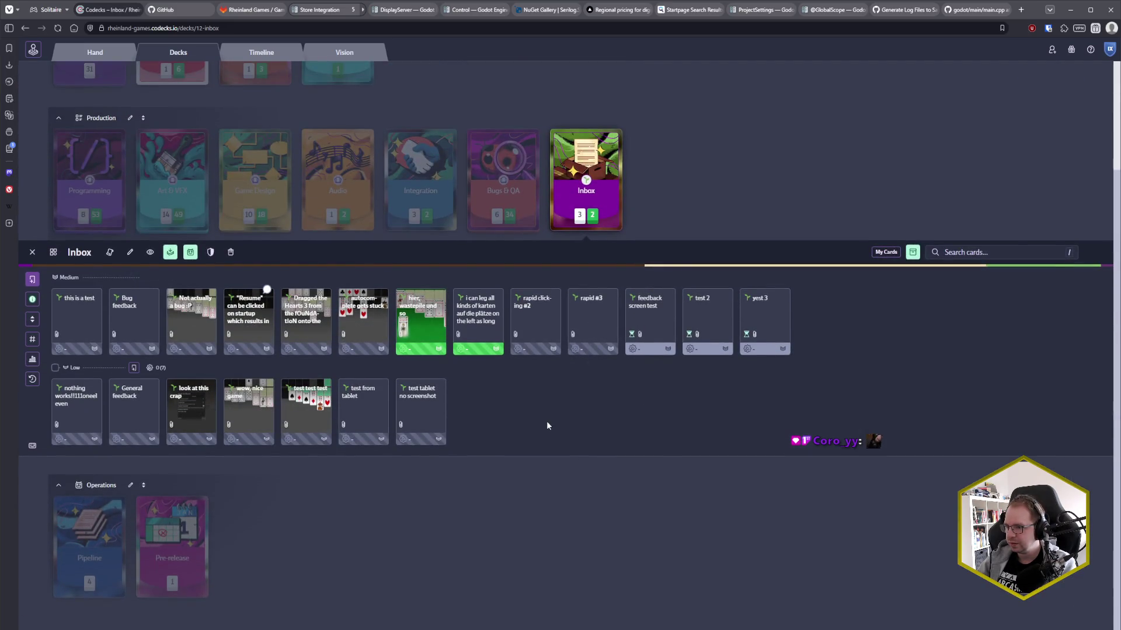
- View the 'test tablet no screenshot' and 'test from tablet' cards and their attached files
click(435, 411)
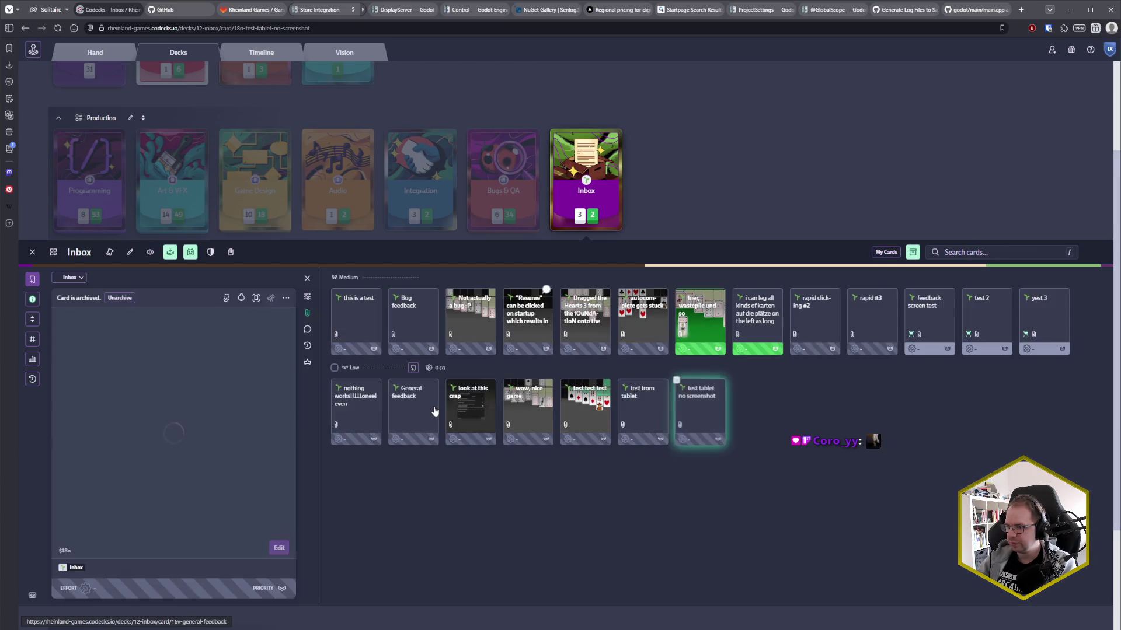
click(307, 313)
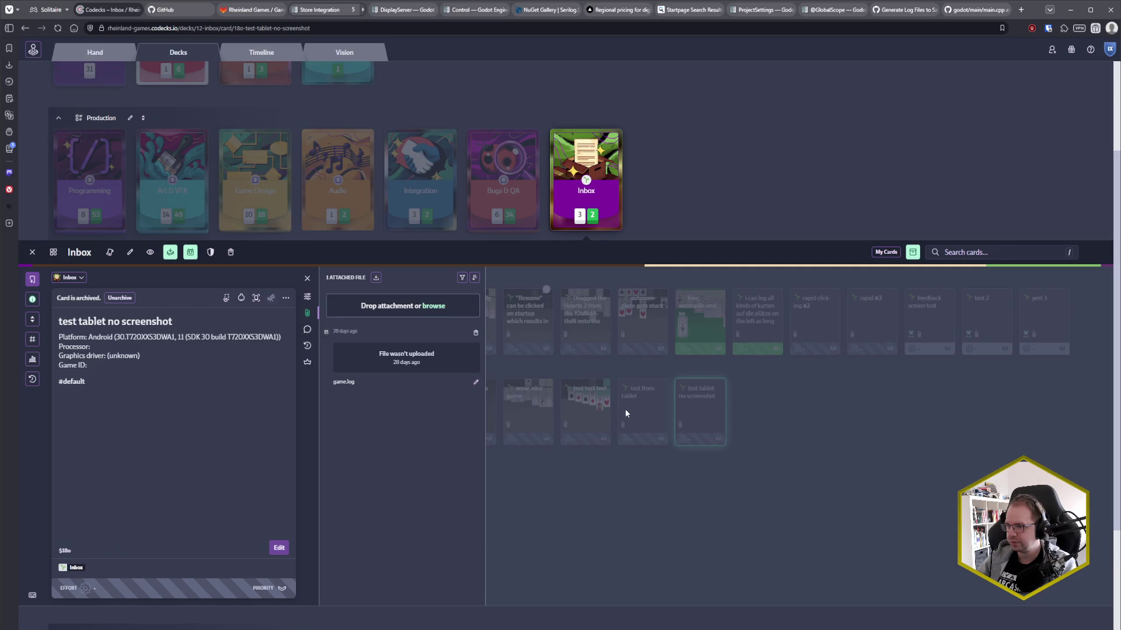
click(651, 420)
click(651, 419)
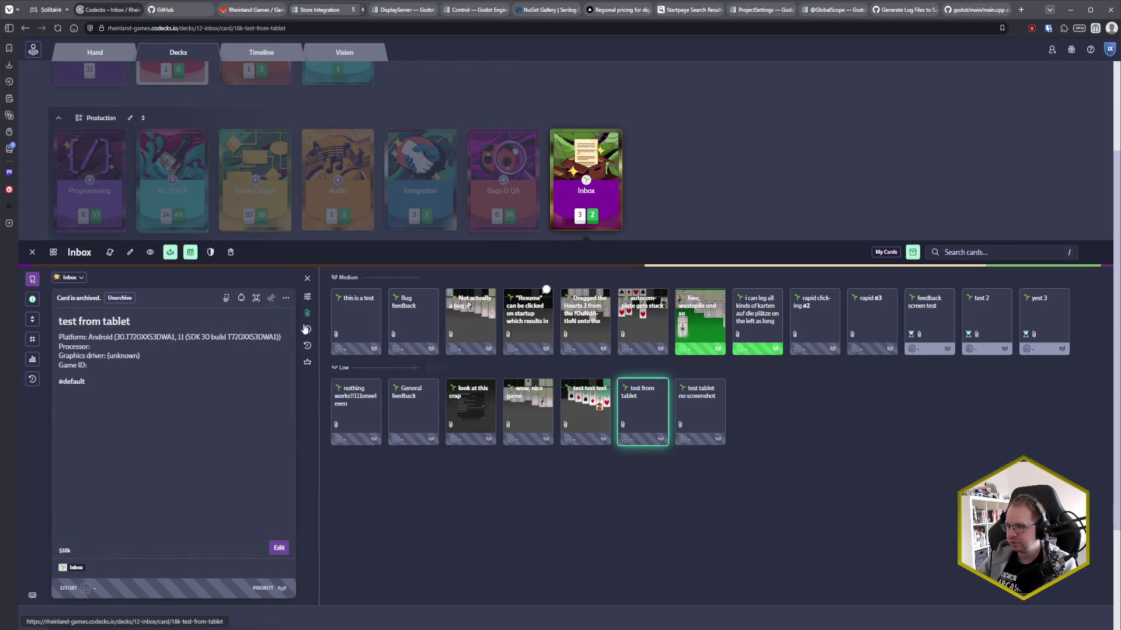
click(307, 315)
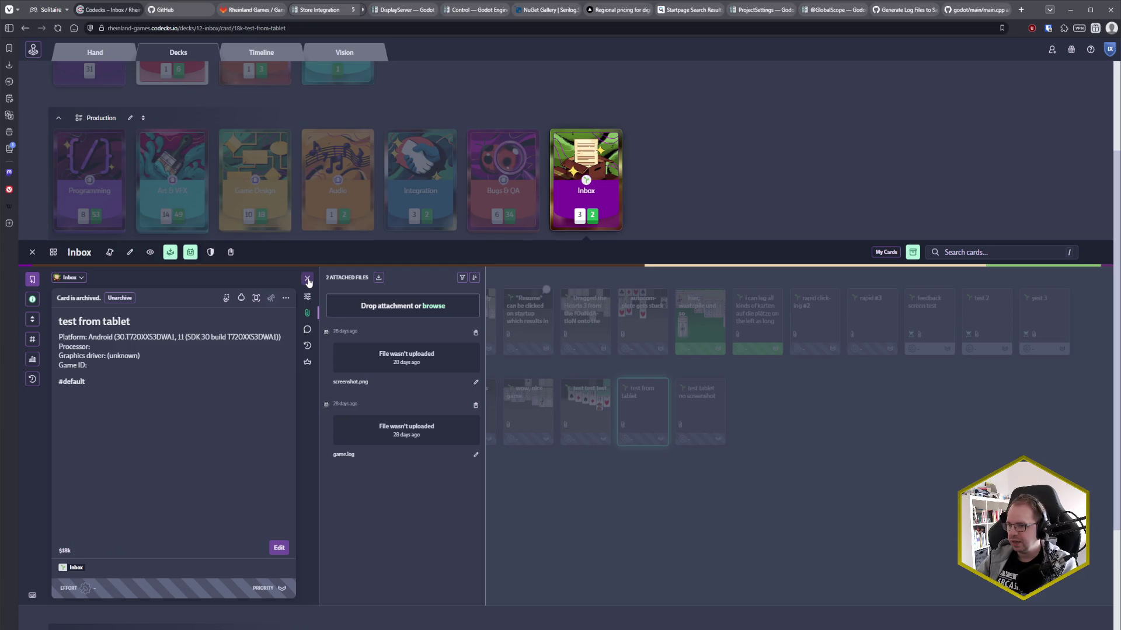
click(308, 279)
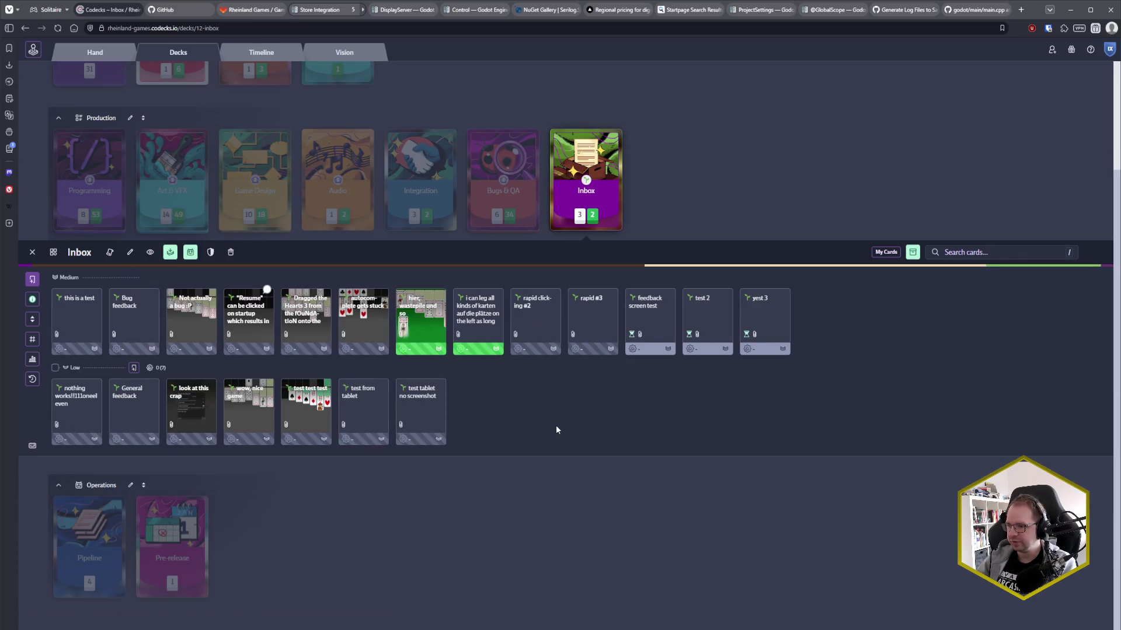
- Read through the Inbox feedback cards from 'test test test' to 'rapid clicking #2'
click(300, 401)
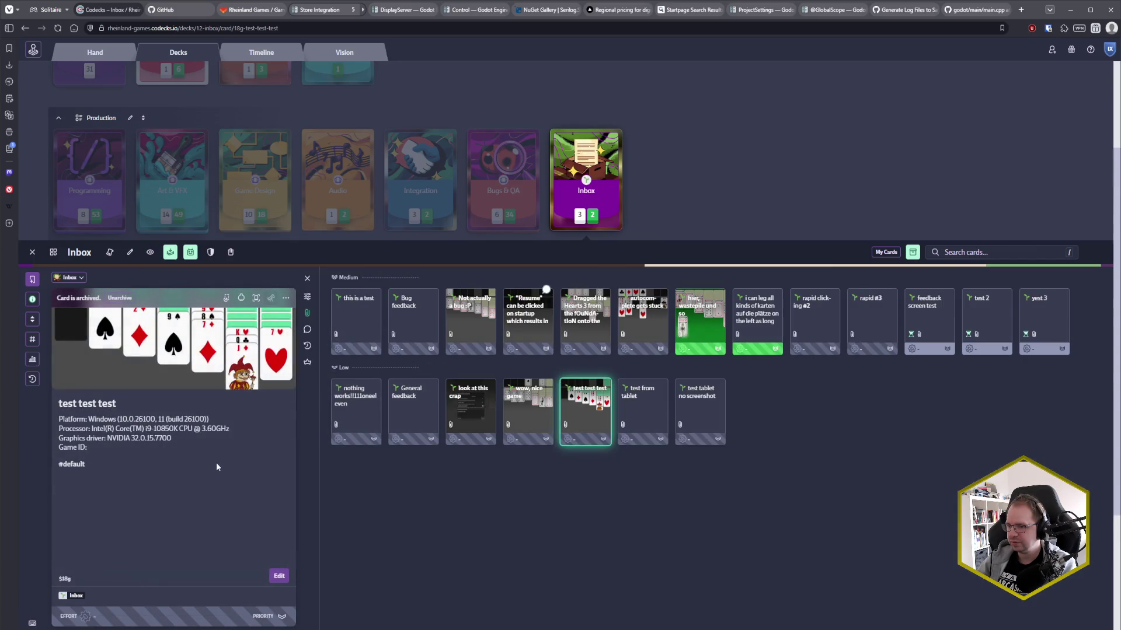
click(531, 409)
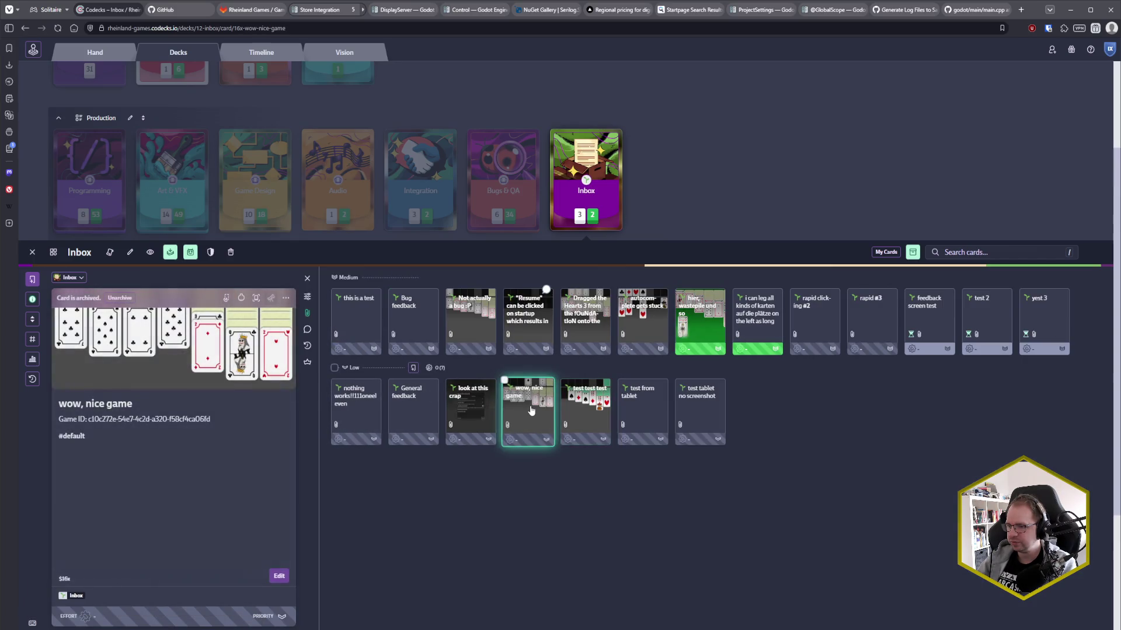
click(476, 408)
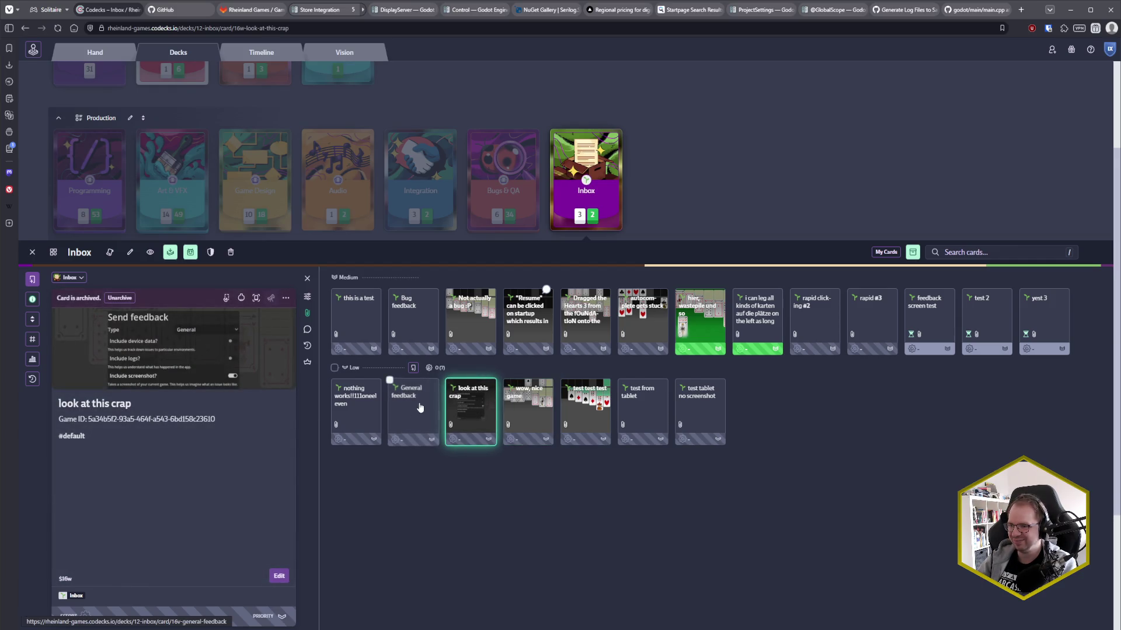
click(421, 410)
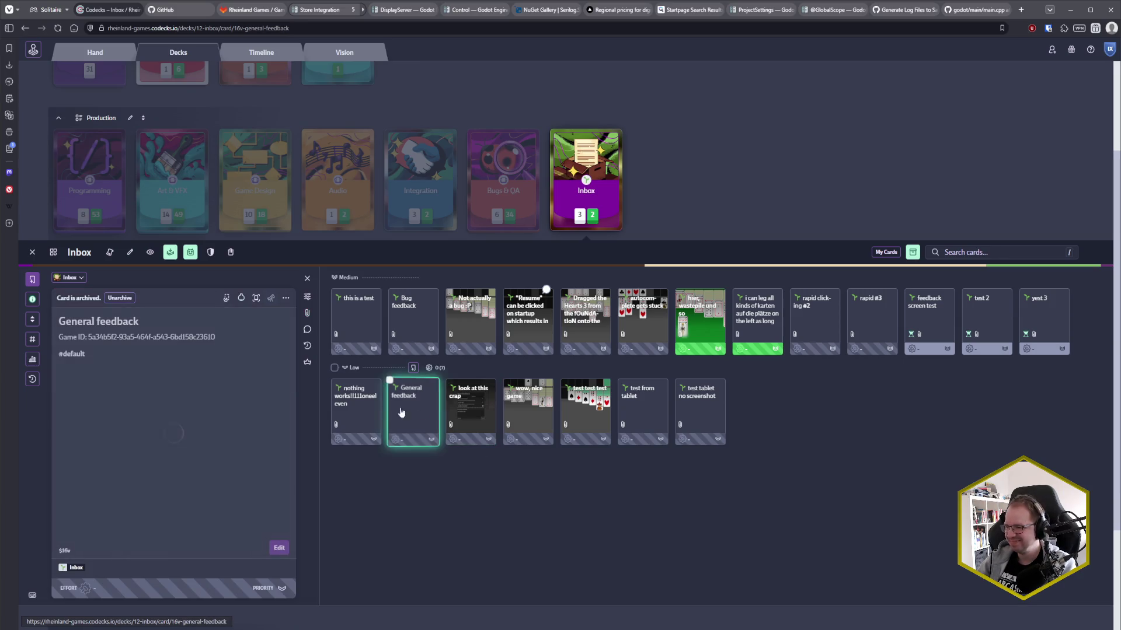
click(370, 411)
click(371, 320)
click(429, 319)
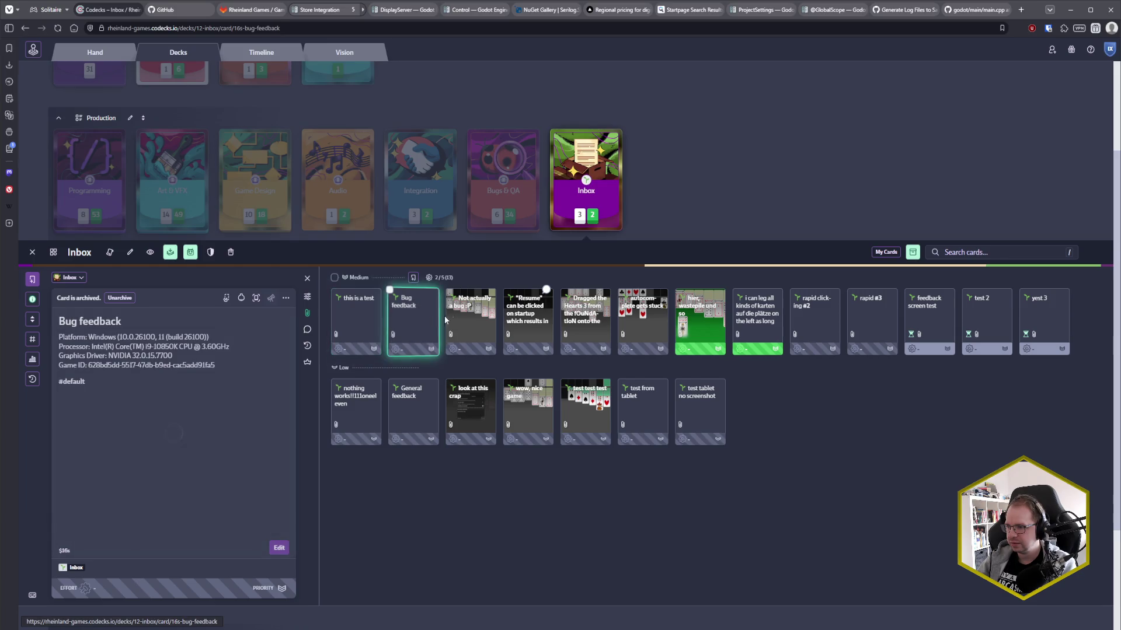
click(474, 325)
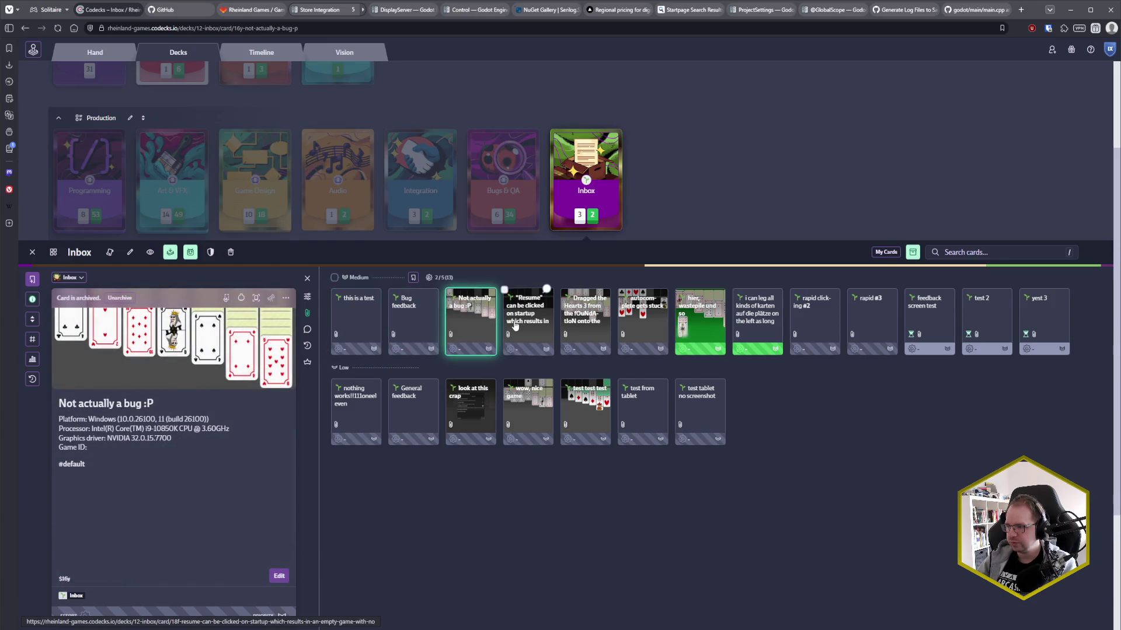
click(518, 325)
click(565, 325)
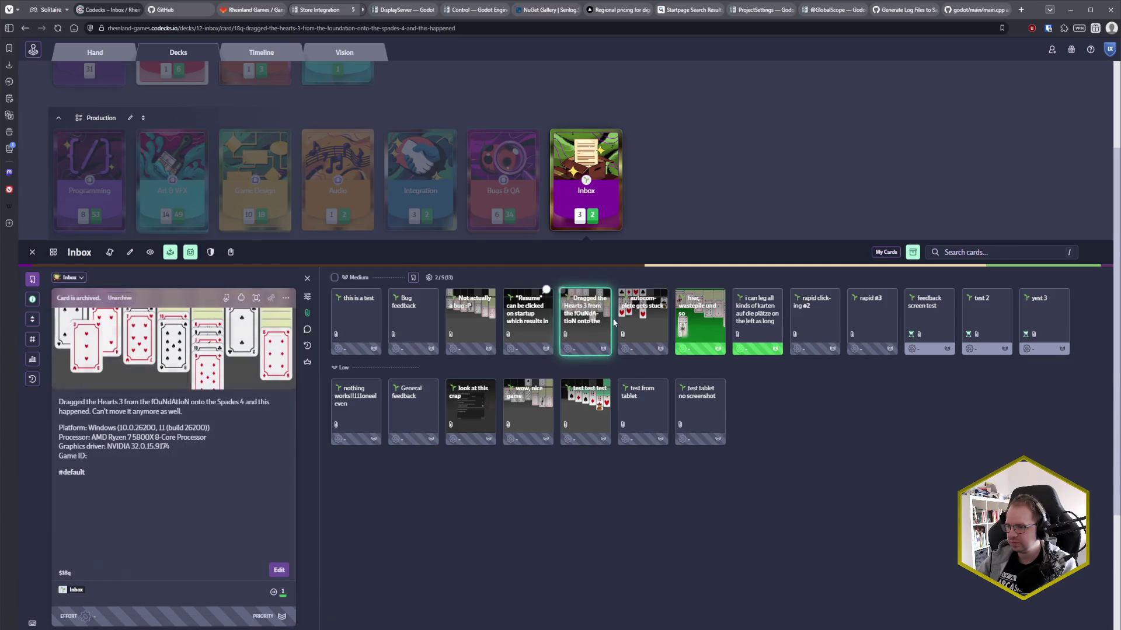
click(629, 322)
click(700, 320)
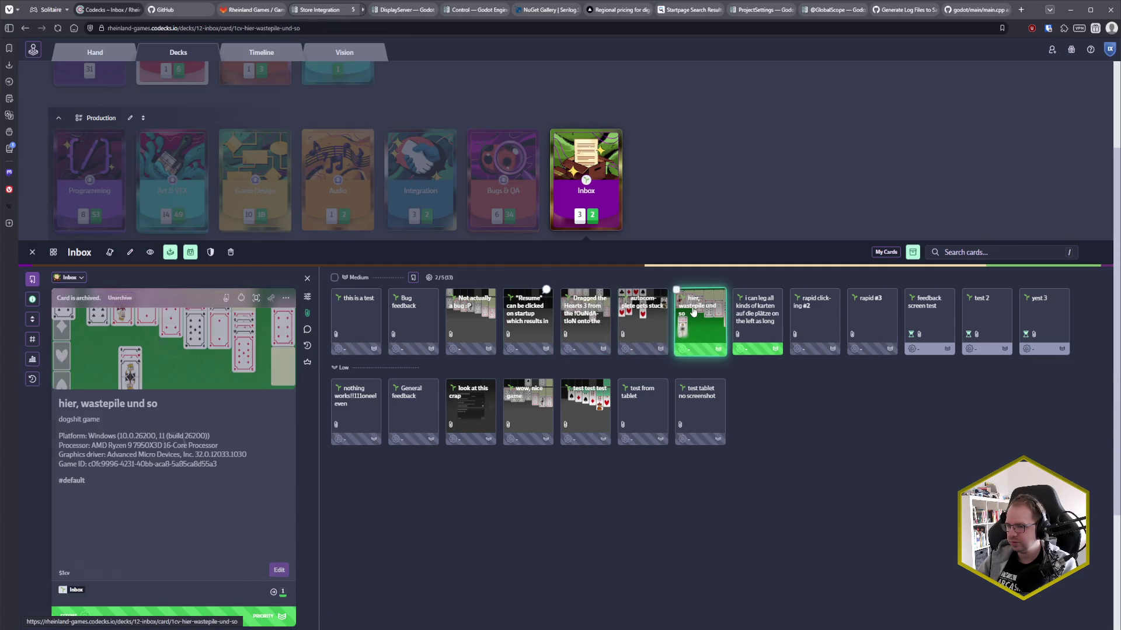
click(736, 312)
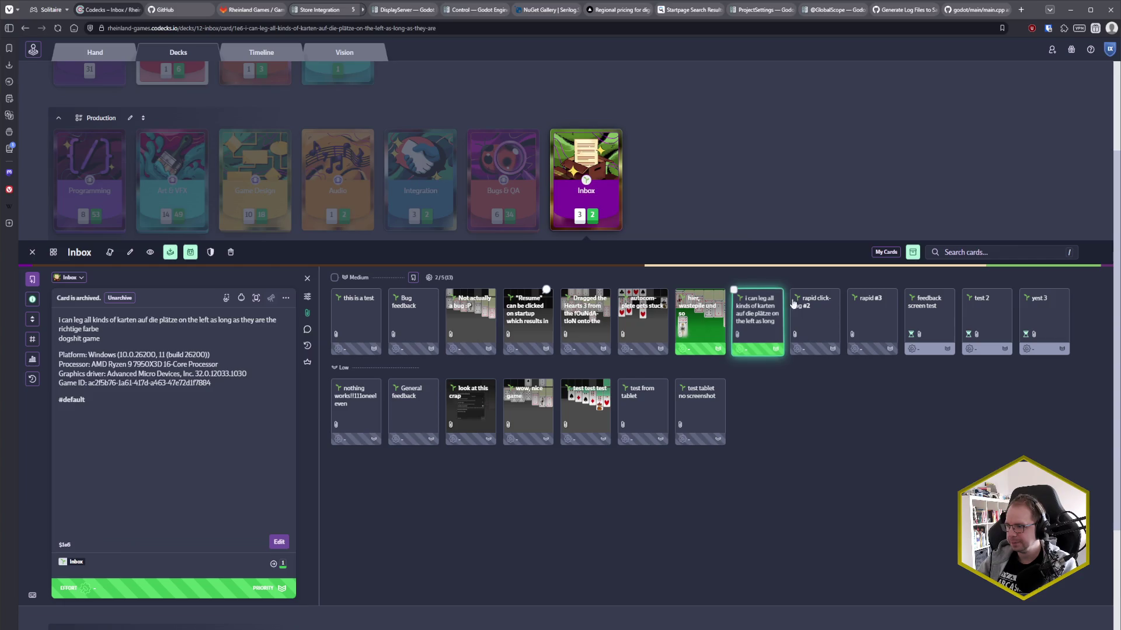
click(810, 310)
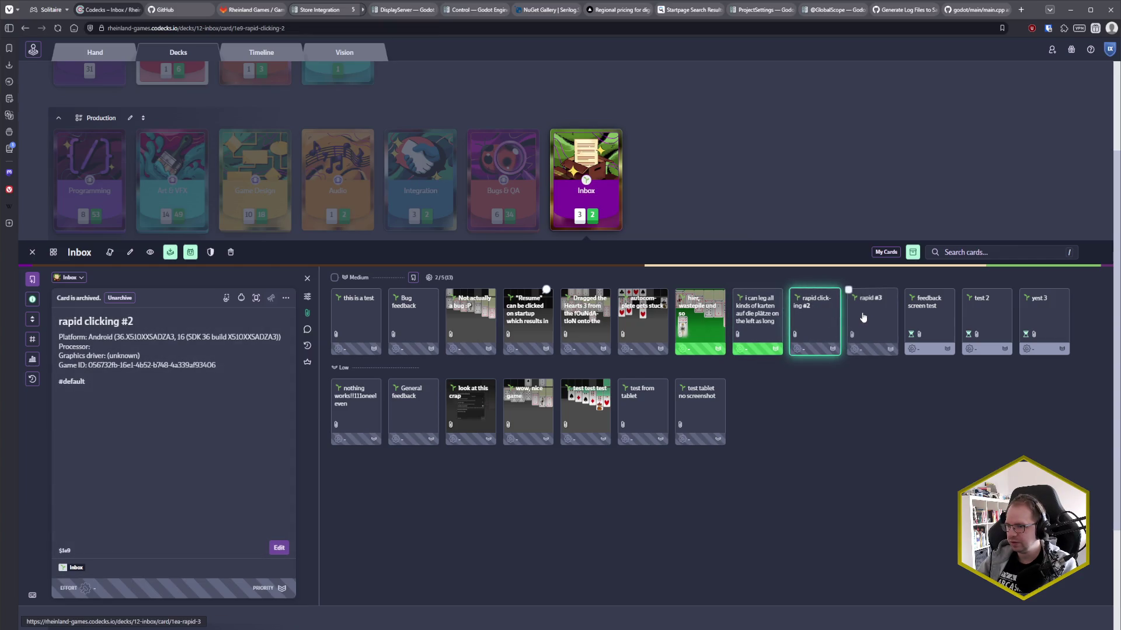
- Check the attachments of 'rapid clicking #2', 'rapid #3' and 'feedback screen test'
click(310, 315)
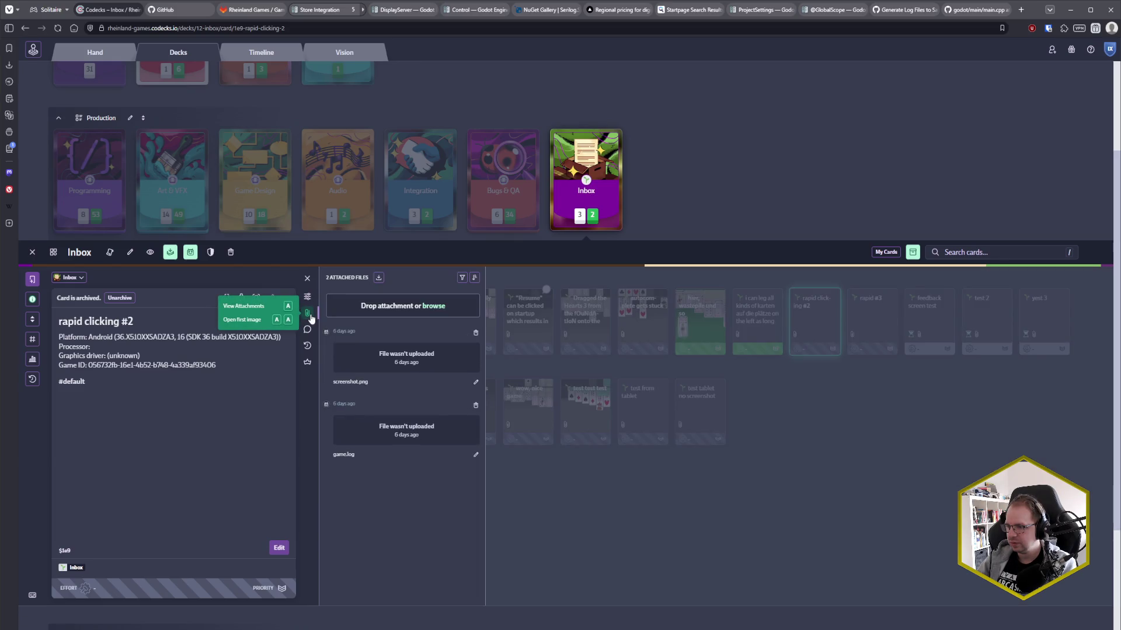
click(310, 315)
key(Right)
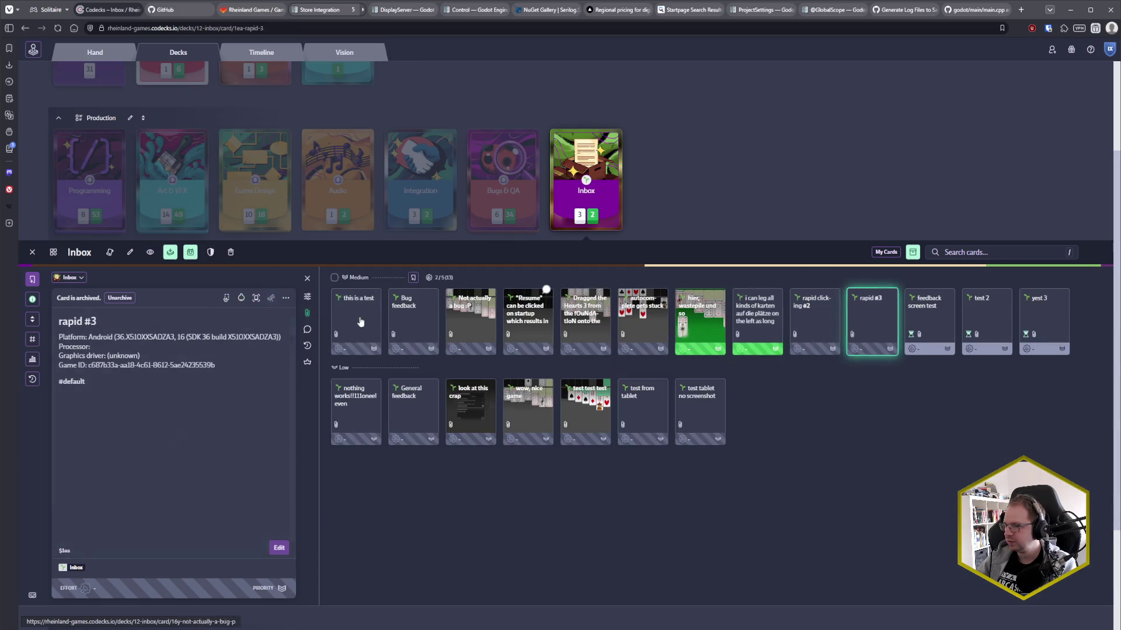
click(310, 315)
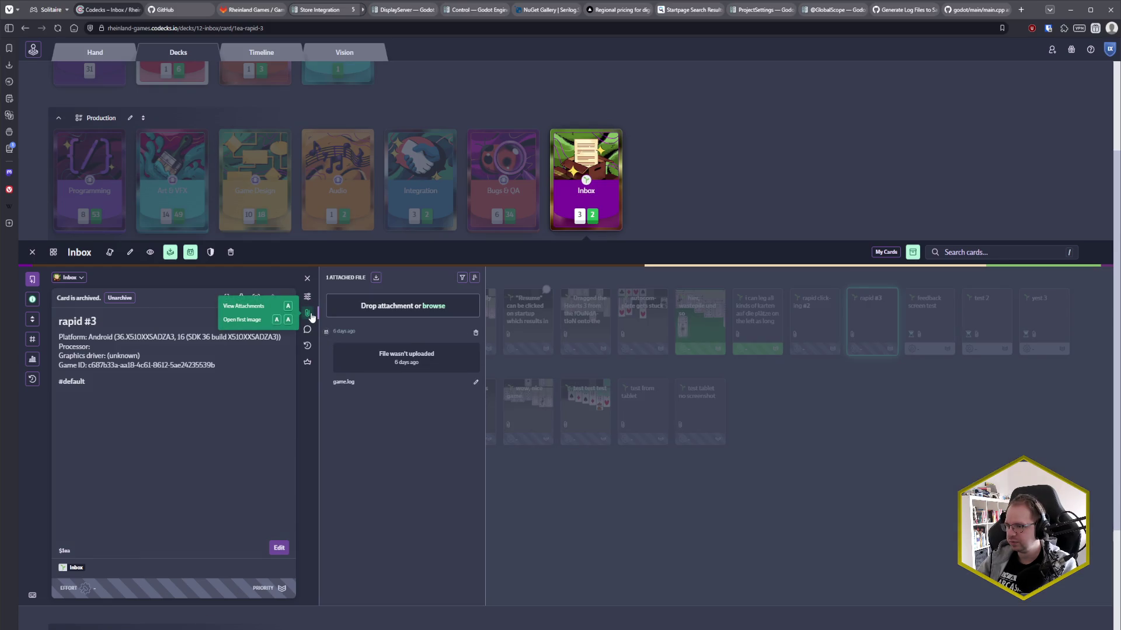
click(310, 315)
key(Right)
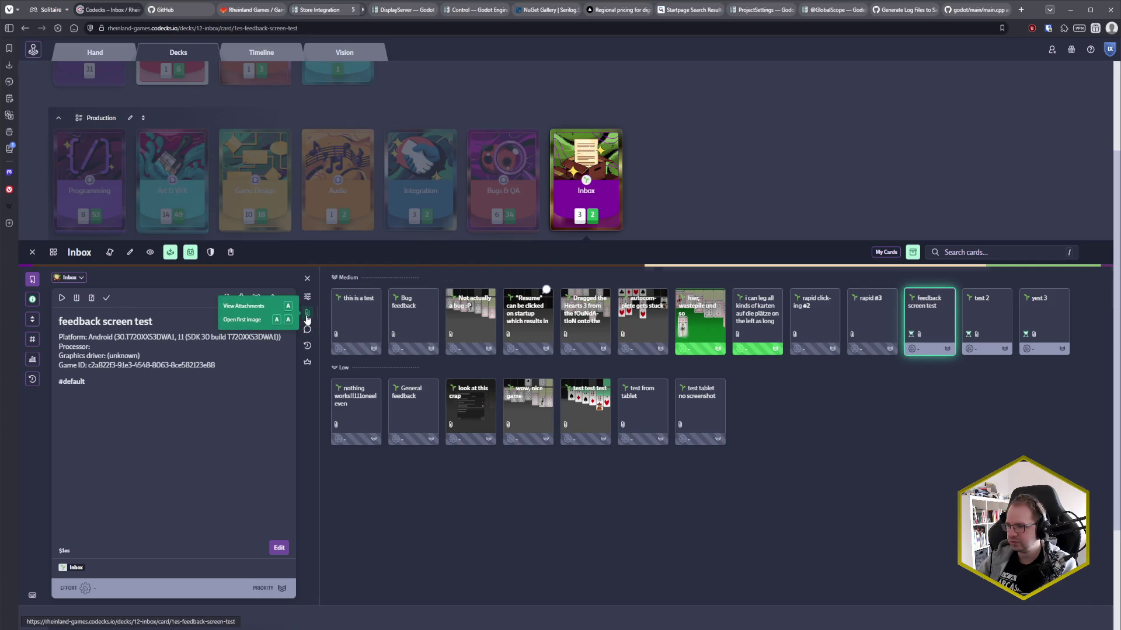
click(307, 316)
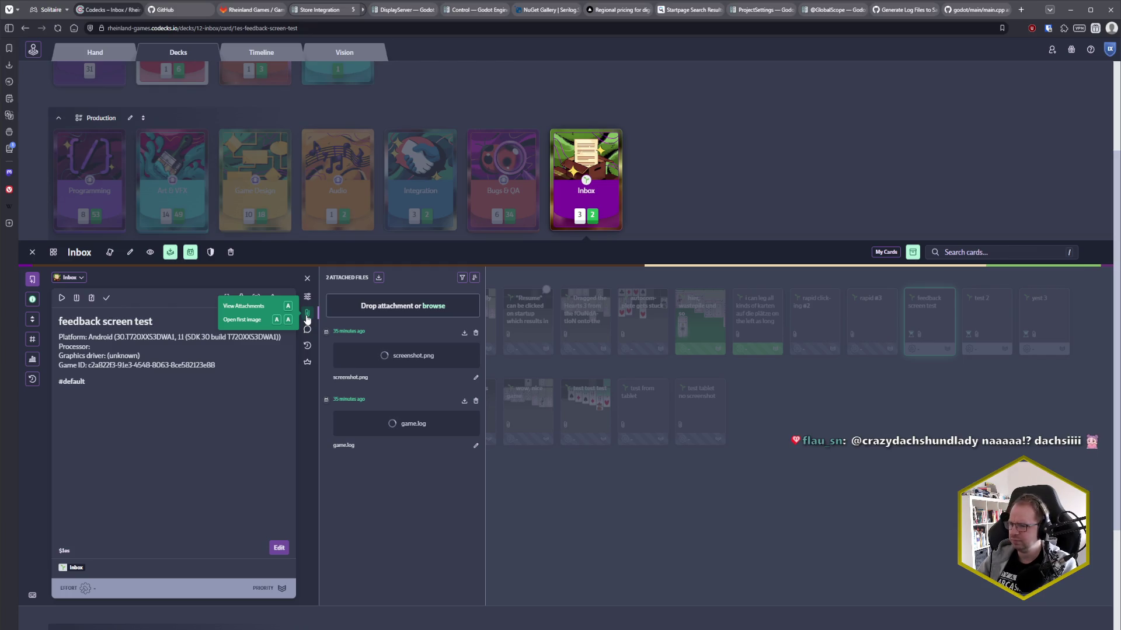
click(307, 315)
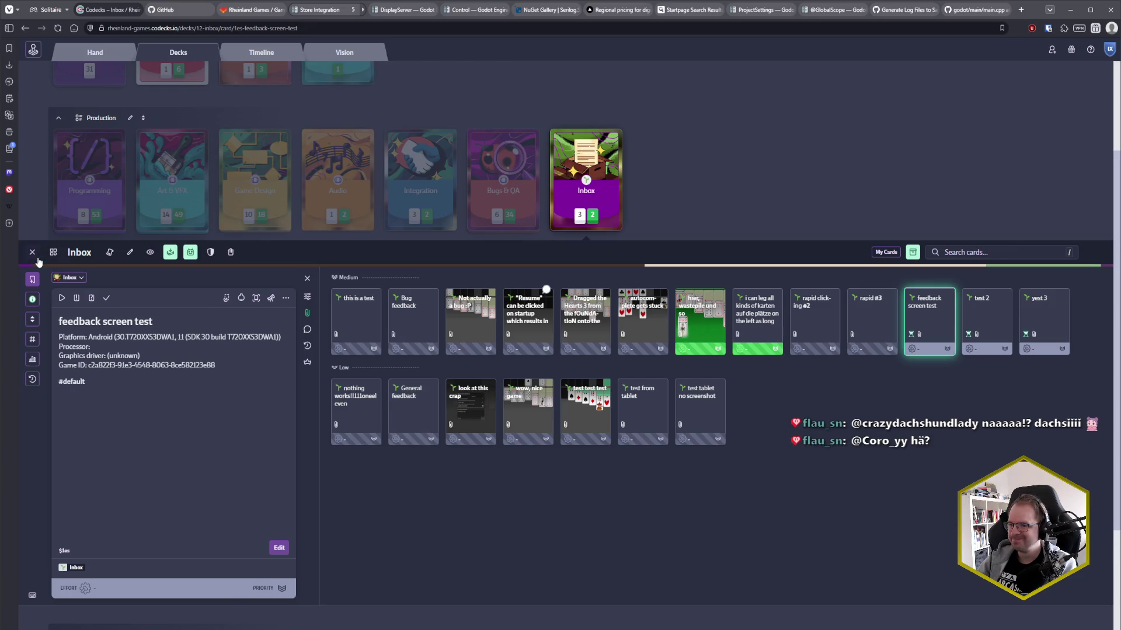
- Filter to my cards, close the Inbox deck, and switch to the DisplayServer docs page
click(891, 253)
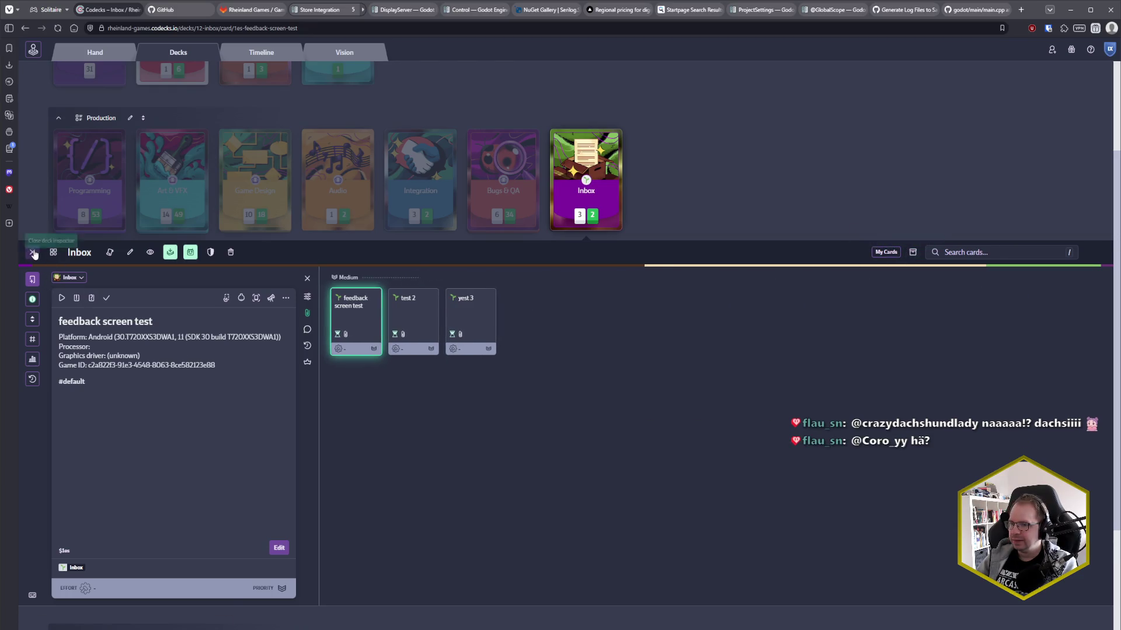
click(33, 252)
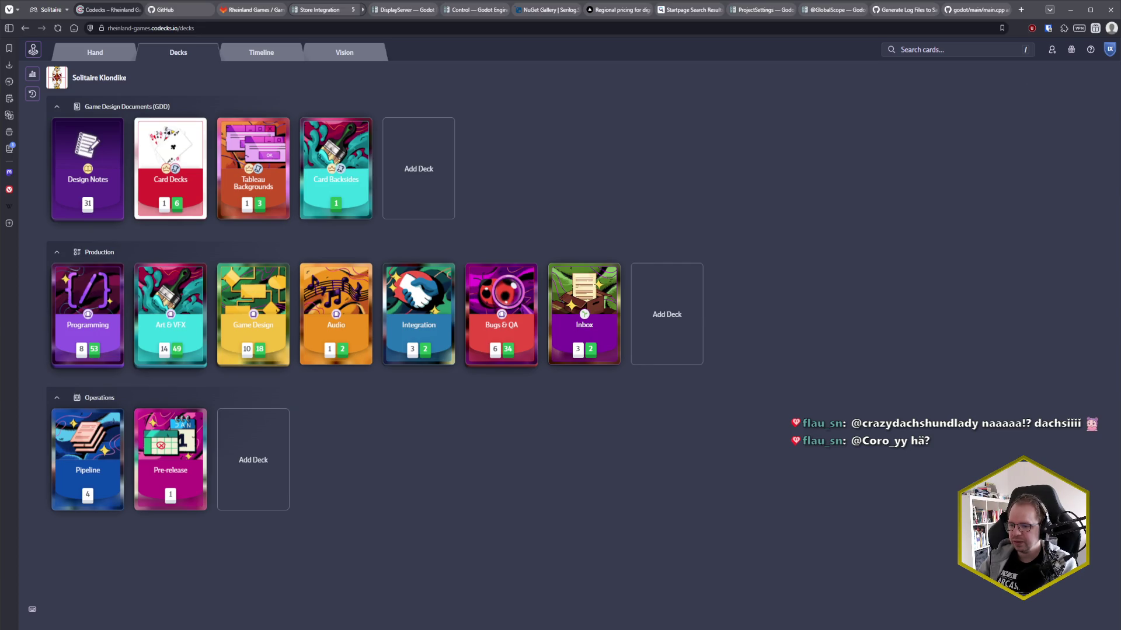
click(405, 16)
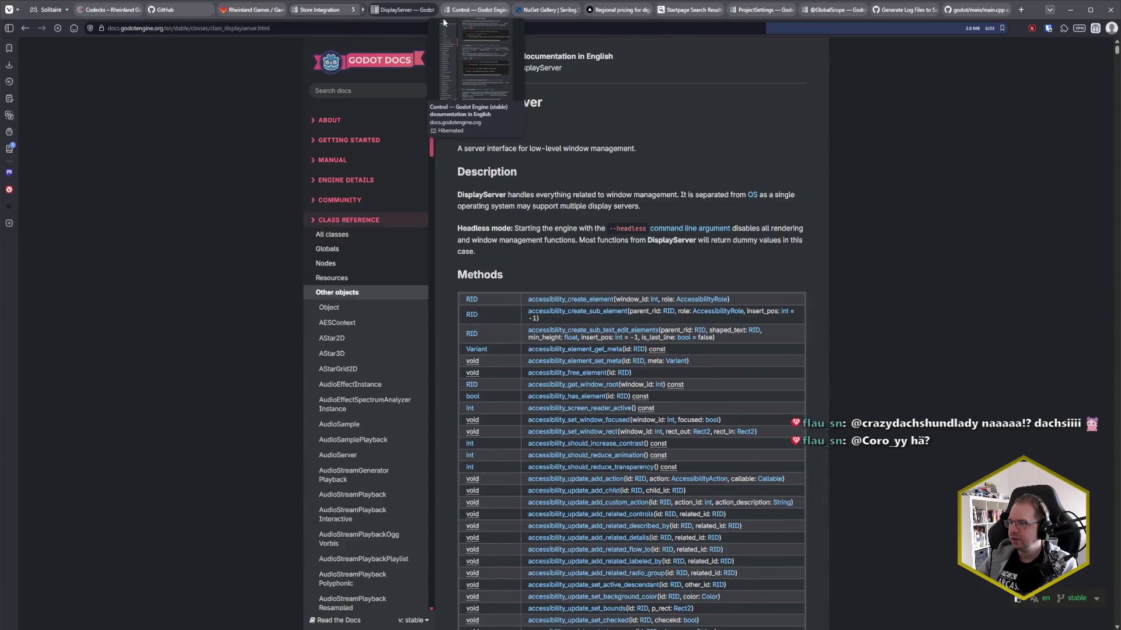
- Bring up the Godot Docs search over DisplayServer, then Alt+Tab over to the feedback code
click(403, 90)
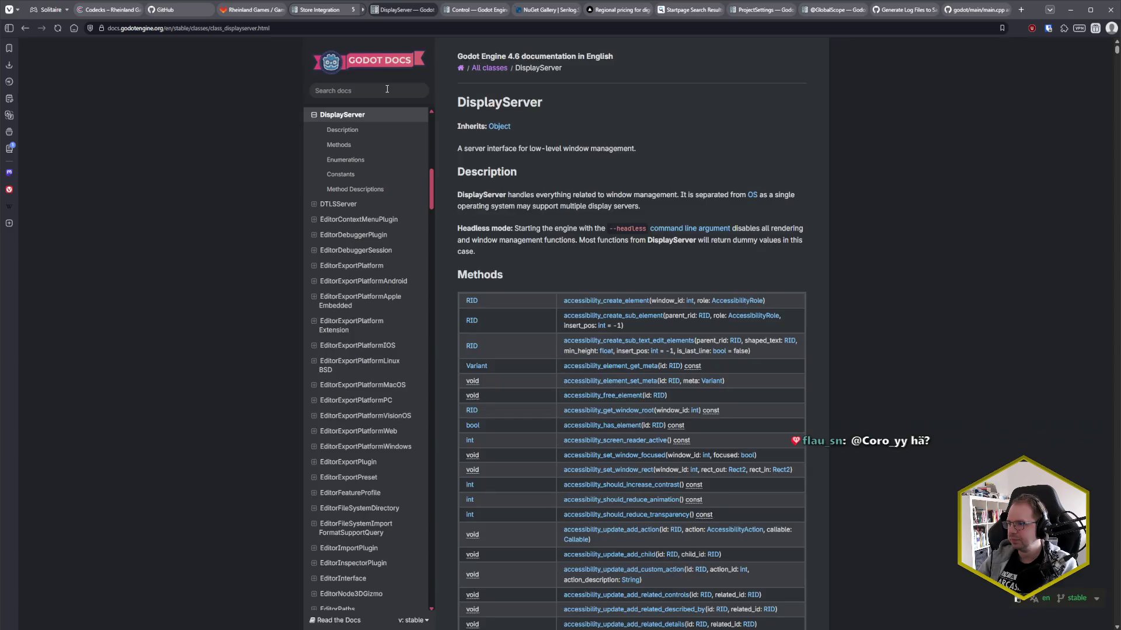
click(402, 88)
click(386, 88)
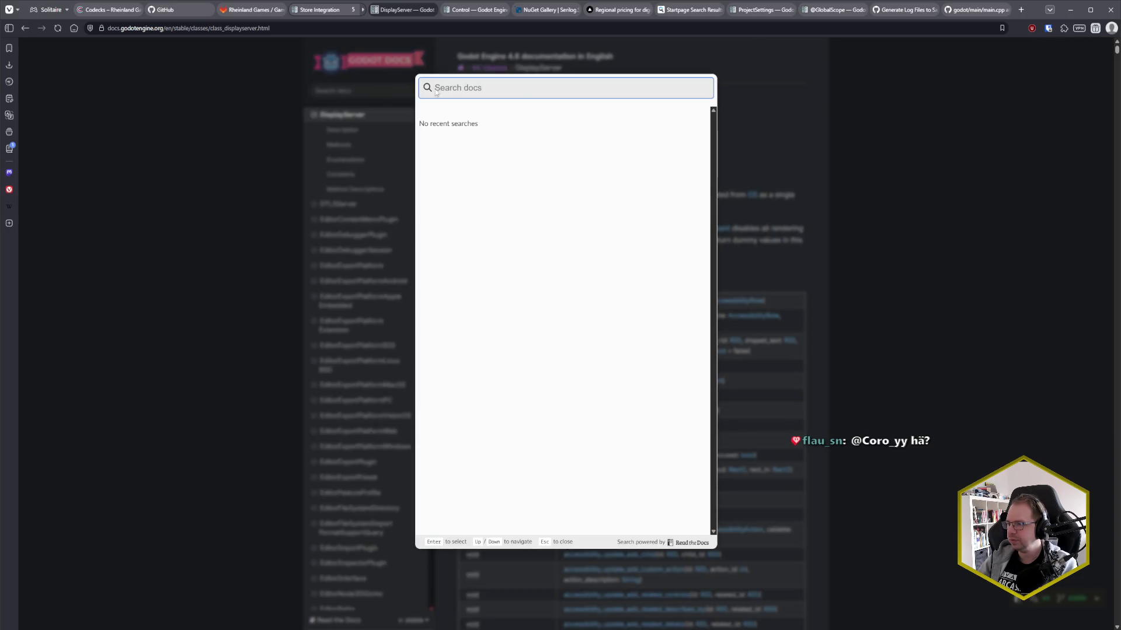
click(353, 93)
click(353, 93)
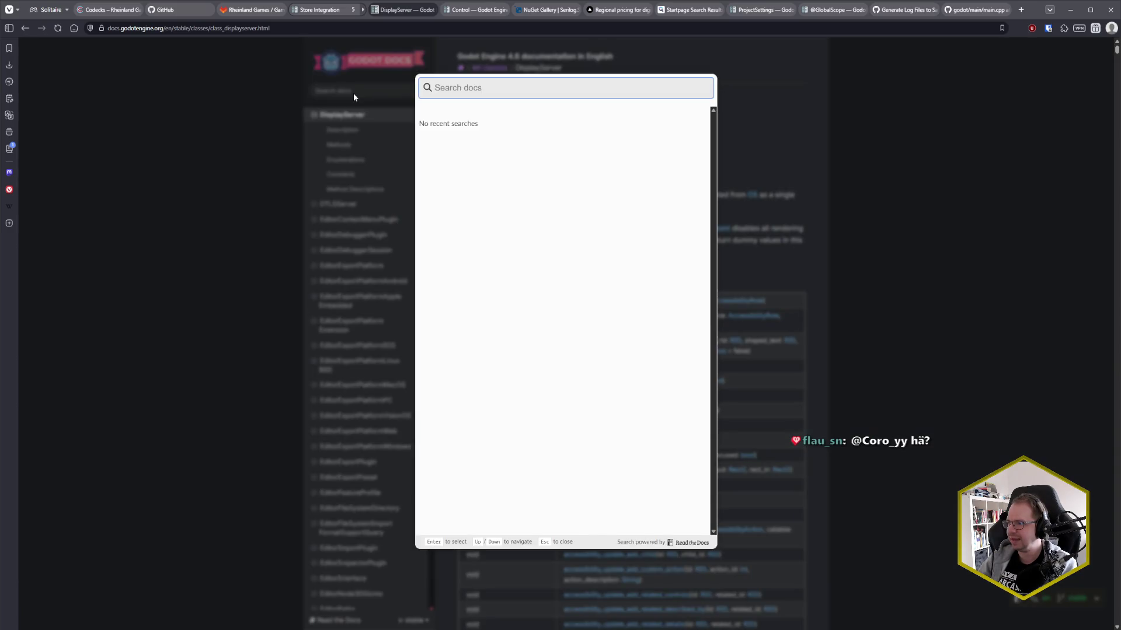
click(353, 93)
key(/)
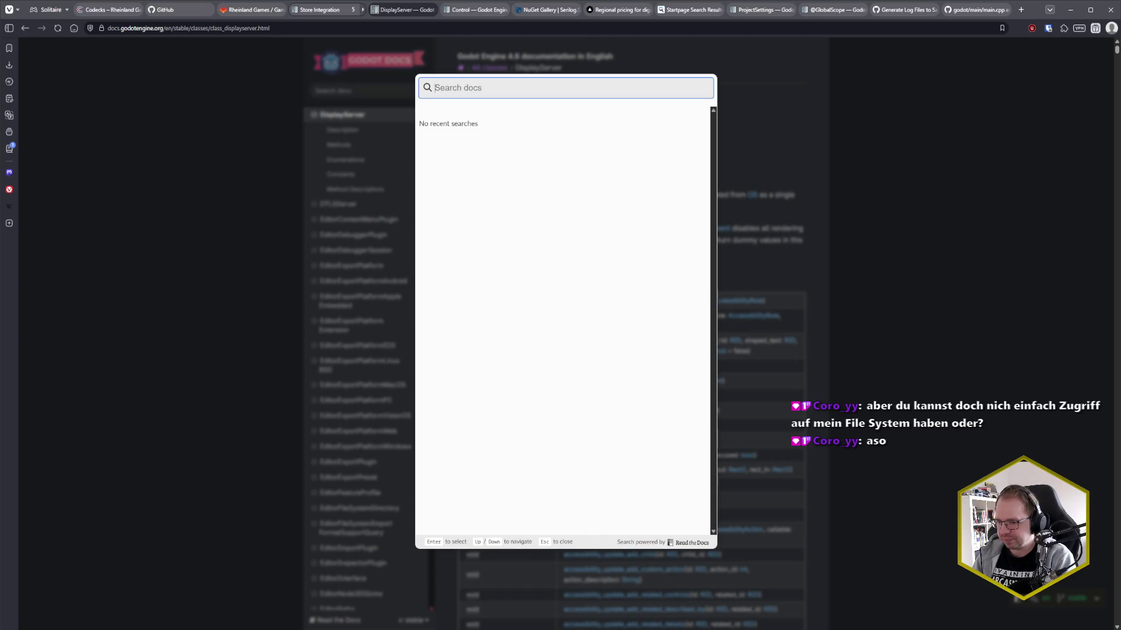
key(alt+Tab)
- Check the user:// prefix of the logs/godot.log path in FeedbackView.cs's AddTextFile call, then return to the docs
scroll(474, 337, down, 5)
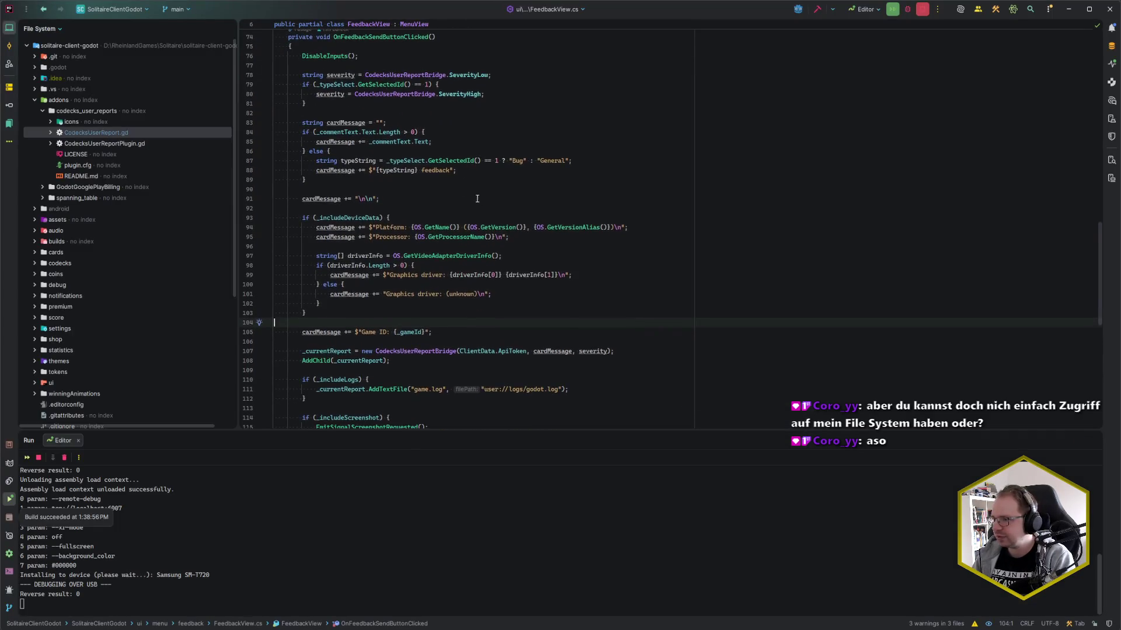
drag(484, 304, 509, 302)
scroll(574, 304, down, 1)
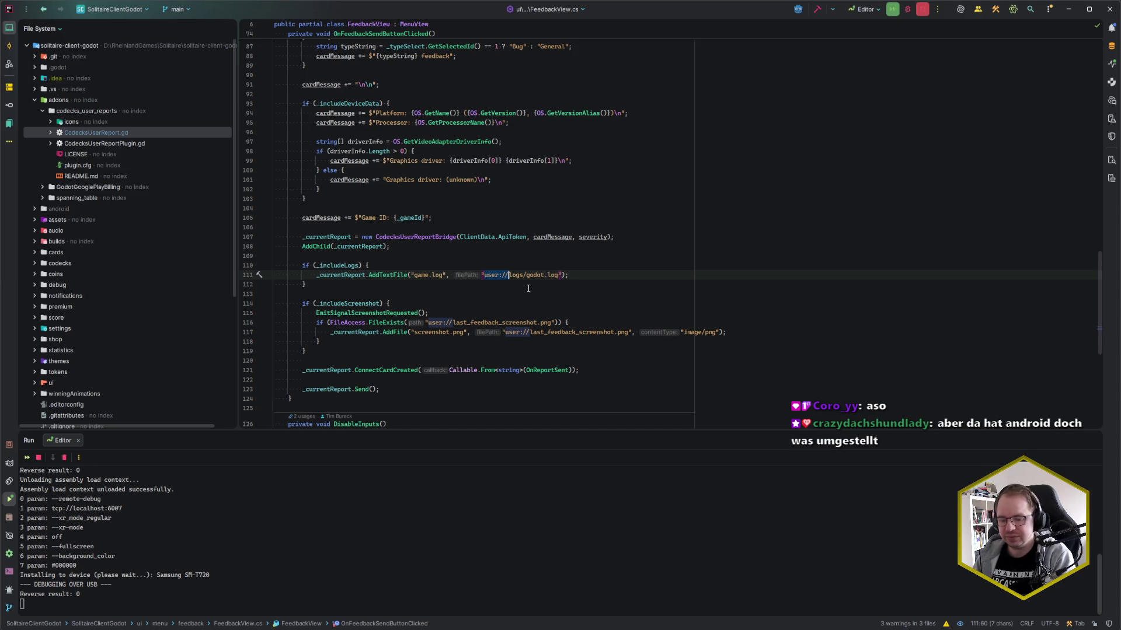
key(alt+Tab)
key(alt+Tab)
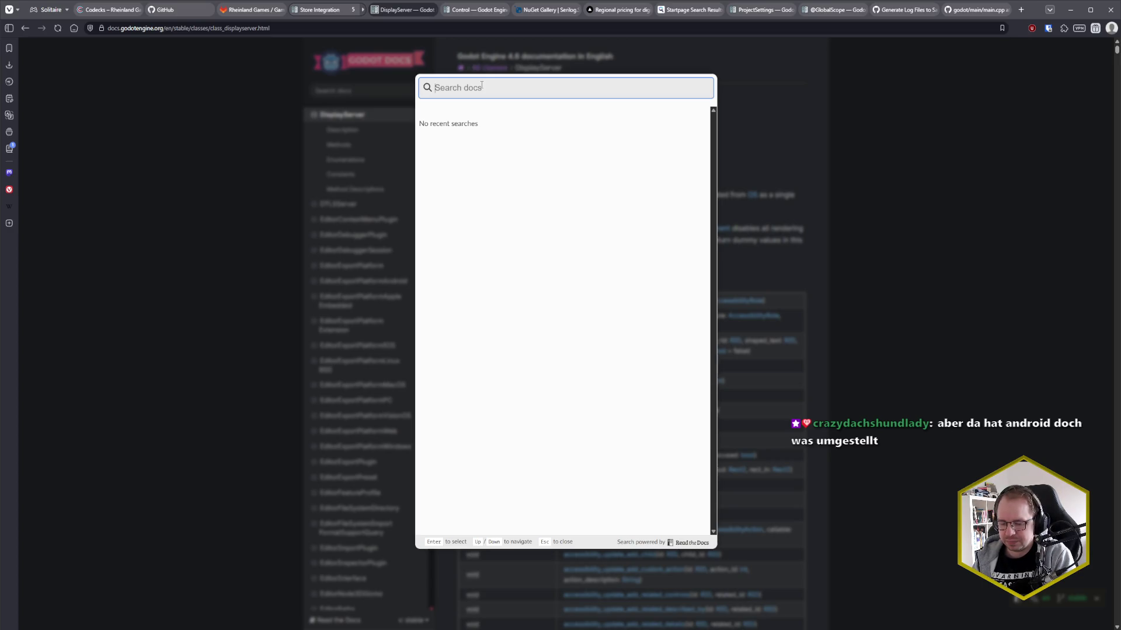
- Search the docs for 'user directory' and follow the File system page's User path section to File paths in Godot projects
text(user directory)
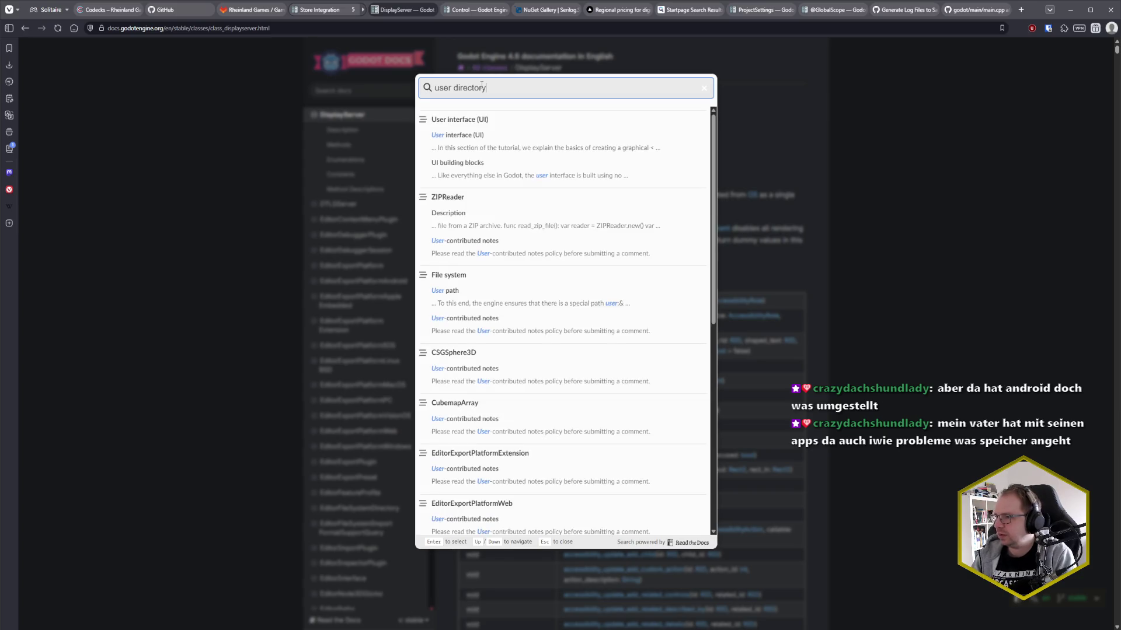
click(478, 290)
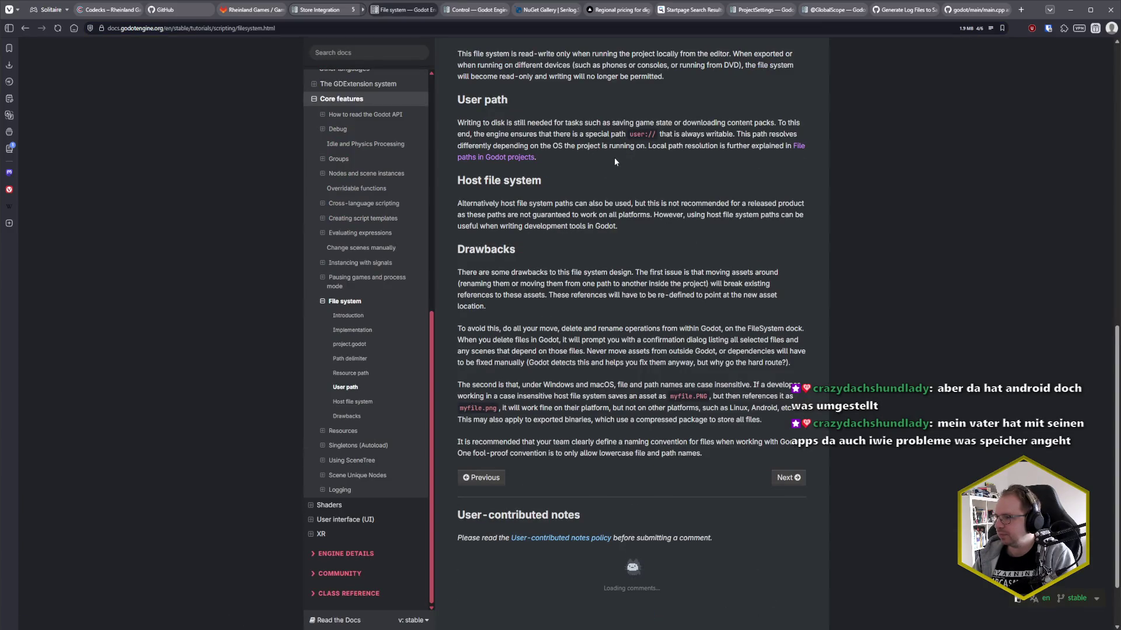
scroll(691, 282, up, 2)
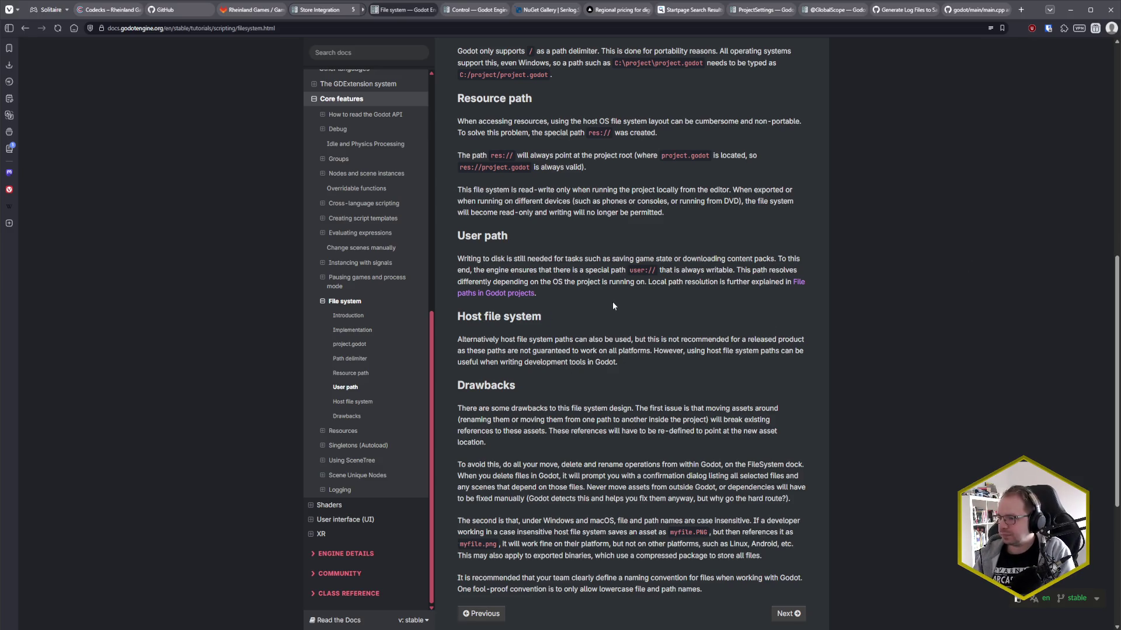
scroll(611, 315, up, 1)
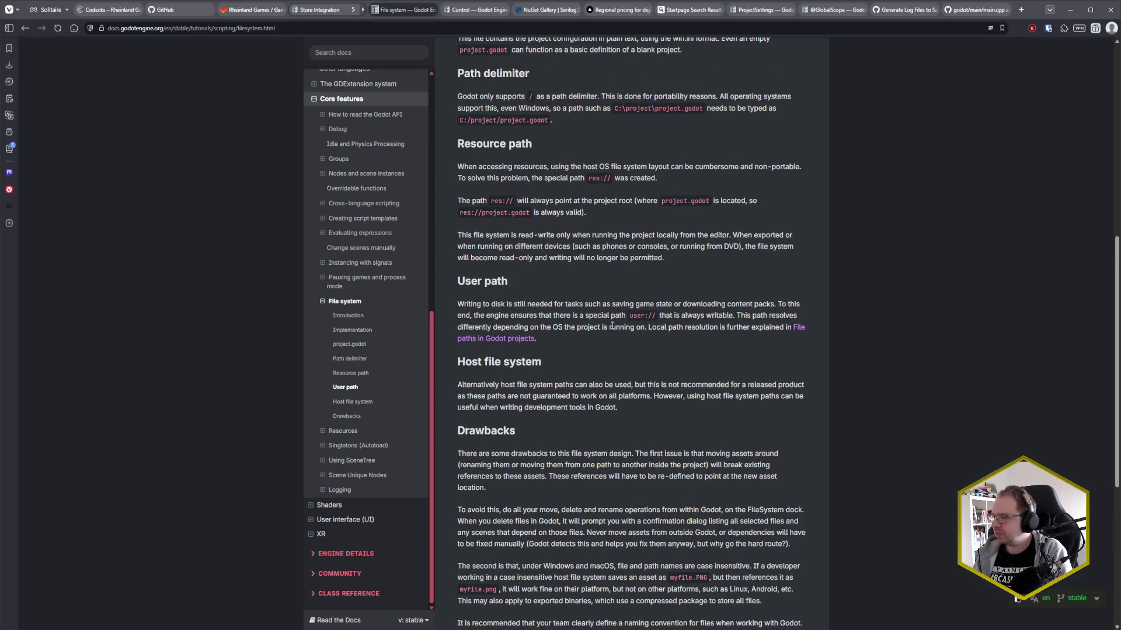
click(794, 325)
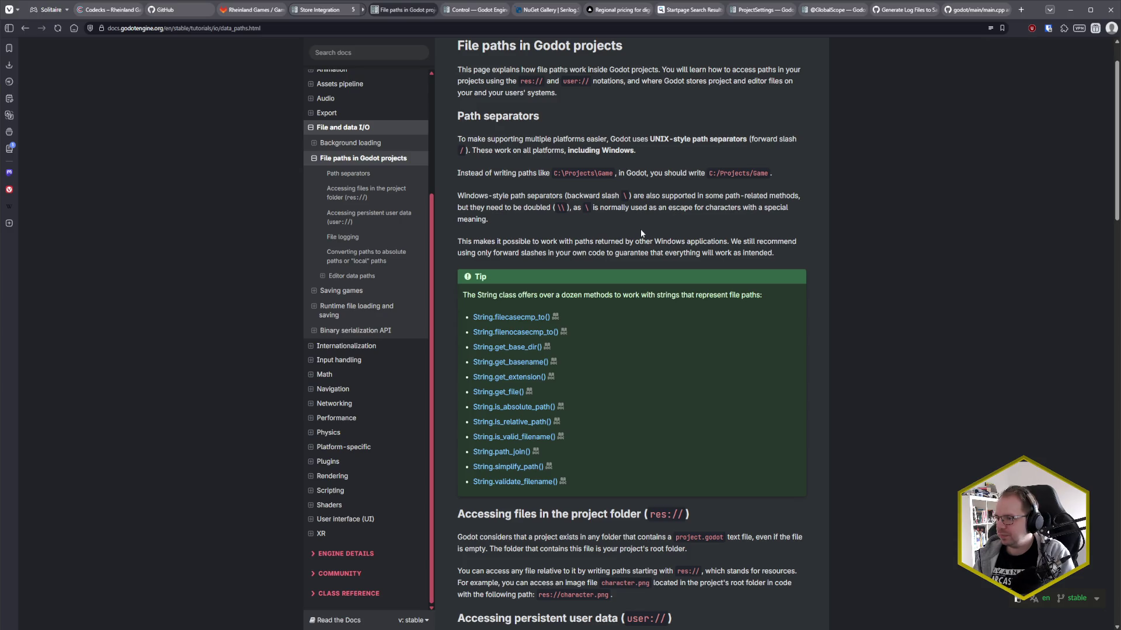
- Scroll the File paths page to the user:// location table for Windows, macOS and Linux
scroll(640, 229, down, 8)
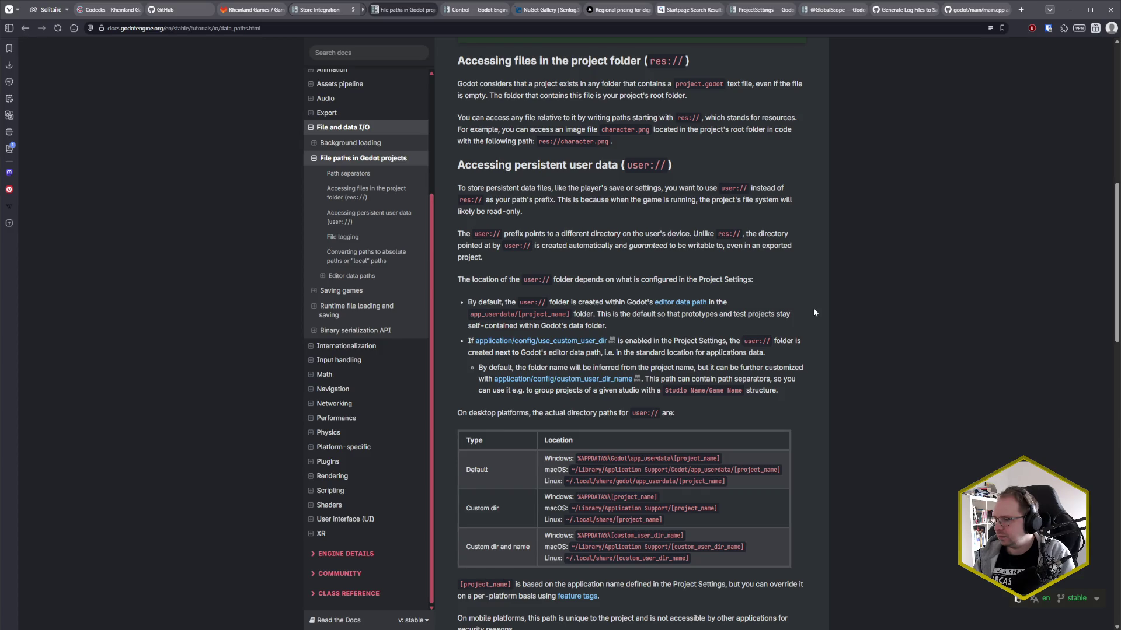
scroll(813, 307, down, 1)
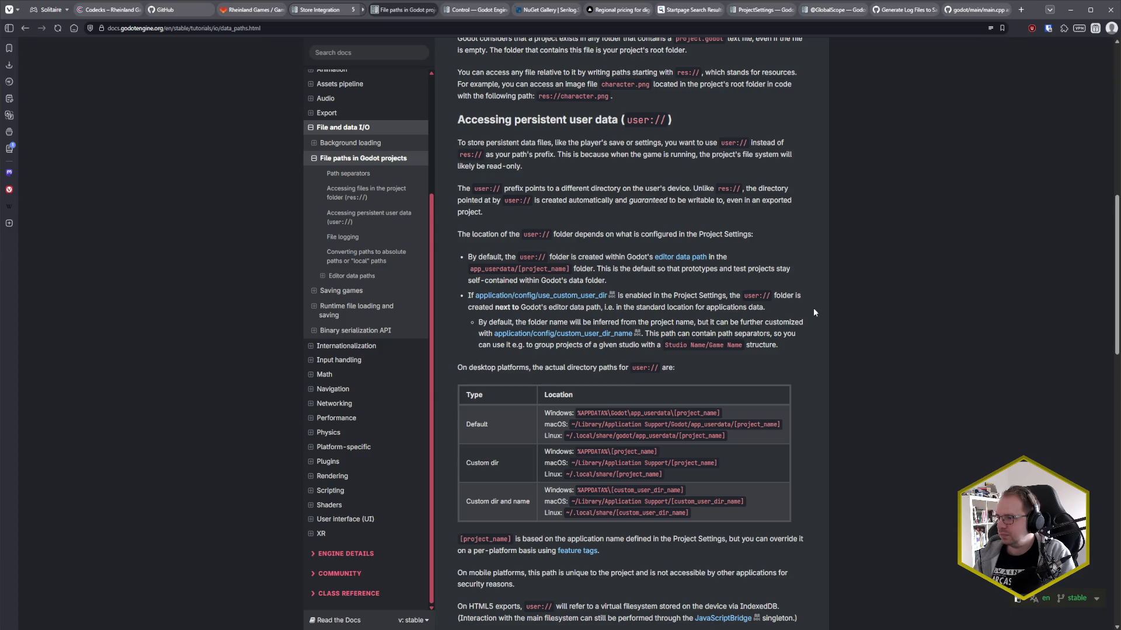
scroll(815, 285, down, 3)
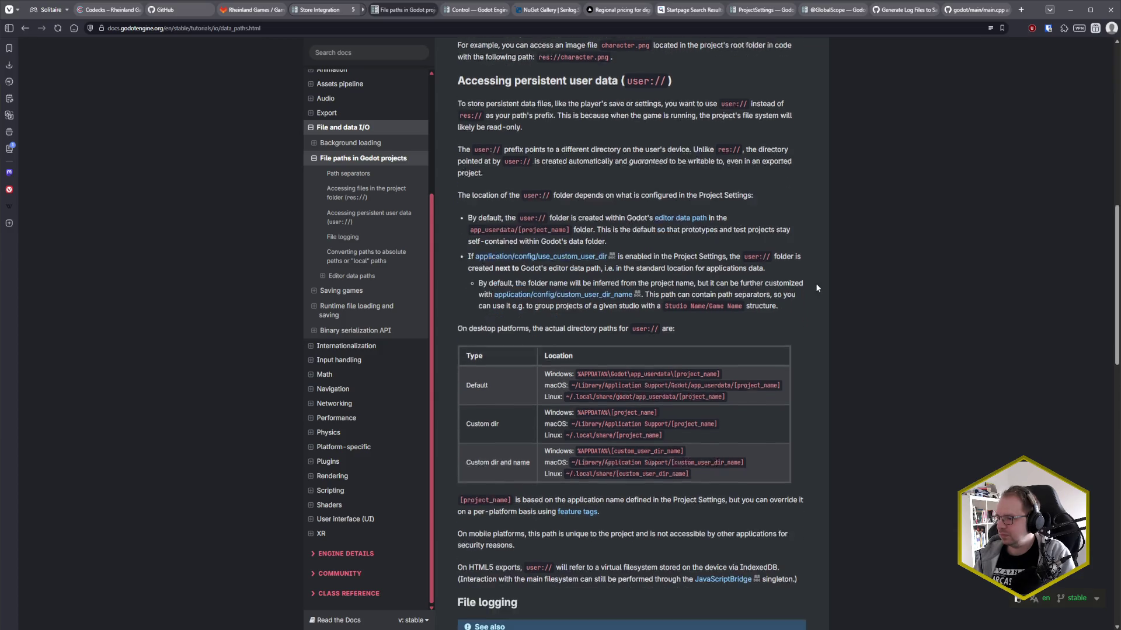
scroll(816, 296, down, 2)
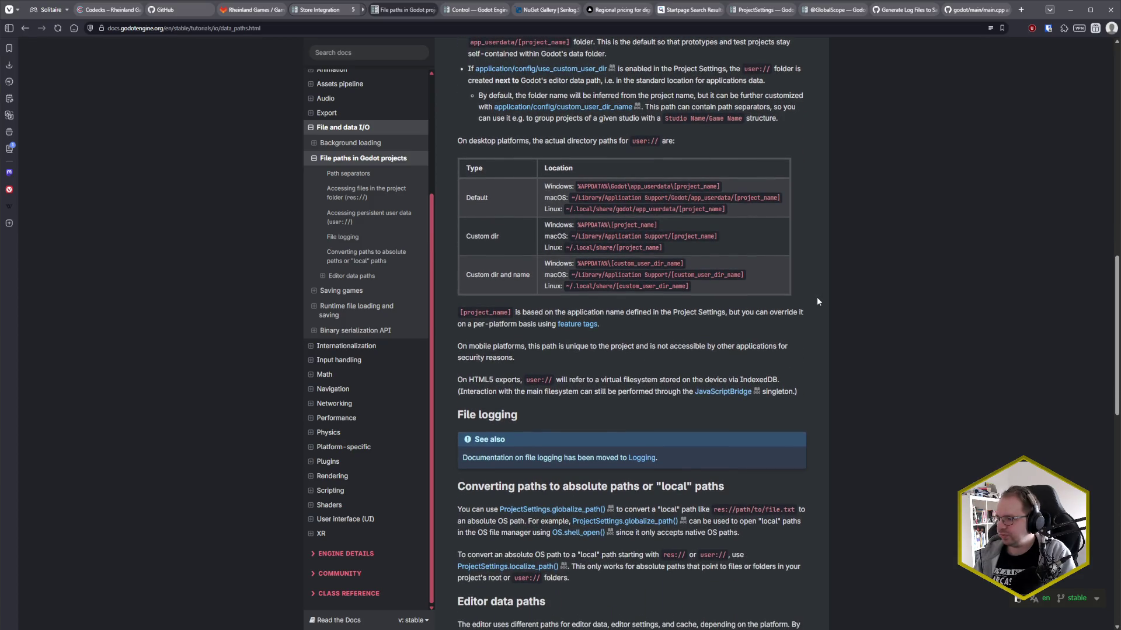
scroll(817, 300, down, 1)
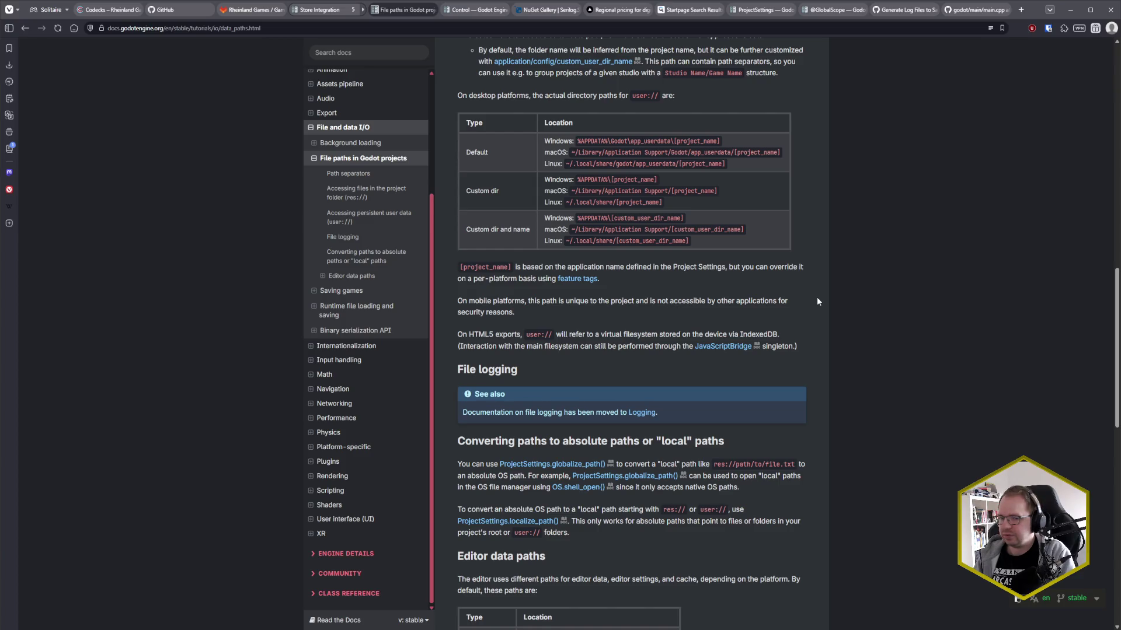
scroll(817, 301, down, 2)
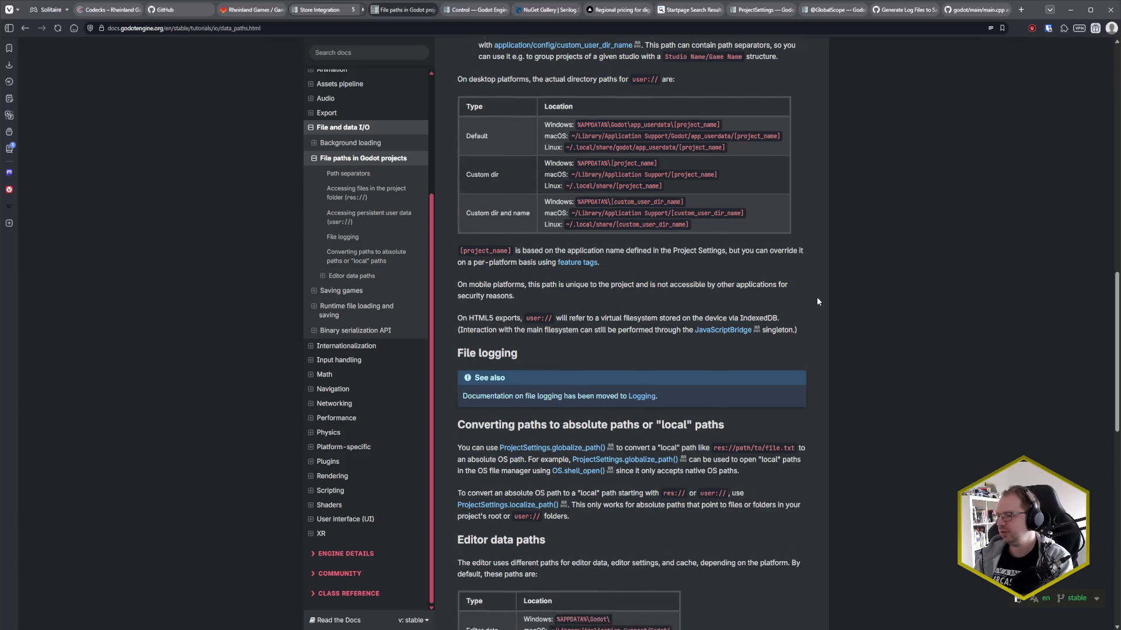
scroll(817, 302, up, 4)
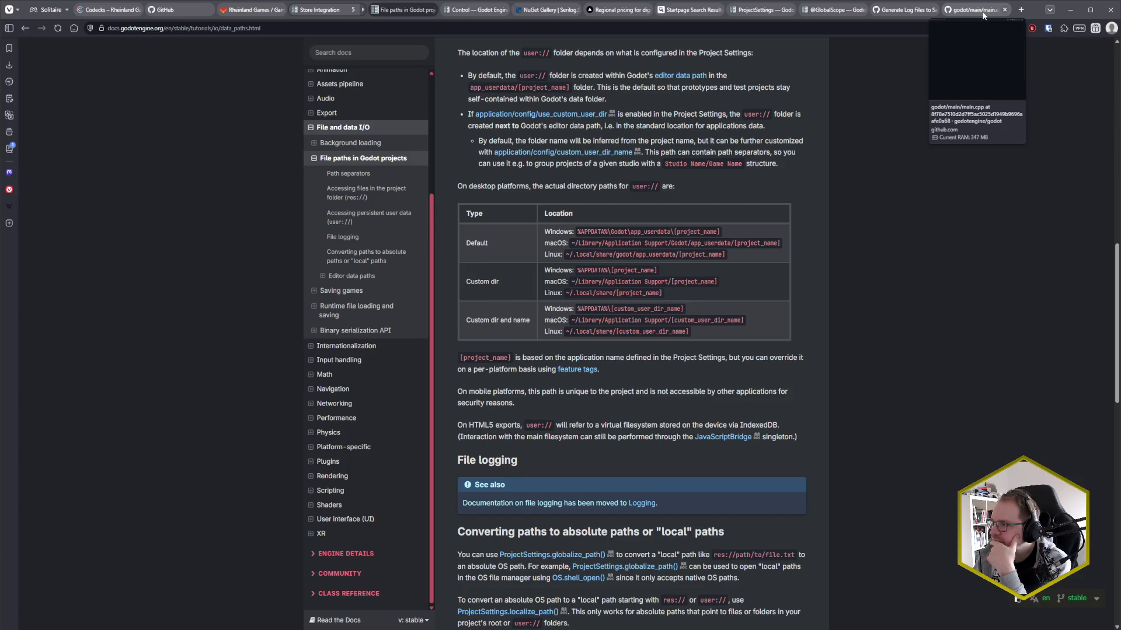
- Close the main.cpp GitHub tab and go back to the File paths in Godot projects docs
click(983, 15)
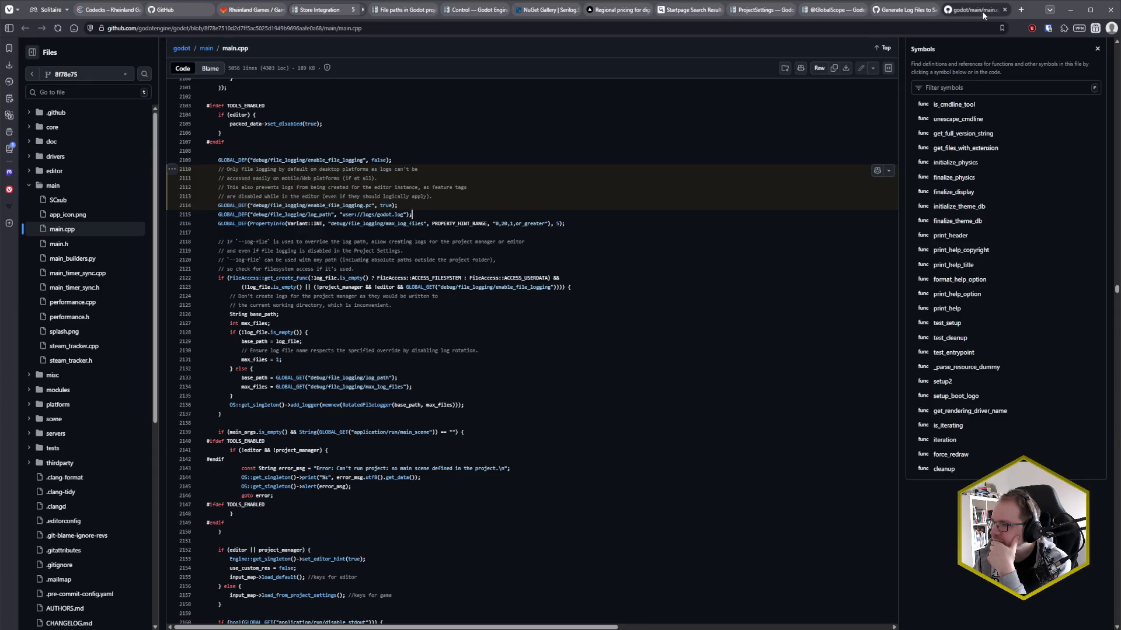
middle_click(983, 16)
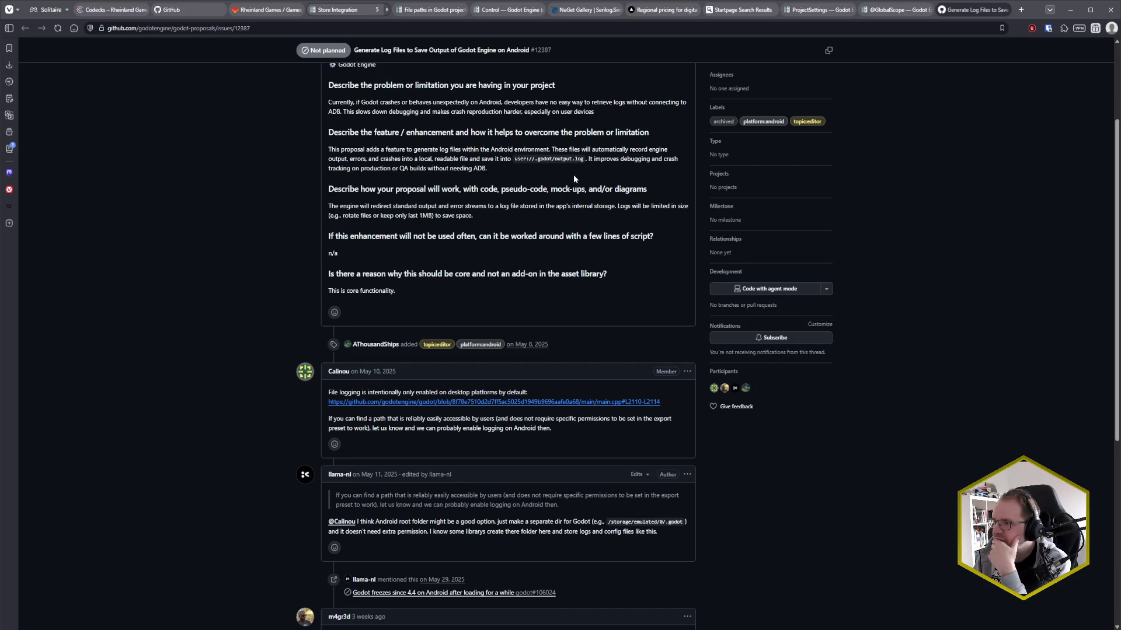
key(ctrl+Tab)
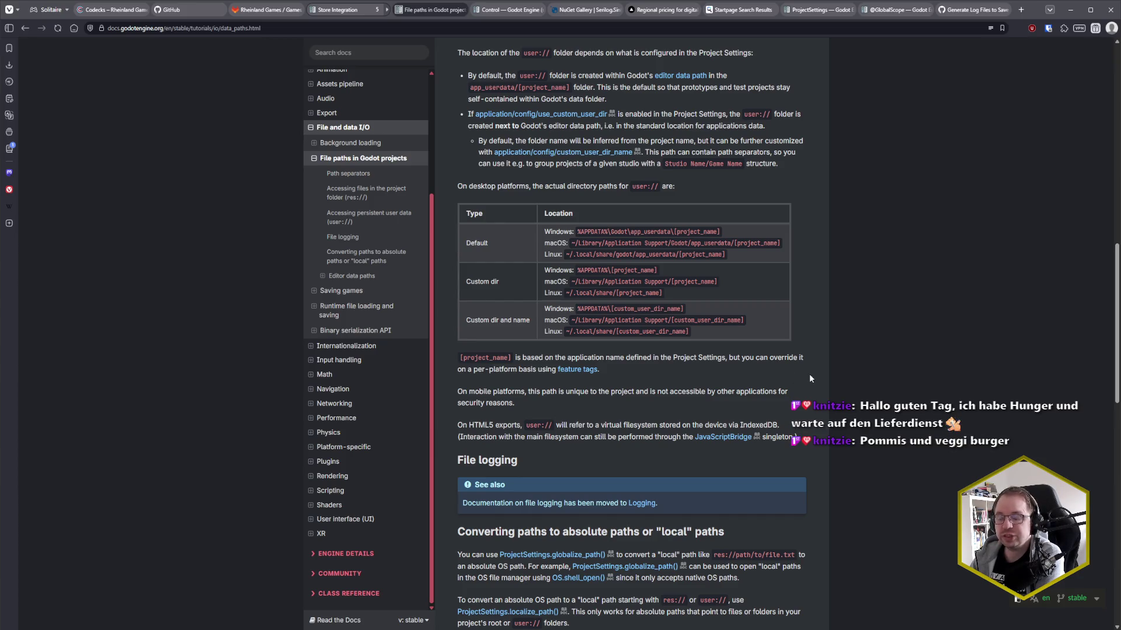
scroll(811, 381, down, 1)
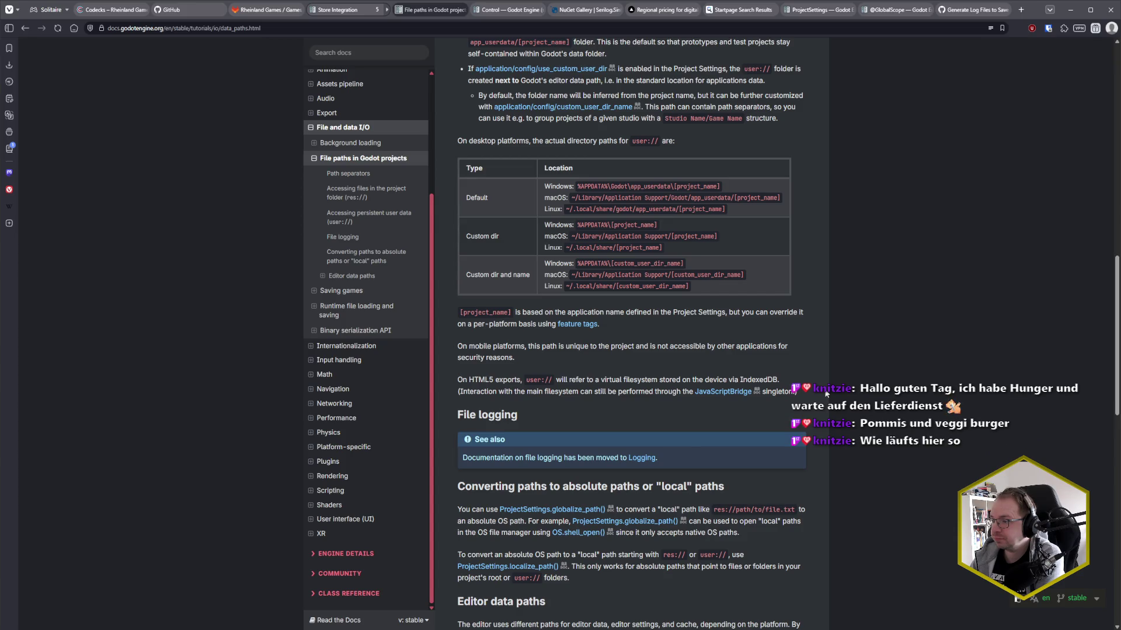
drag(461, 346, 564, 347)
click(597, 346)
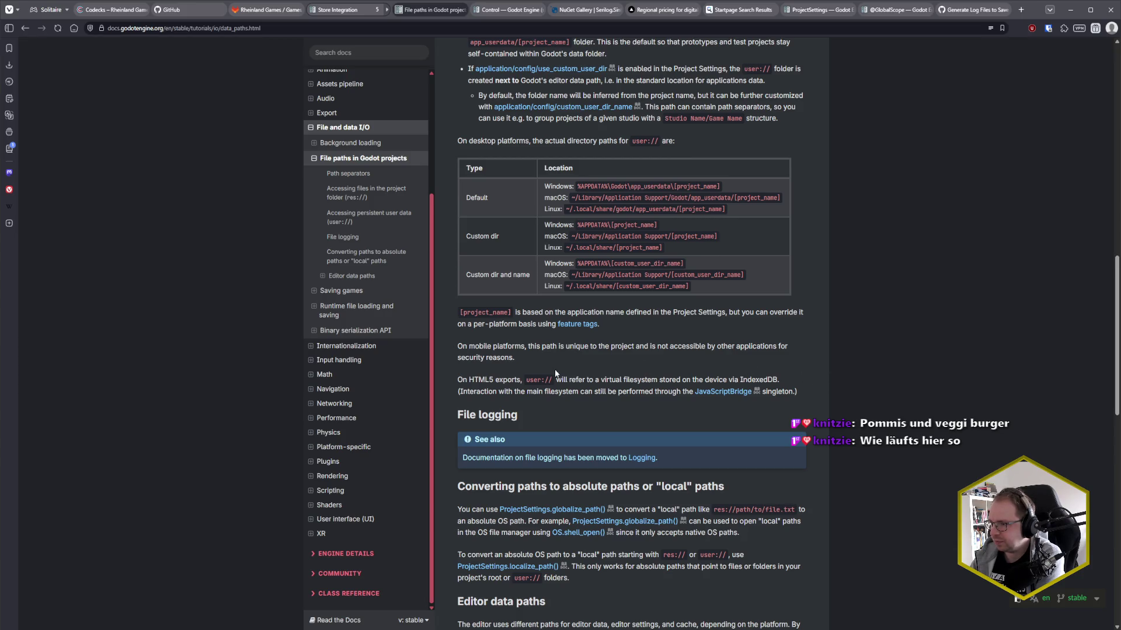
drag(529, 361, 458, 346)
click(459, 346)
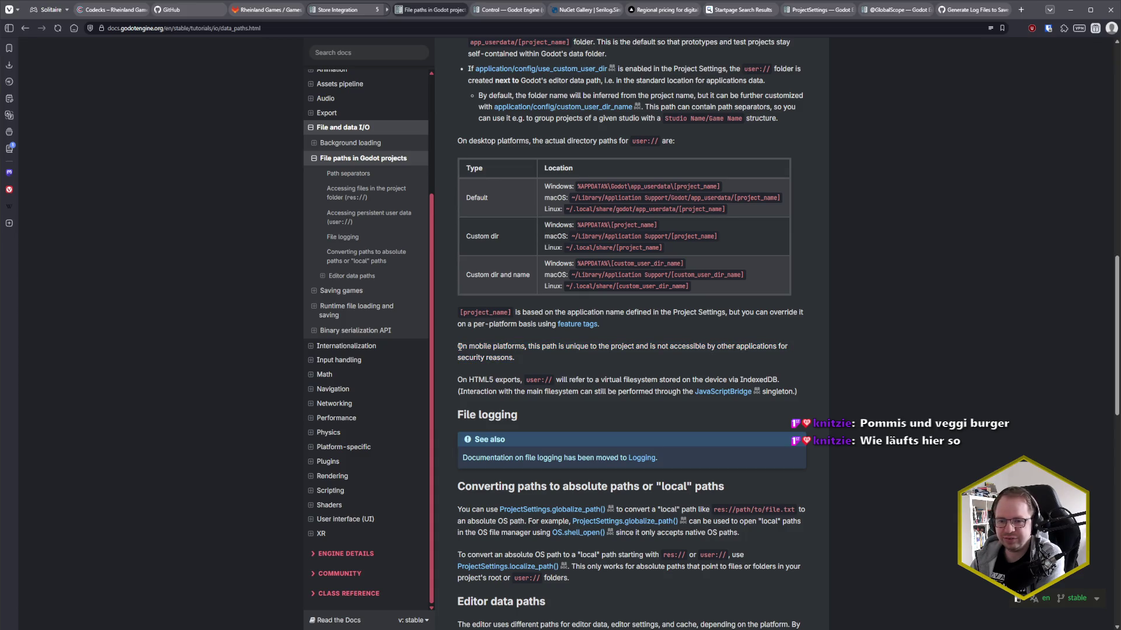
drag(460, 347, 566, 362)
click(669, 367)
scroll(884, 380, down, 3)
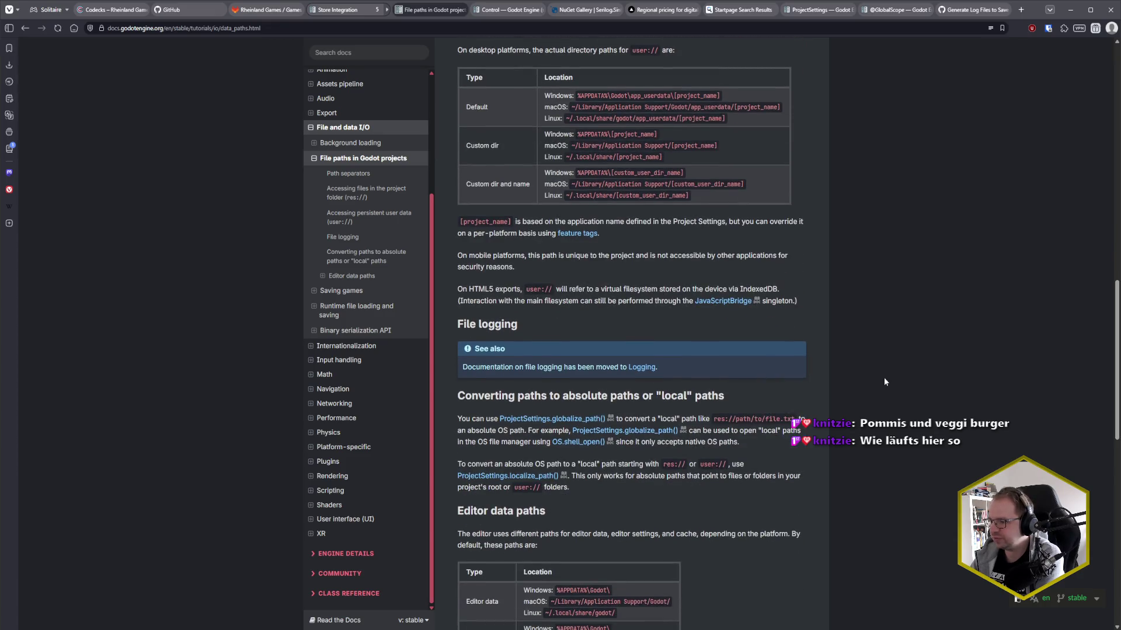
scroll(884, 382, down, 1)
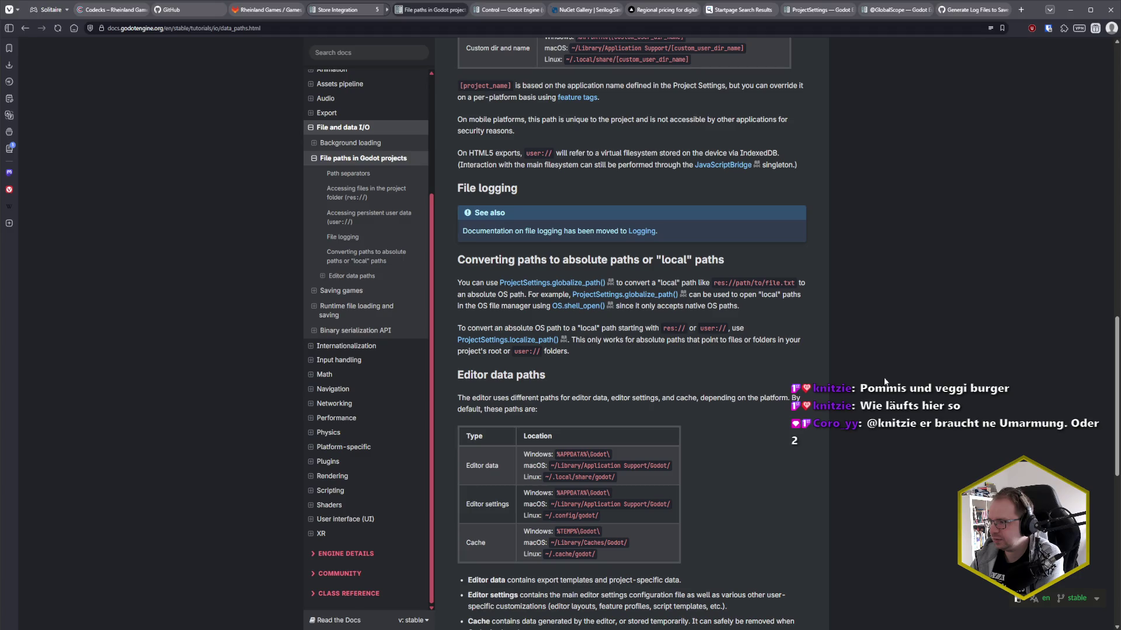
scroll(884, 381, down, 3)
scroll(884, 382, down, 4)
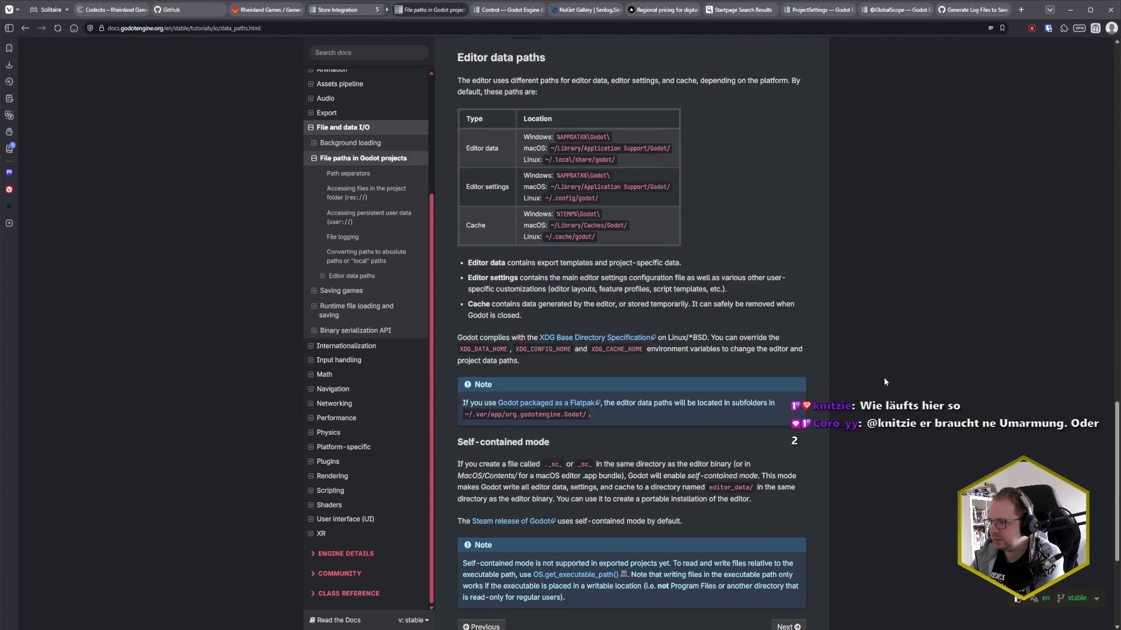
scroll(884, 382, down, 3)
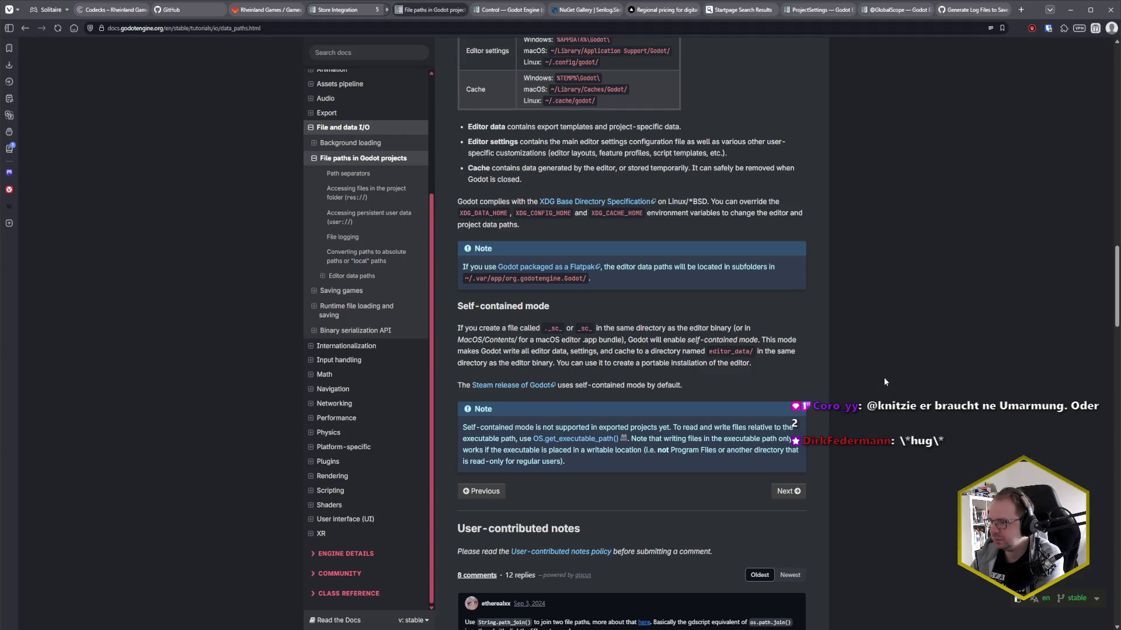
scroll(884, 377, down, 3)
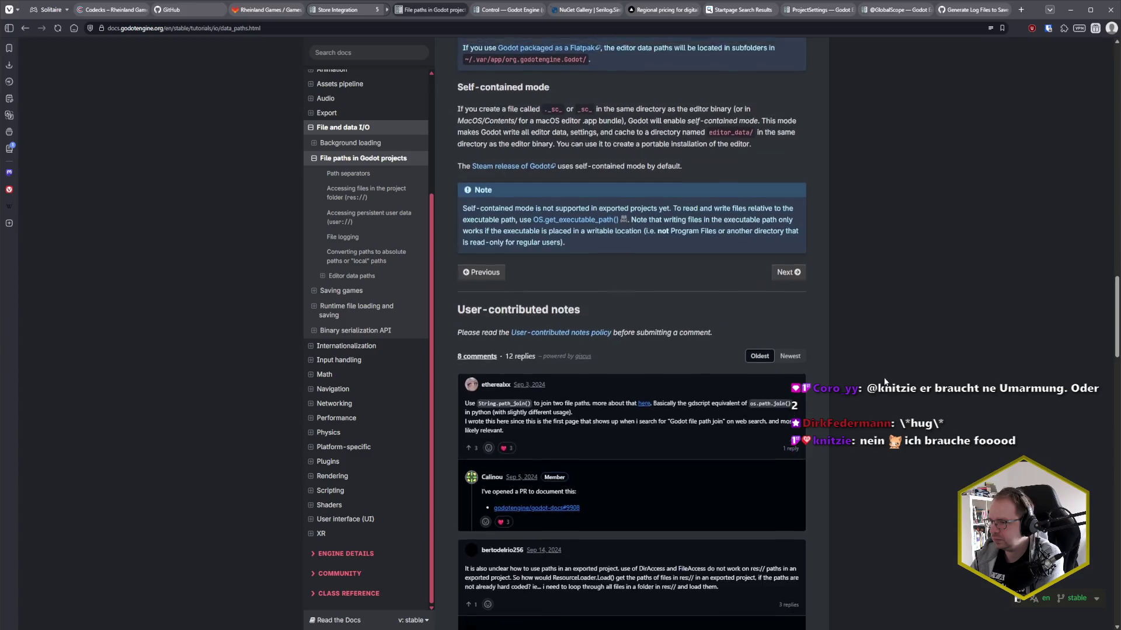
scroll(884, 377, up, 3)
key(ctrl+f)
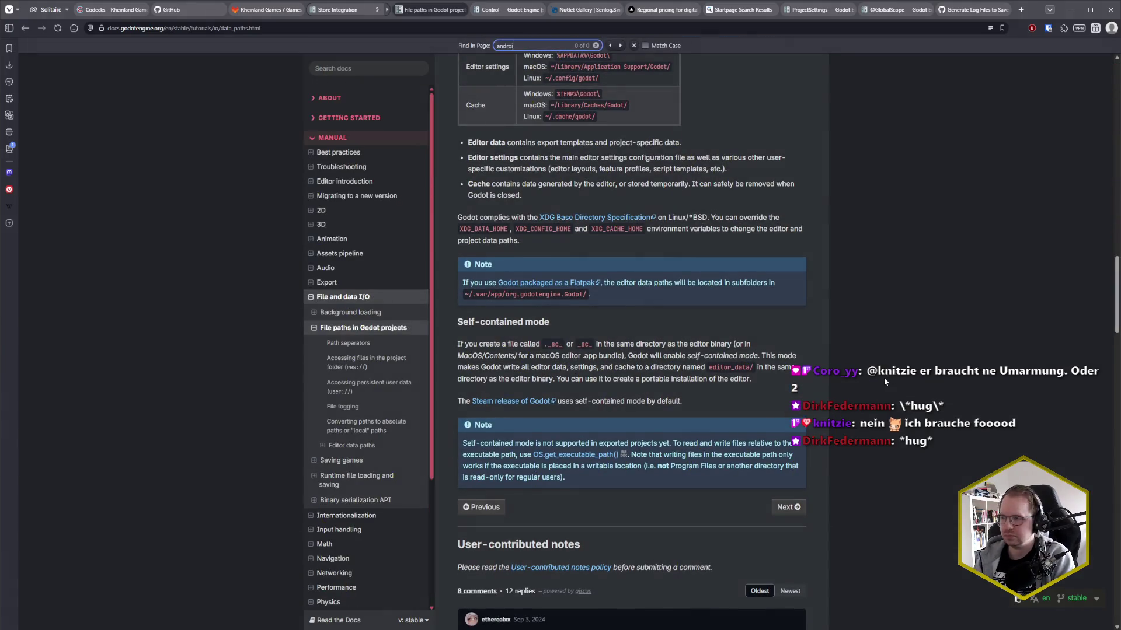
key(Escape)
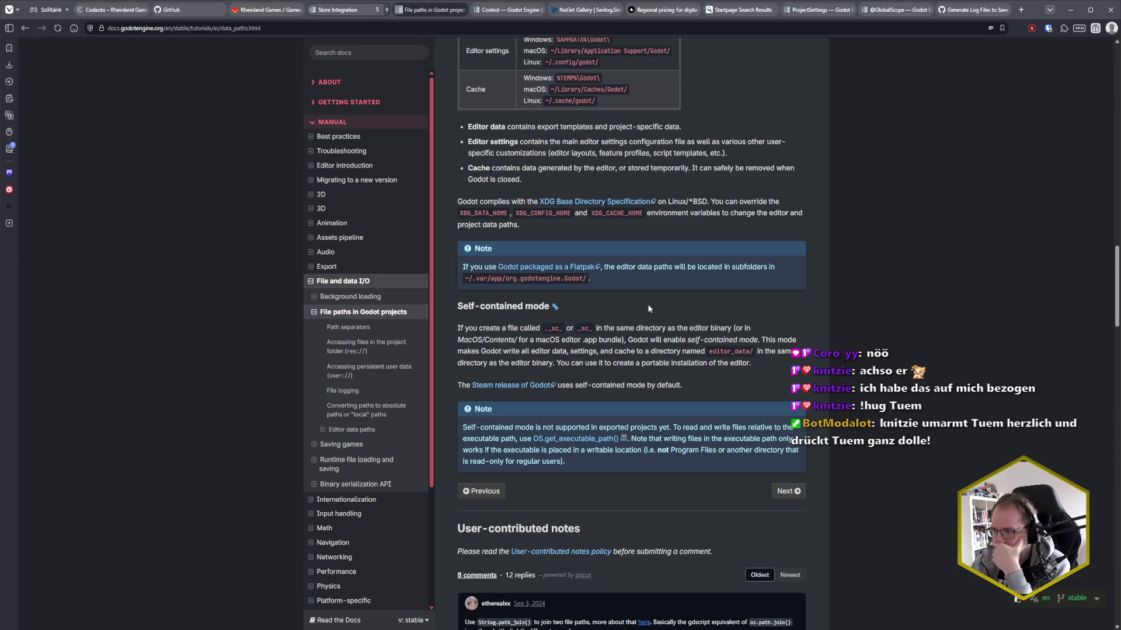
scroll(666, 313, up, 15)
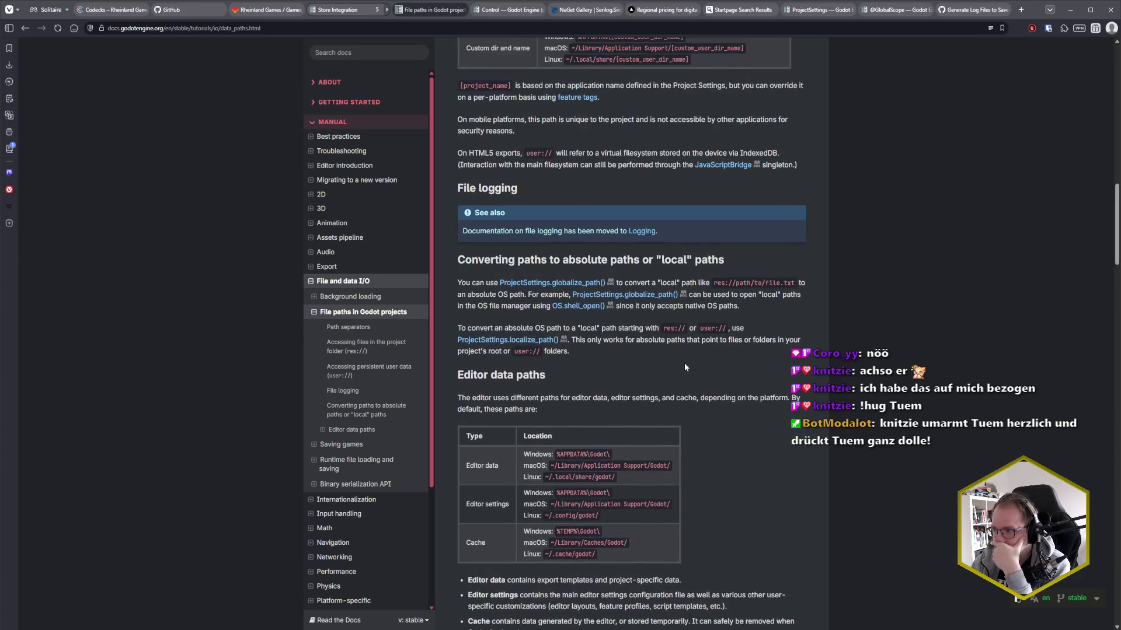
scroll(684, 361, down, 4)
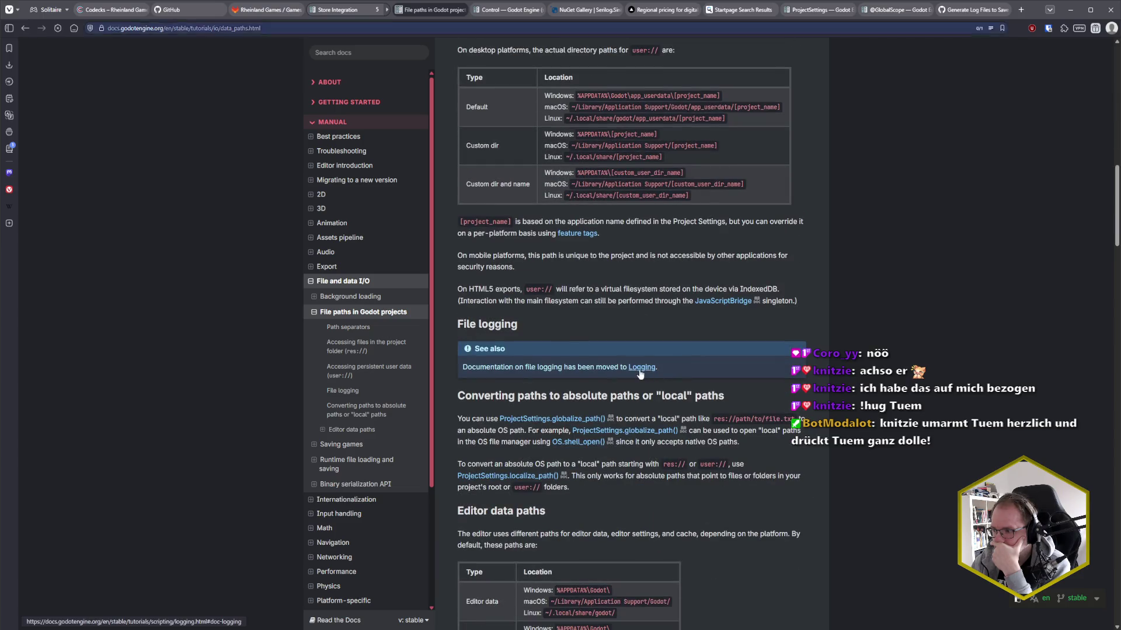
- Open the Logging docs page and read its Built-in file logging section on user://logs/godot.log
click(638, 369)
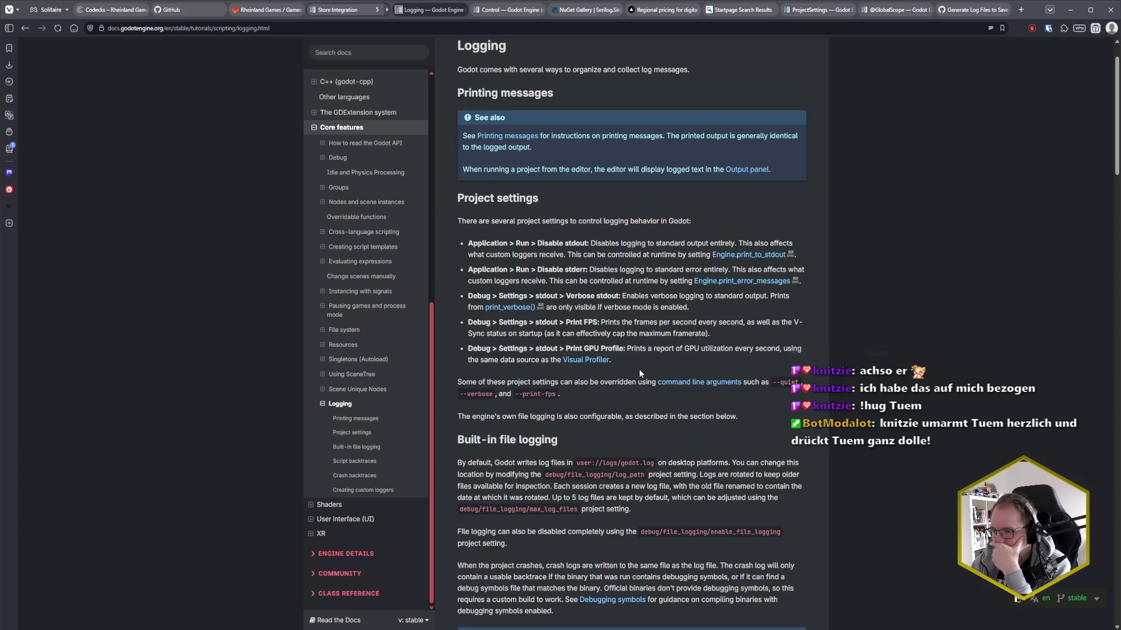
scroll(832, 375, down, 3)
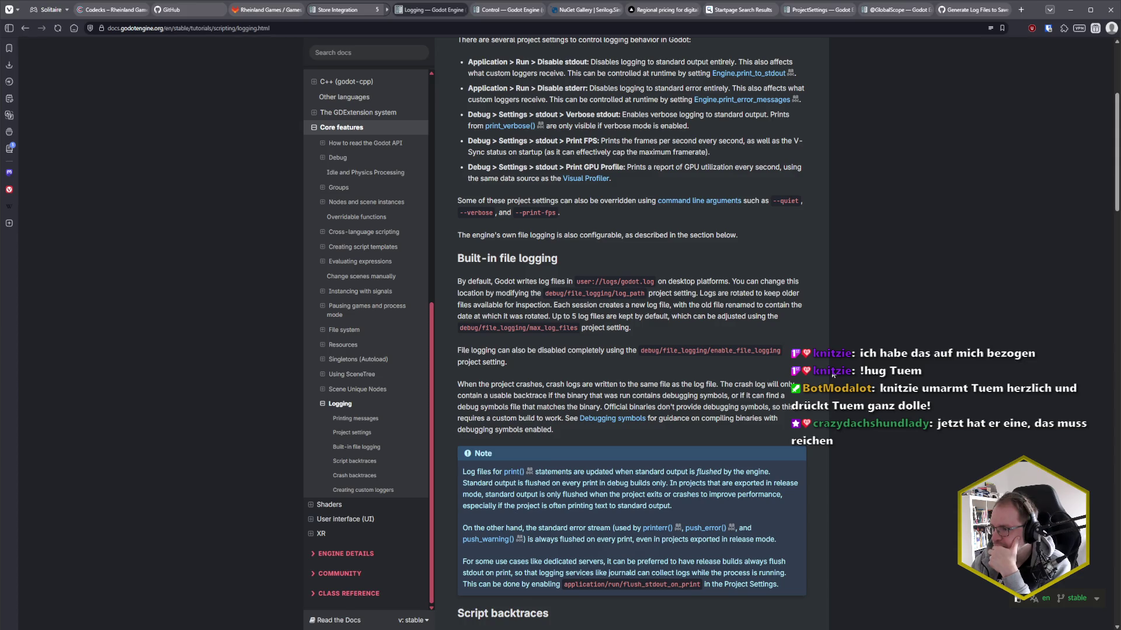
key(ctrl+f)
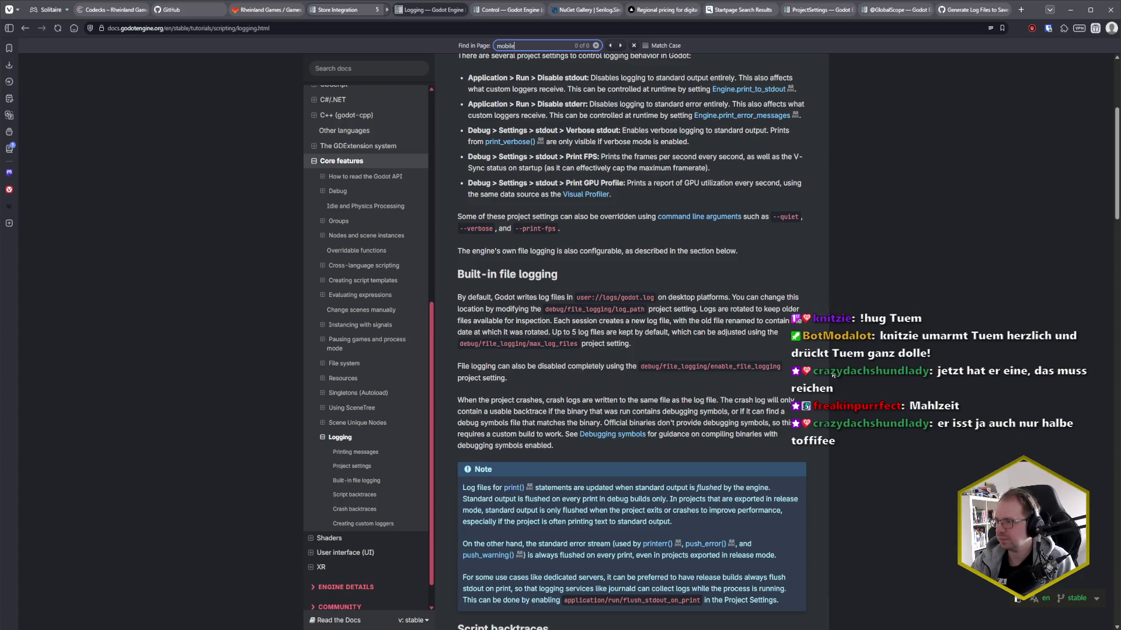
key(Escape)
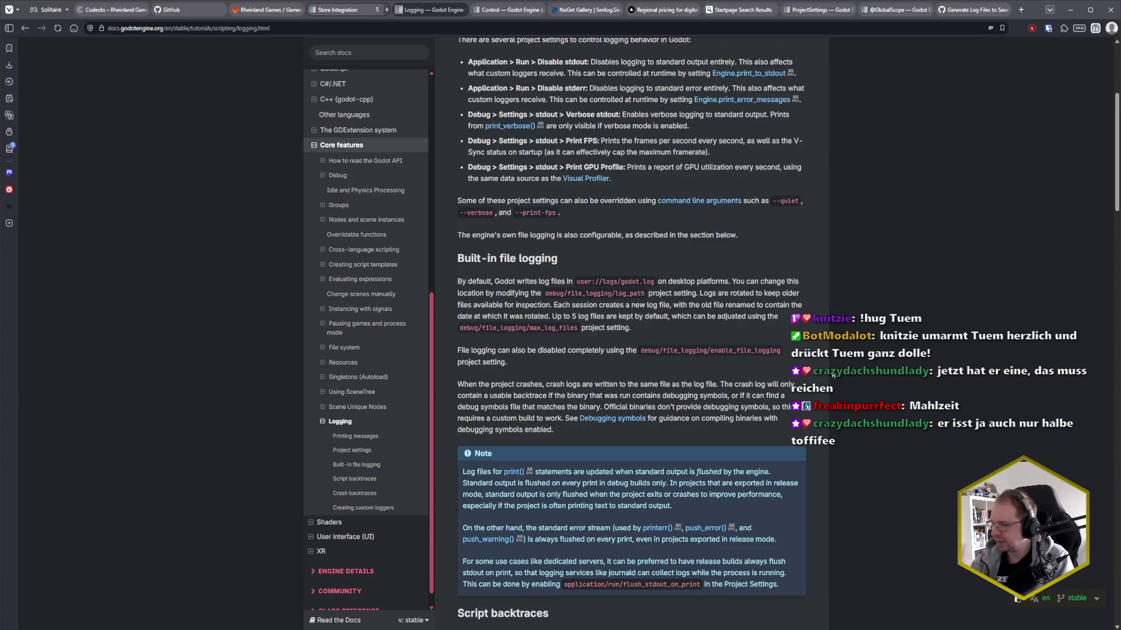
scroll(833, 375, down, 3)
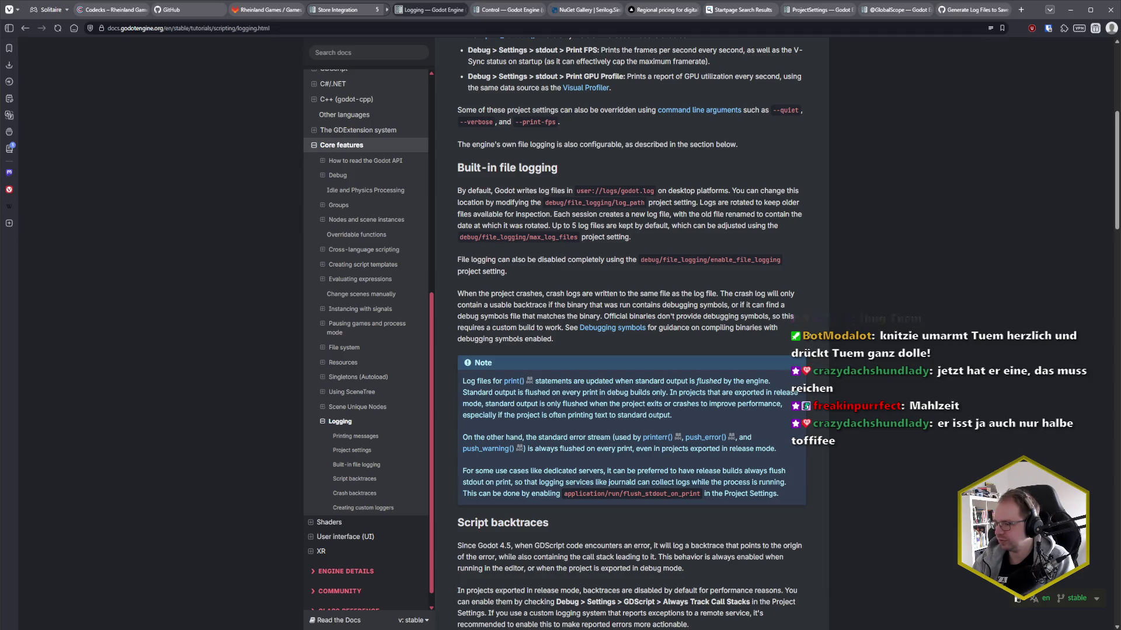
scroll(808, 335, down, 3)
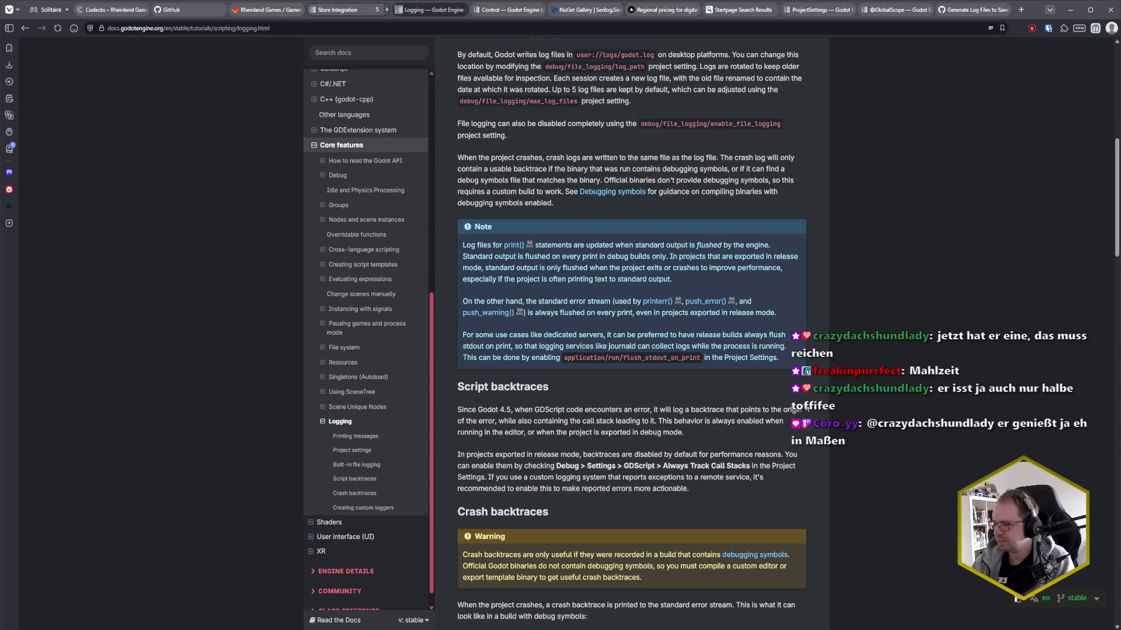
scroll(642, 333, up, 4)
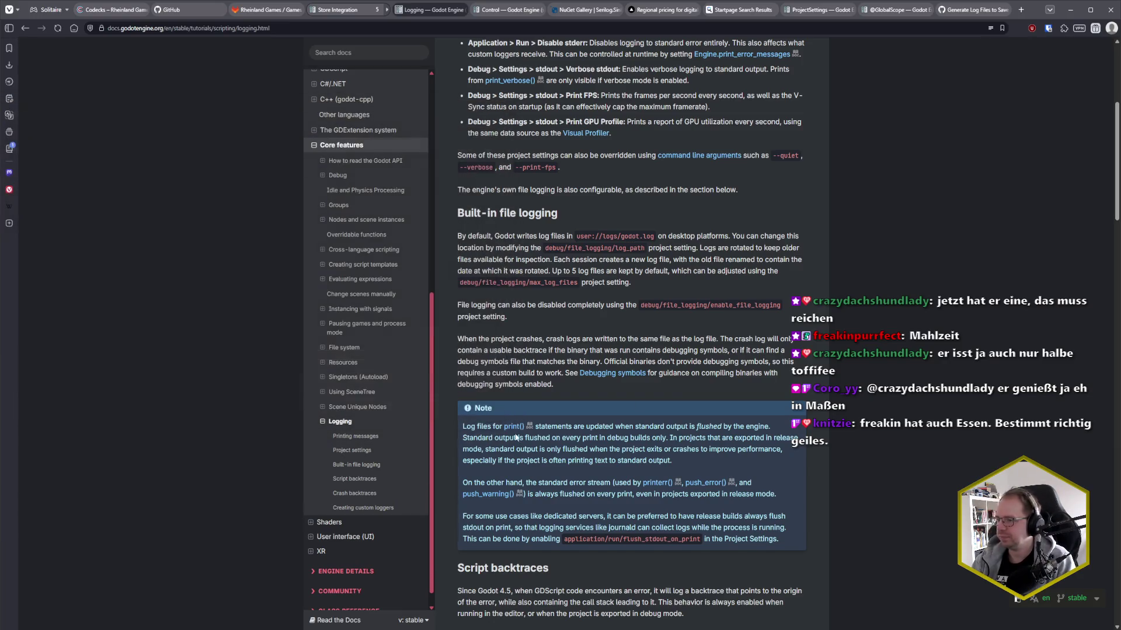
key(alt+Tab)
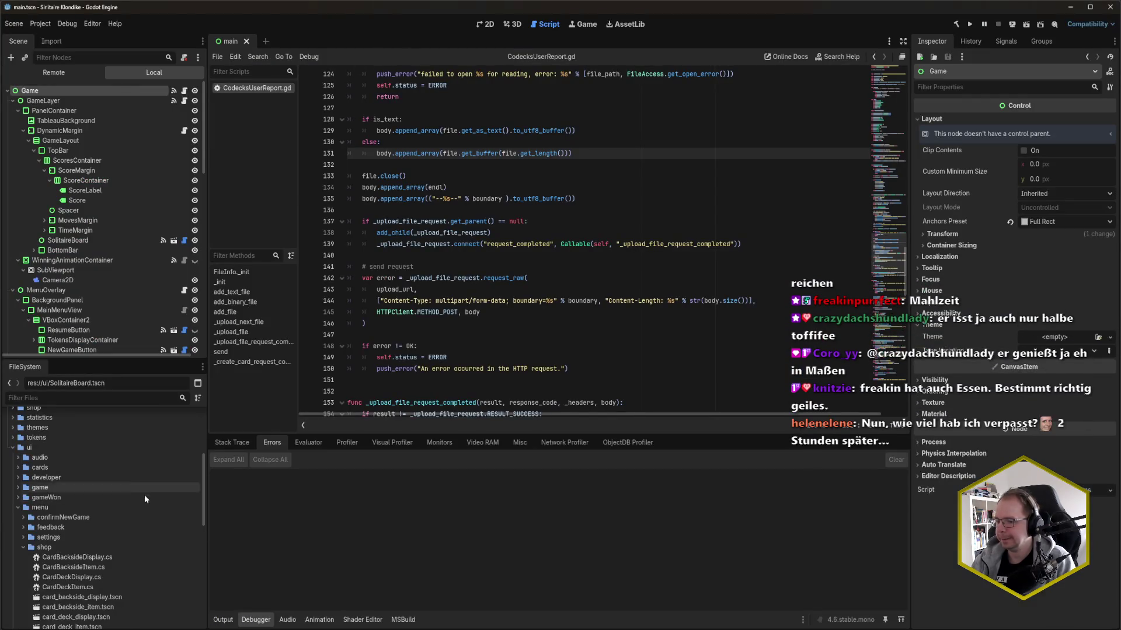
- In Rider, bring up the commit changes list with Unversioned Files expanded
key(alt+Tab)
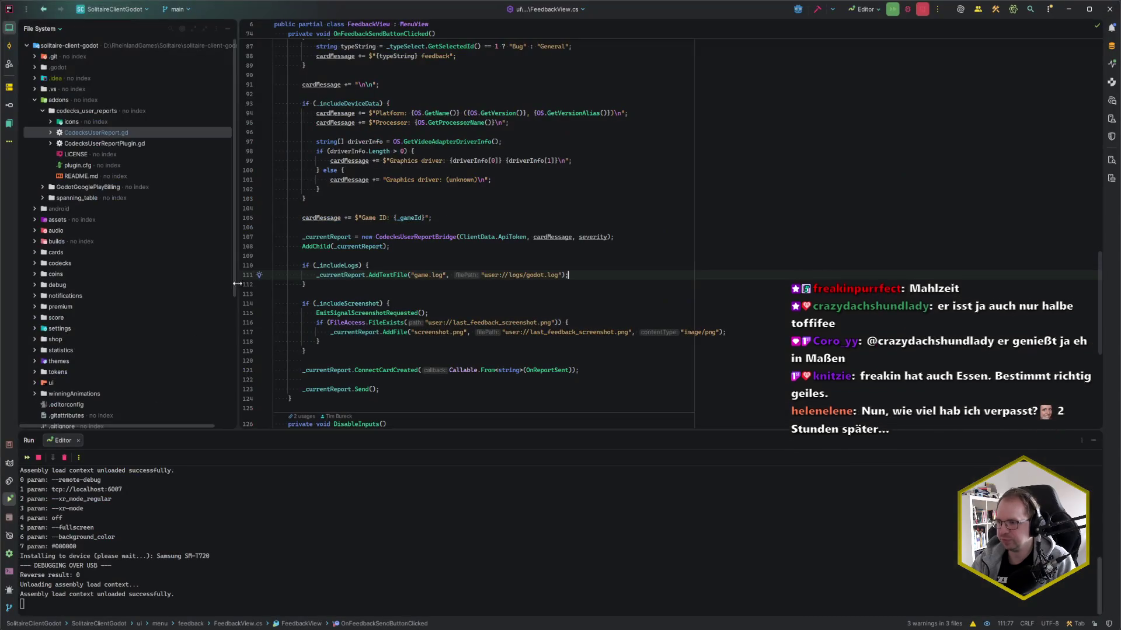
click(412, 257)
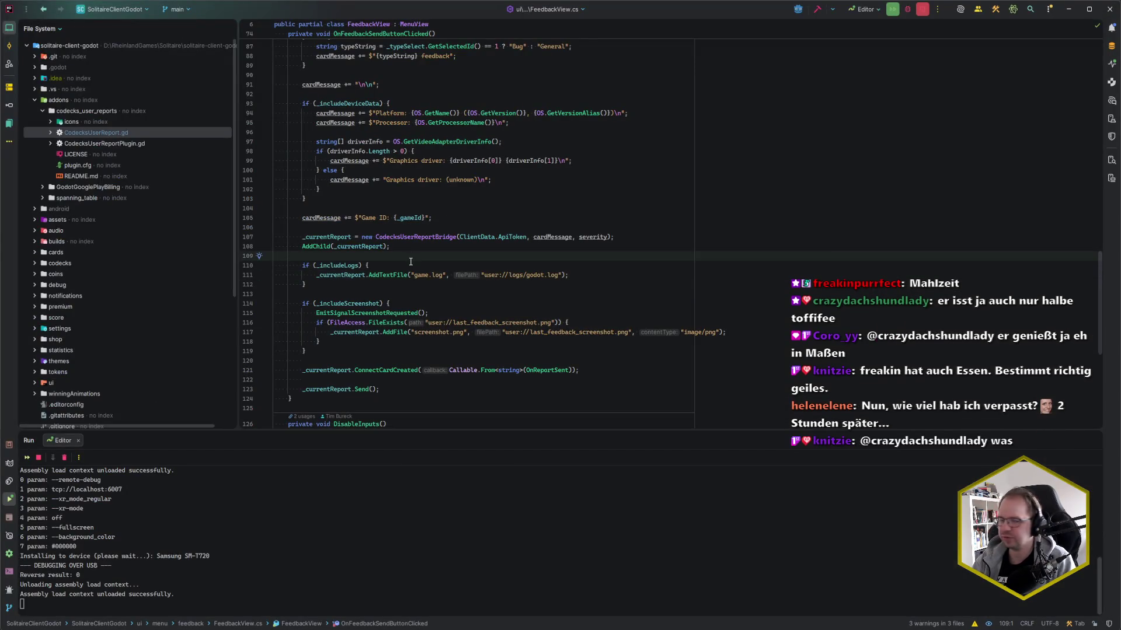
click(410, 250)
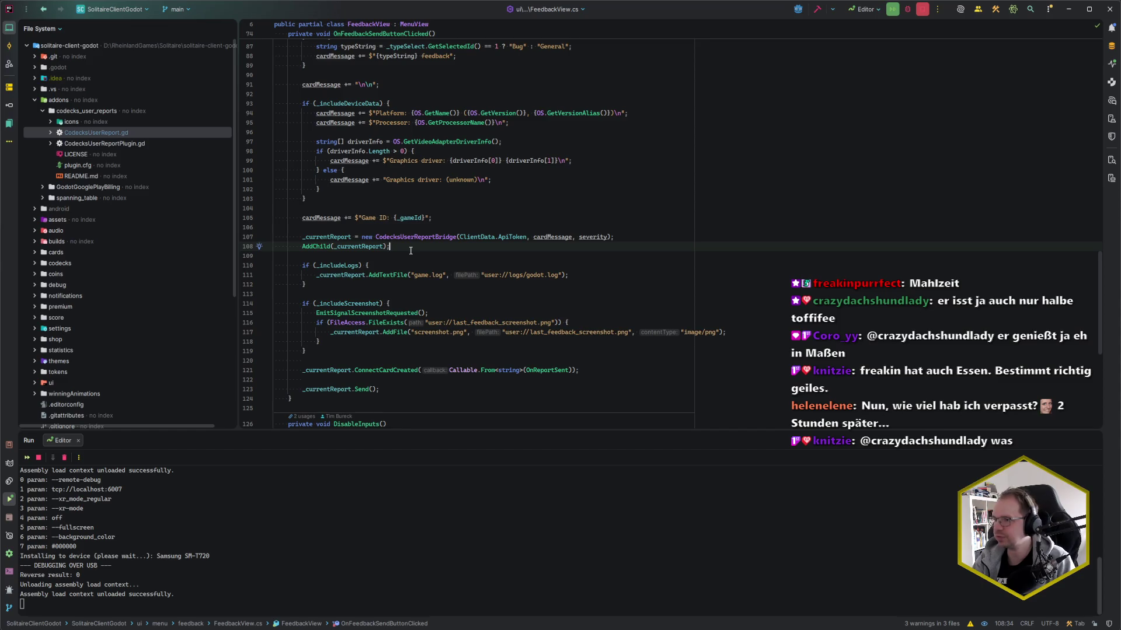
key(ctrl+k)
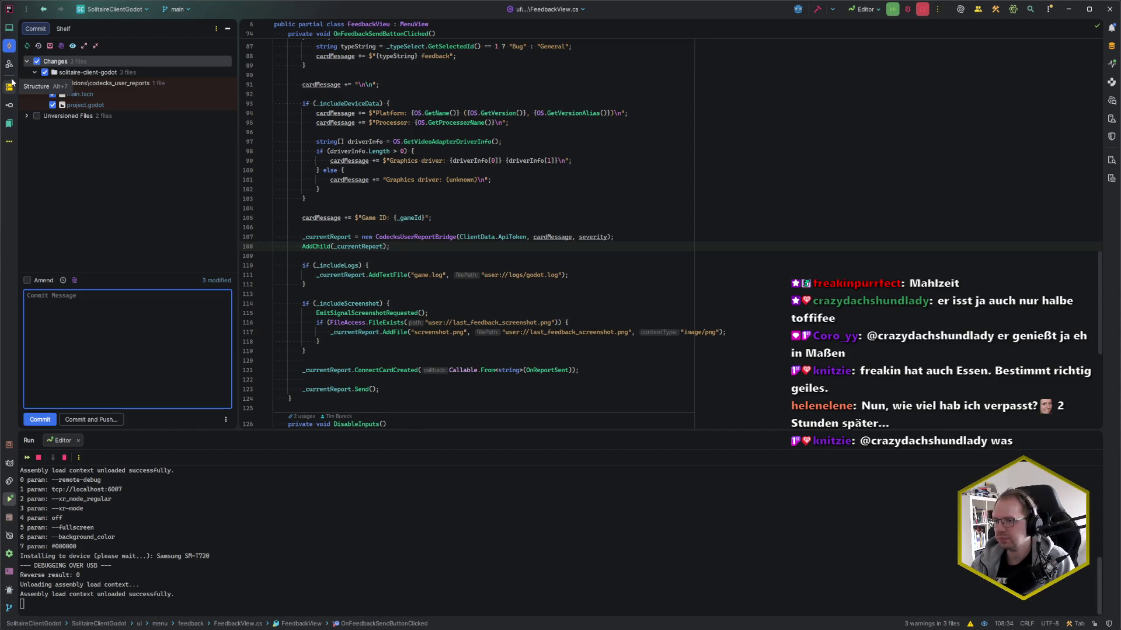
click(26, 116)
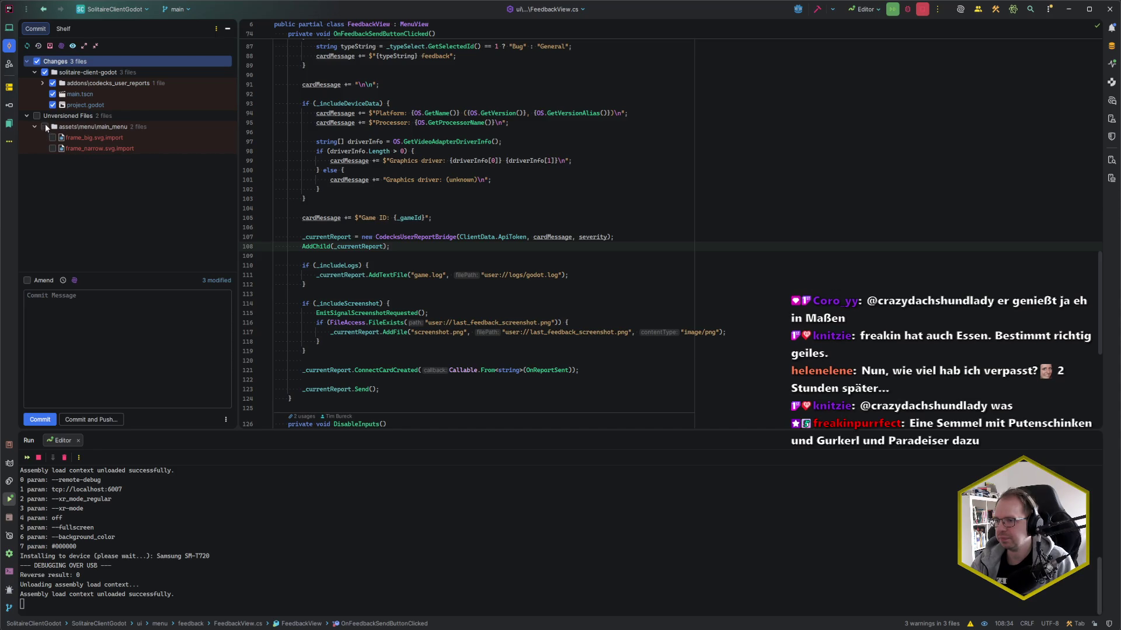
- Review the diffs of main.tscn, project.godot and CodecksUserReport.gd
click(42, 84)
click(75, 106)
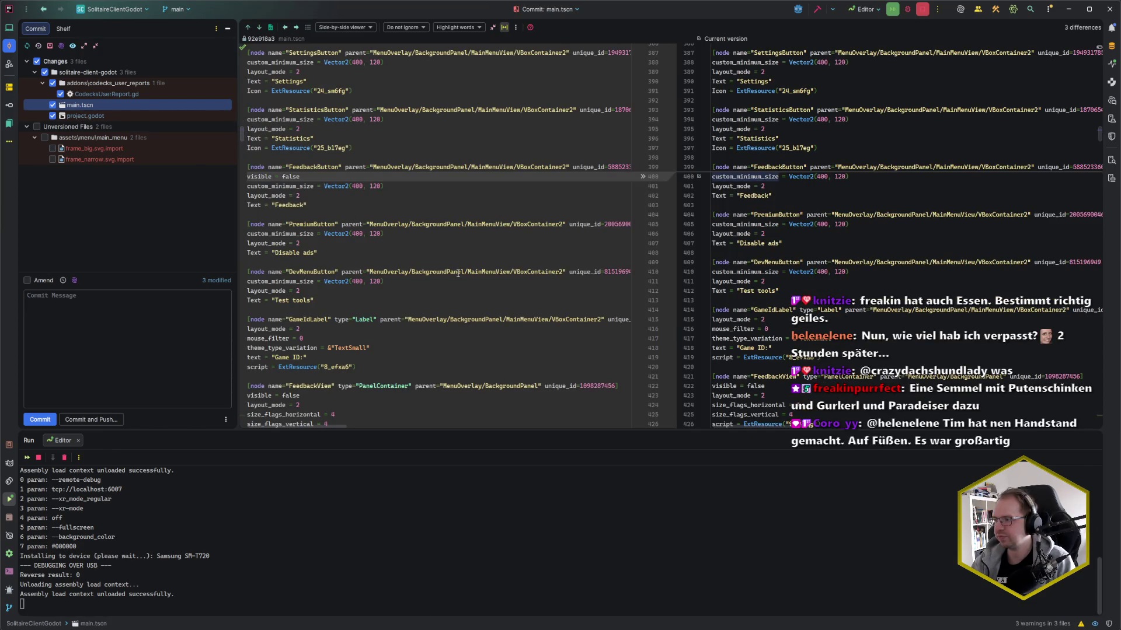
scroll(444, 263, down, 10)
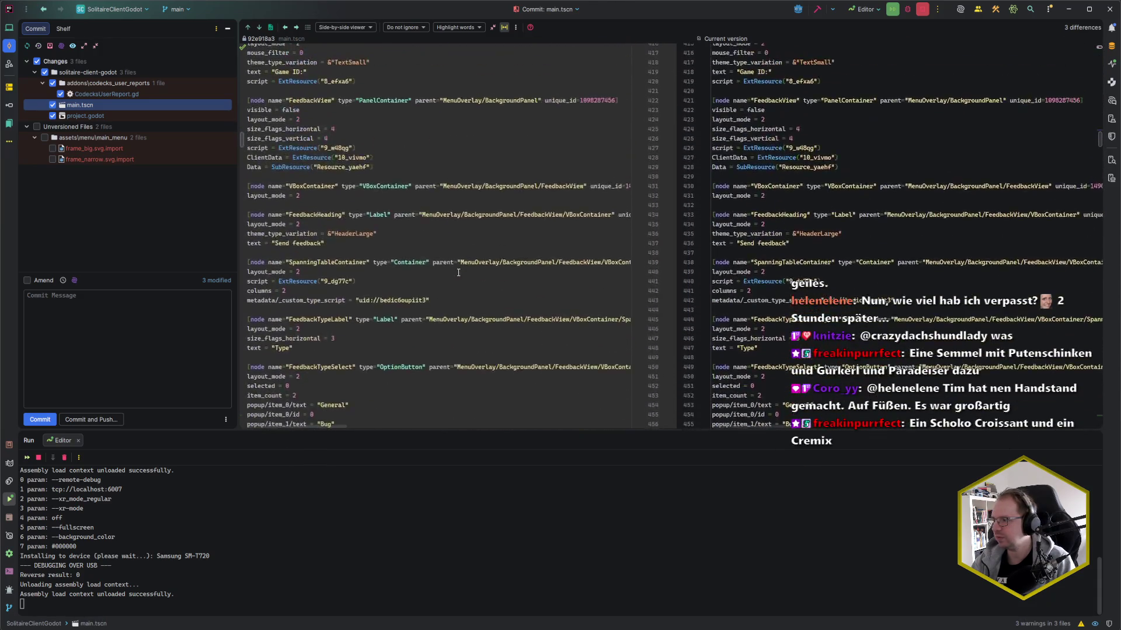
click(93, 116)
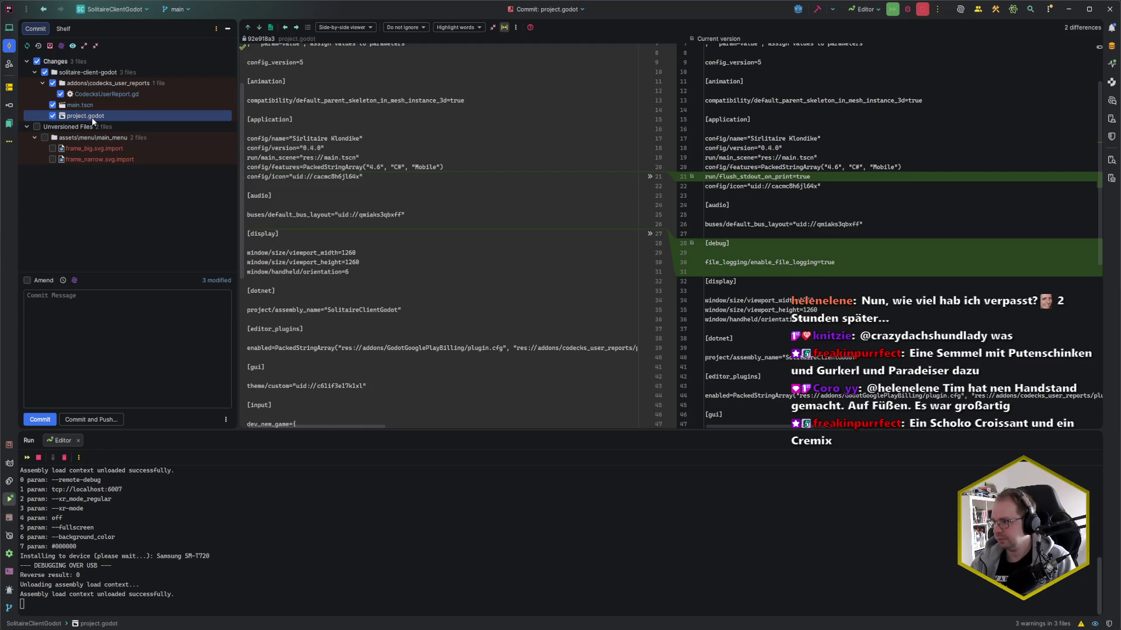
click(80, 106)
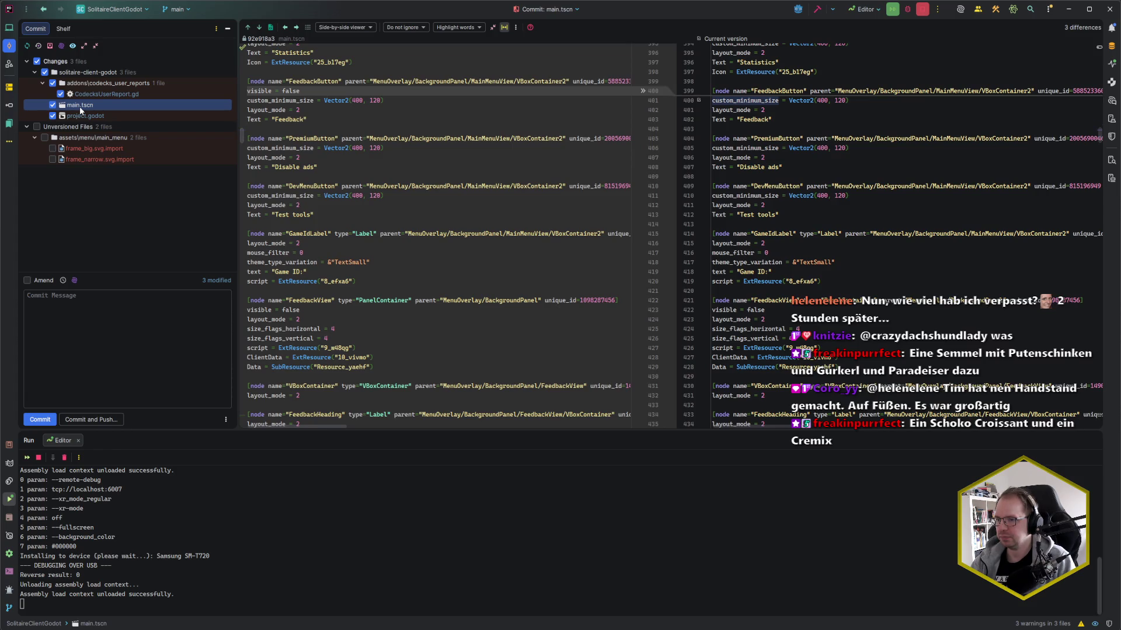
click(61, 95)
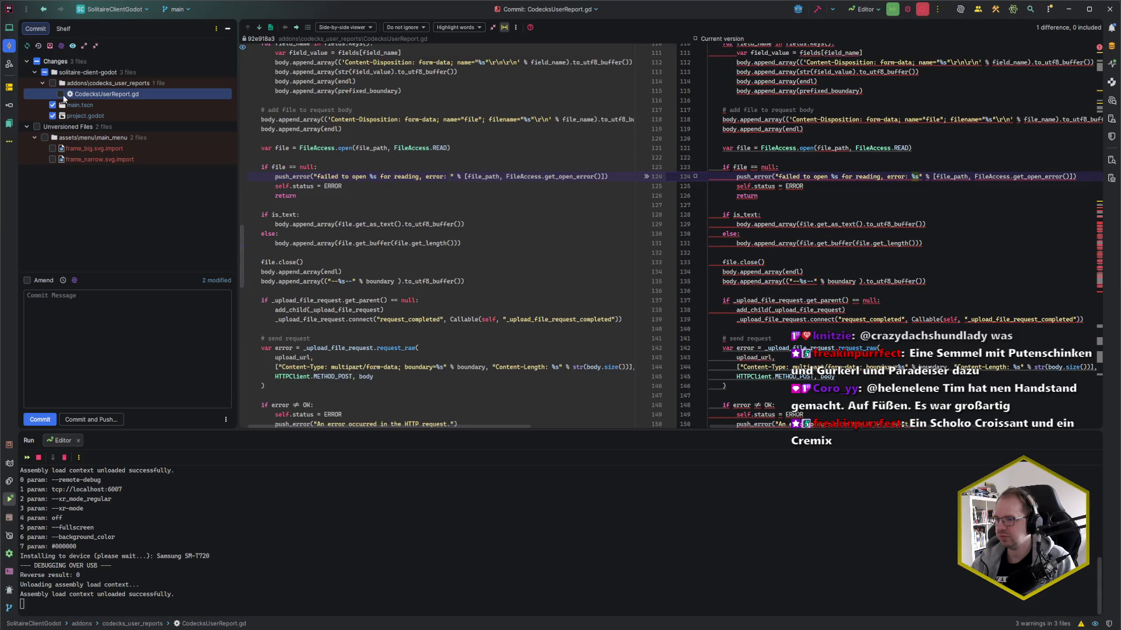
click(60, 93)
- Re-tick CodecksUserReport.gd so all three modified files are included in the commit
click(116, 309)
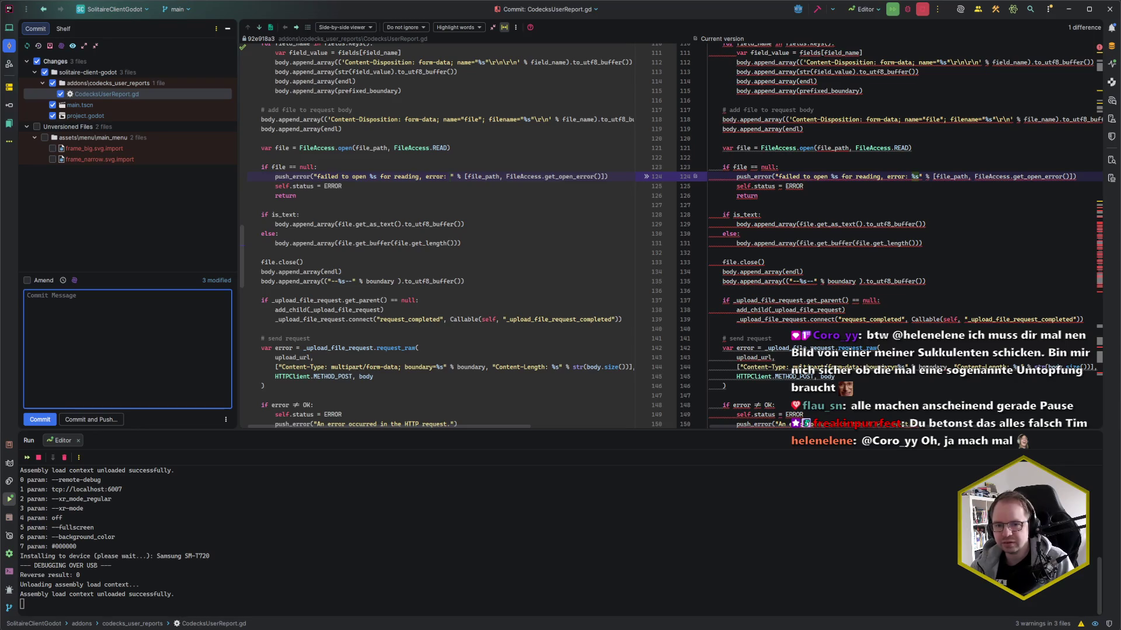
key(alt+Tab)
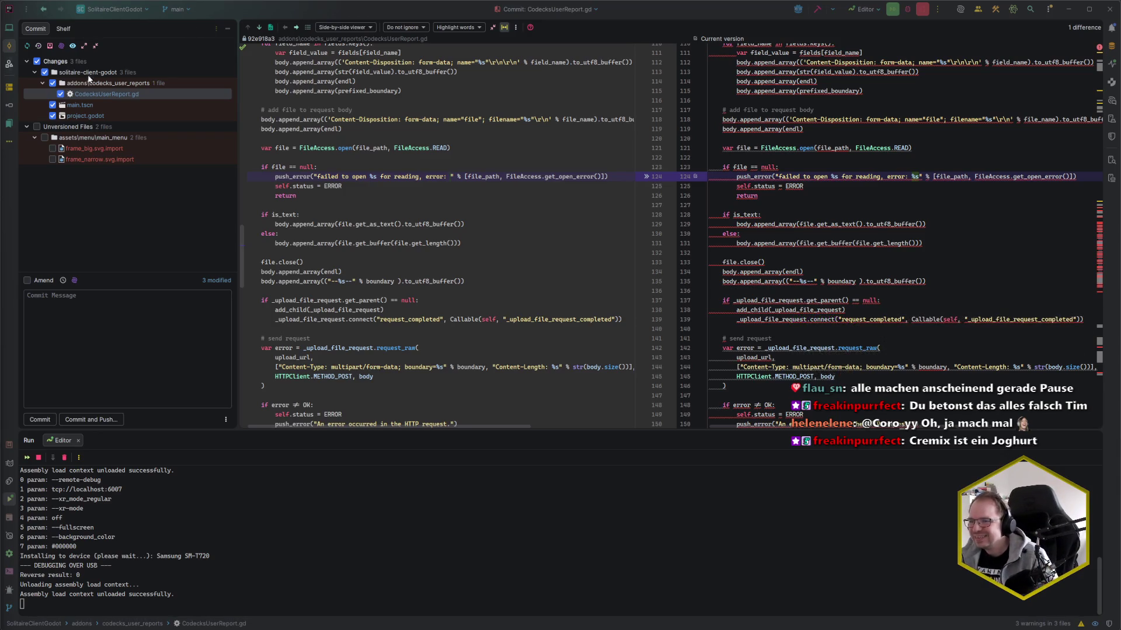
click(85, 324)
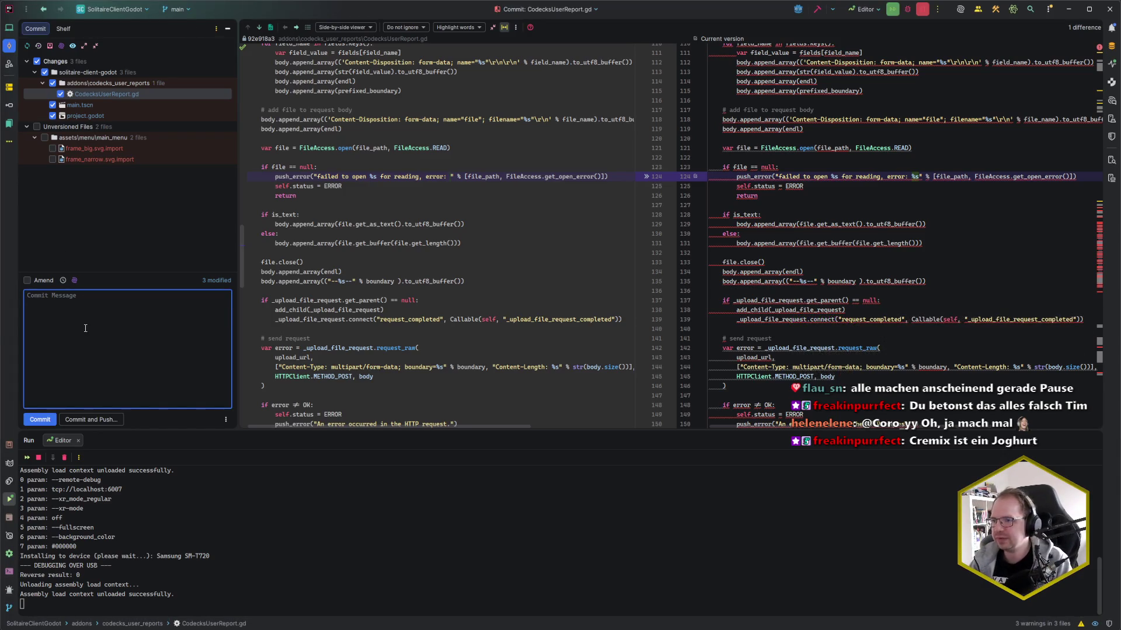
- Commit and push the three files with message 'chore: re-enable feedback button'
text(chor: )
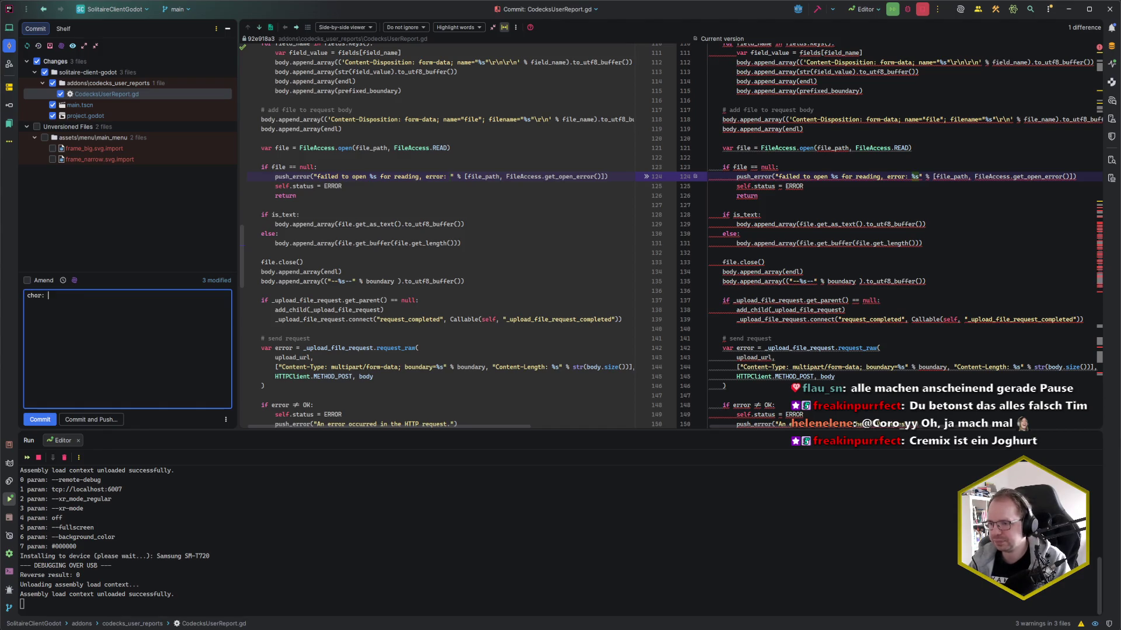
key(BackSpace)
key(BackSpace)
text(e: re-enable fe)
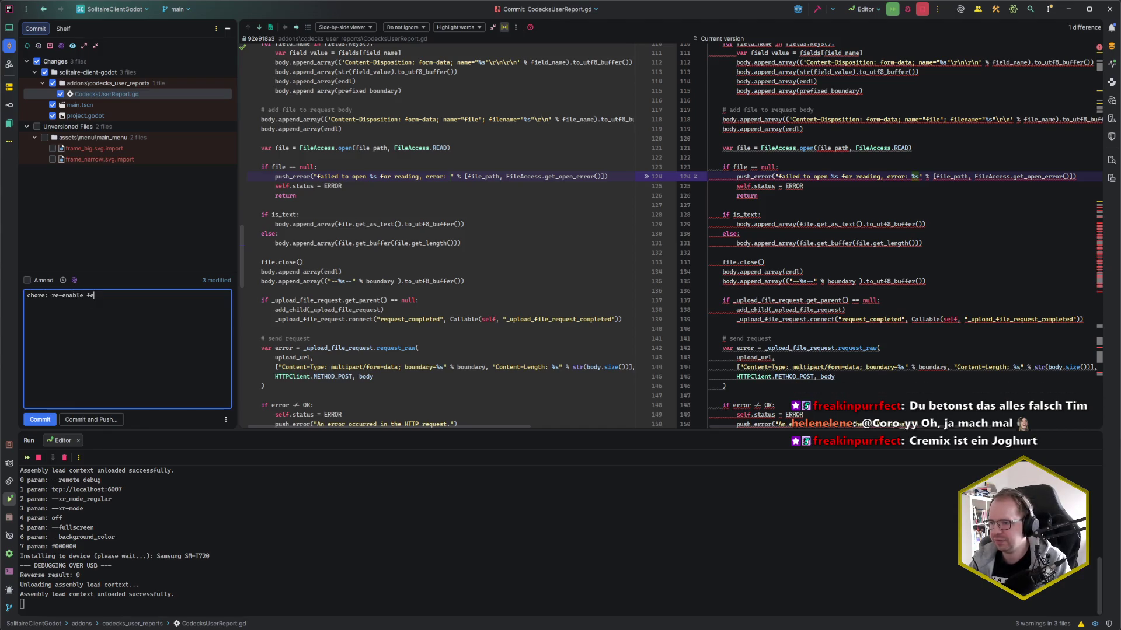
text(edback button)
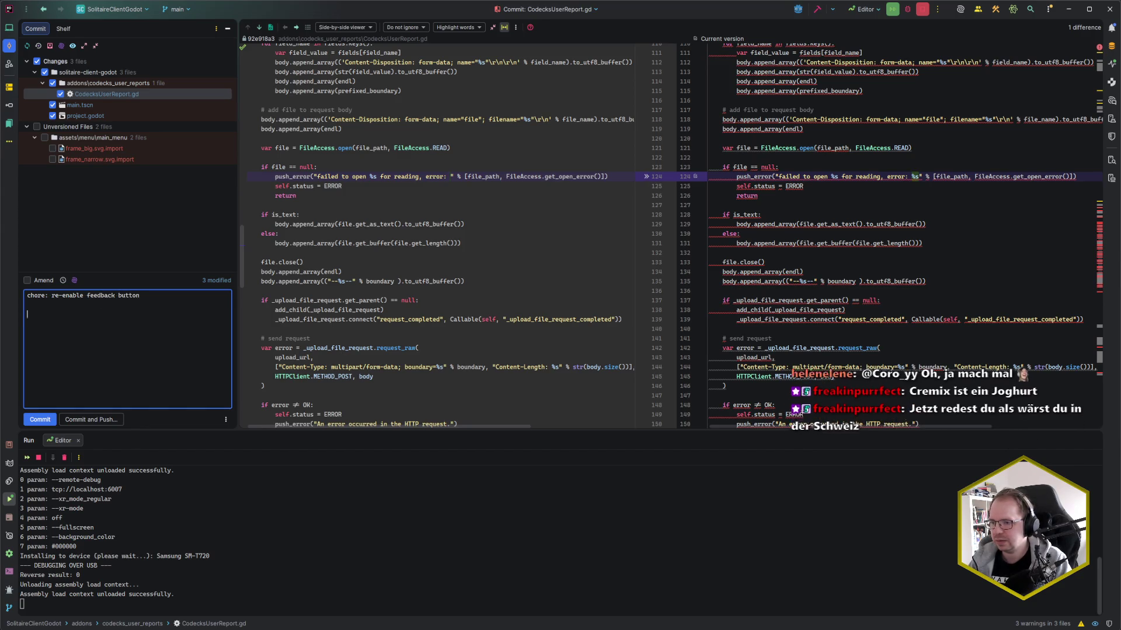
key(ctrl+alt+k)
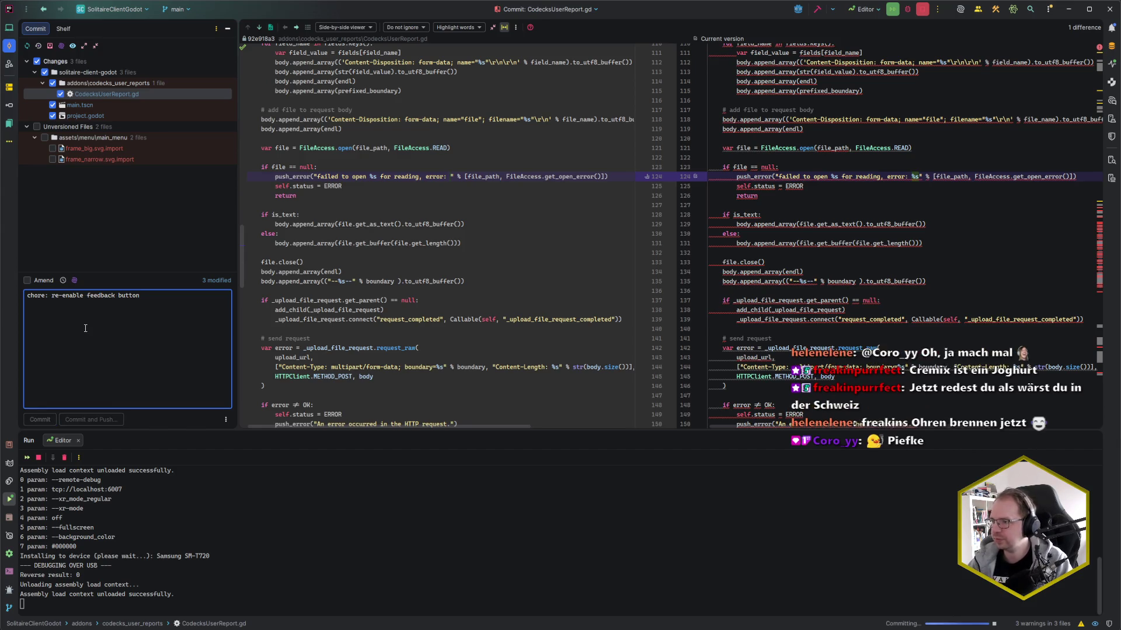
key(Return)
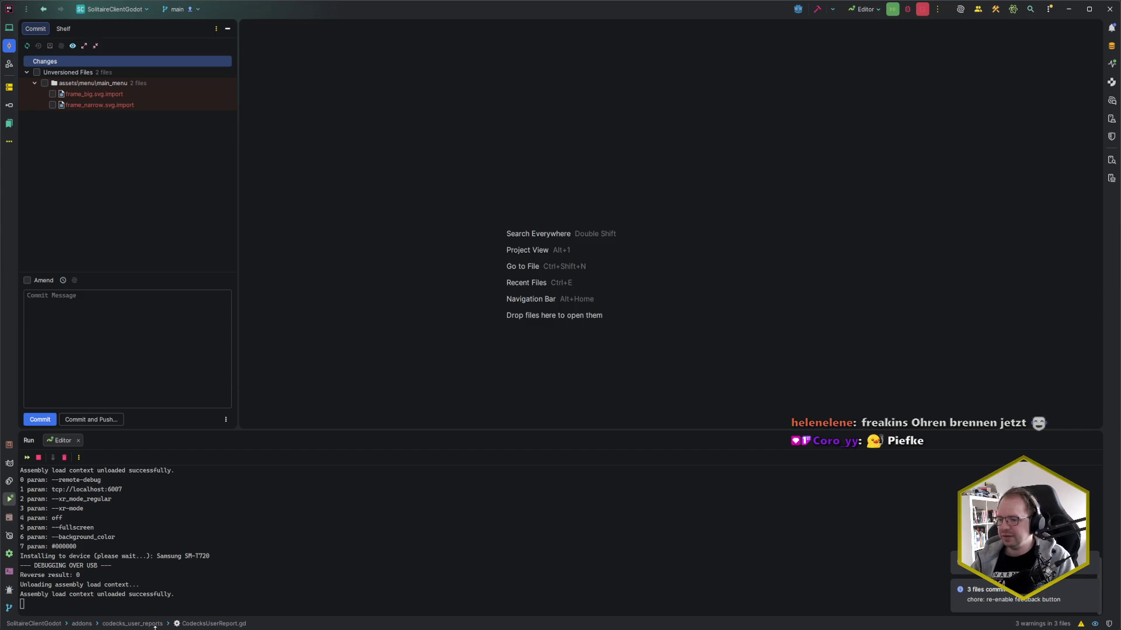
key(alt+Tab)
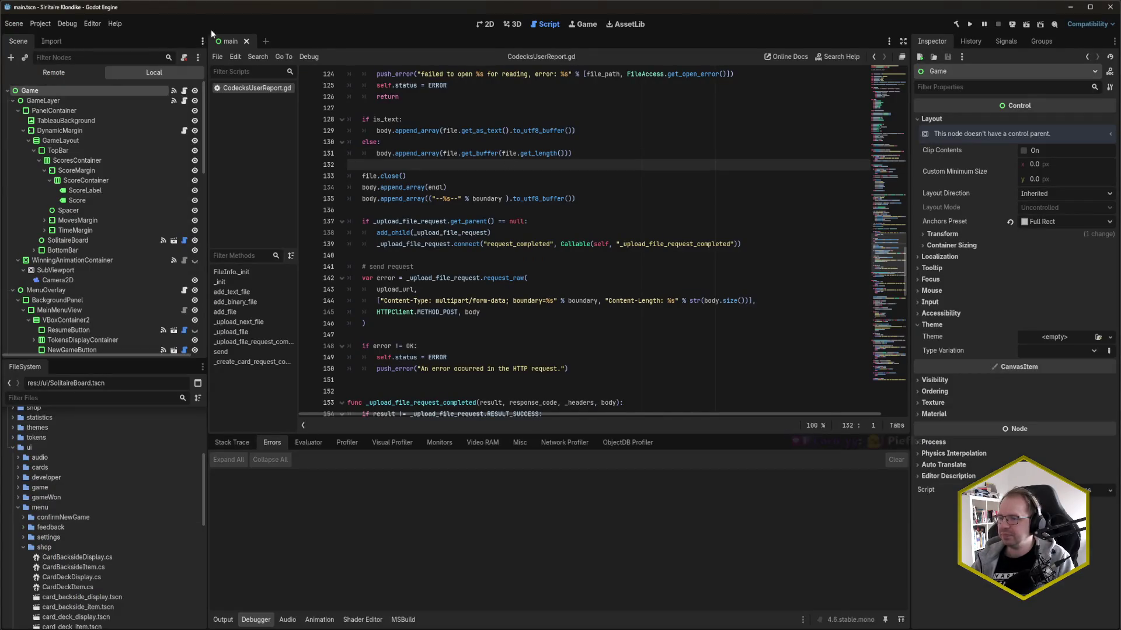
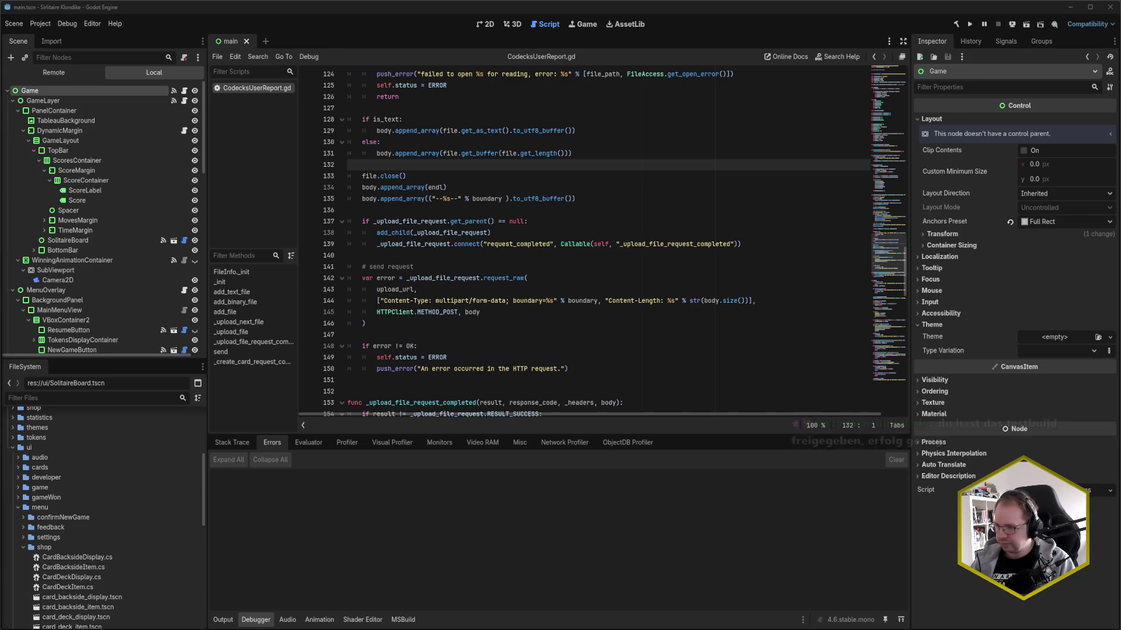
- Switch from the Godot editor to the SolitaireClientGodot project in JetBrains Rider
key(alt+Tab)
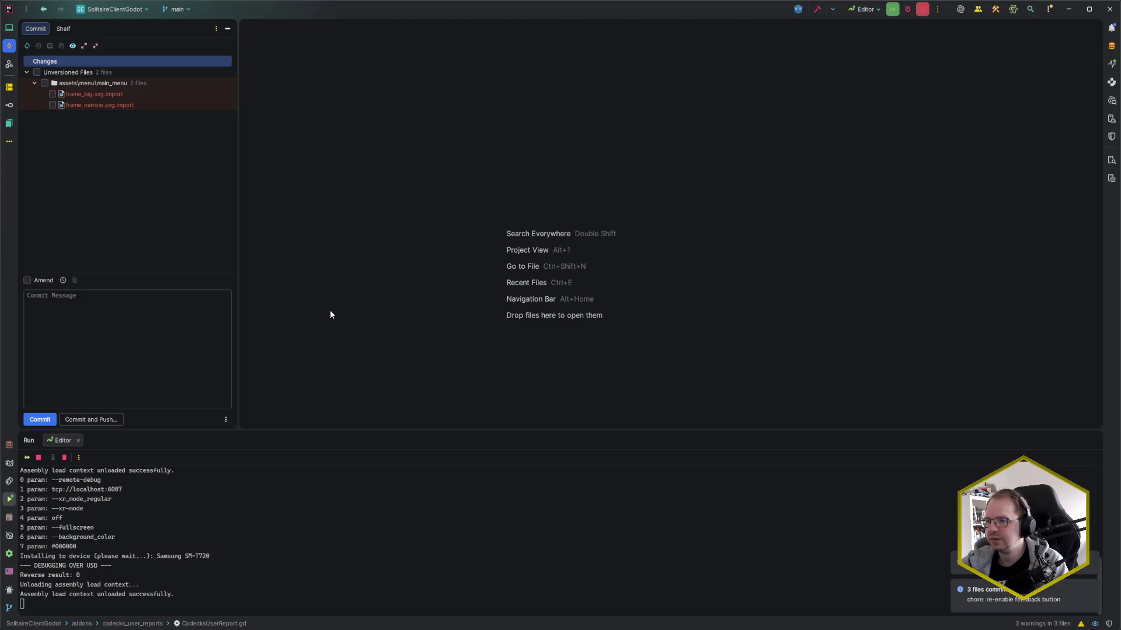
key(ctrl+e)
- Open SolitaireBoardLayout.cs by searching 'board' in the recent files list
key(Escape)
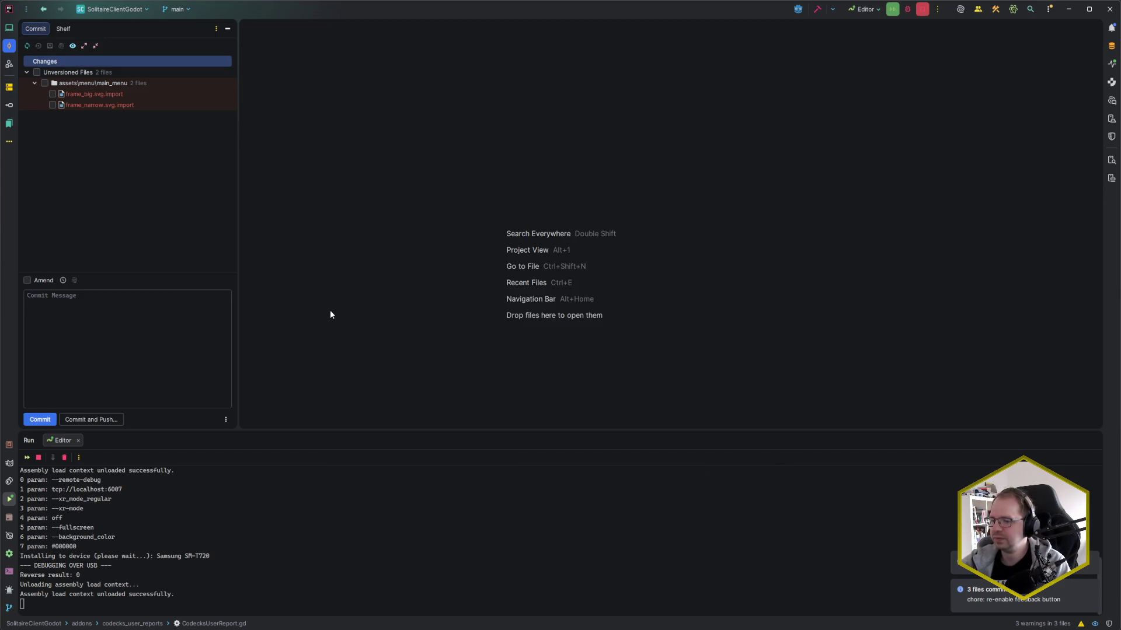
key(ctrl+e)
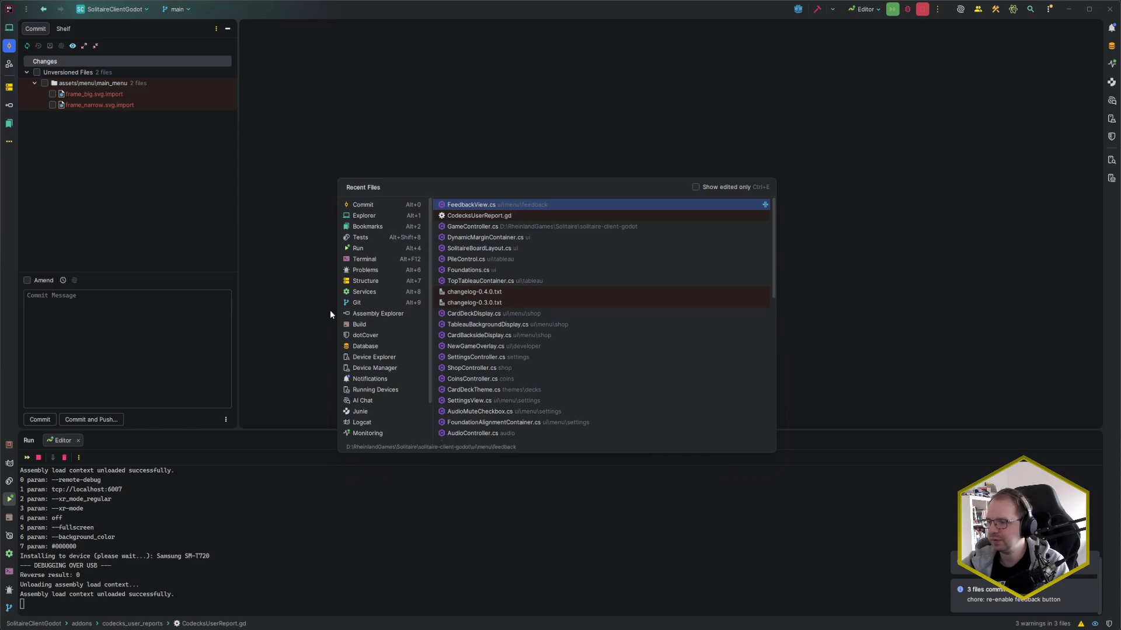
text(t)
key(BackSpace)
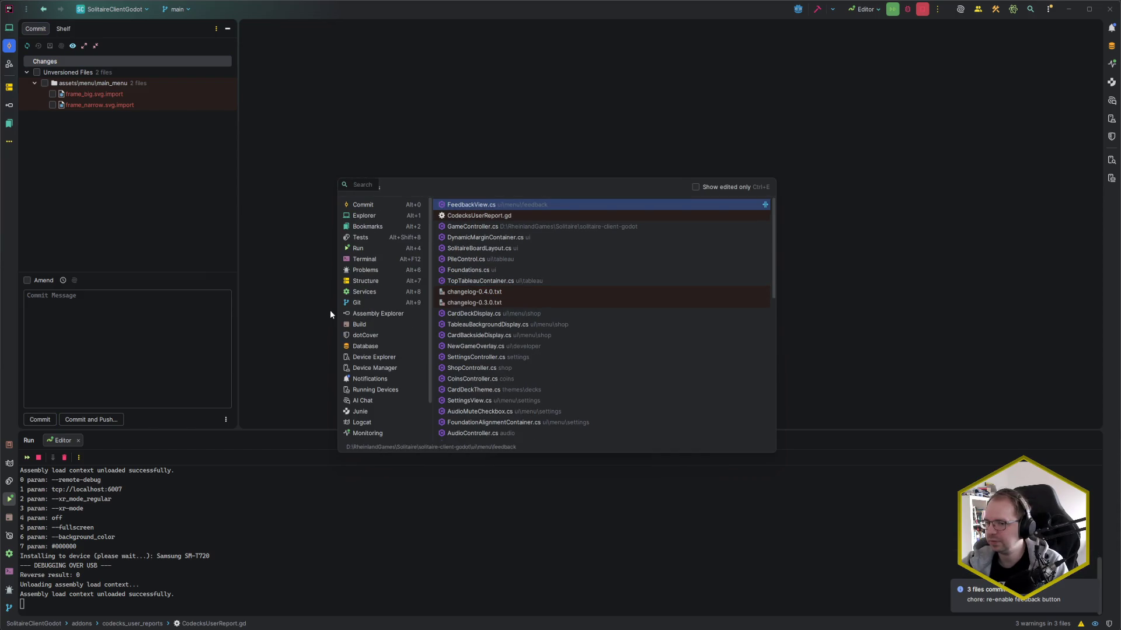
text(board)
key(Return)
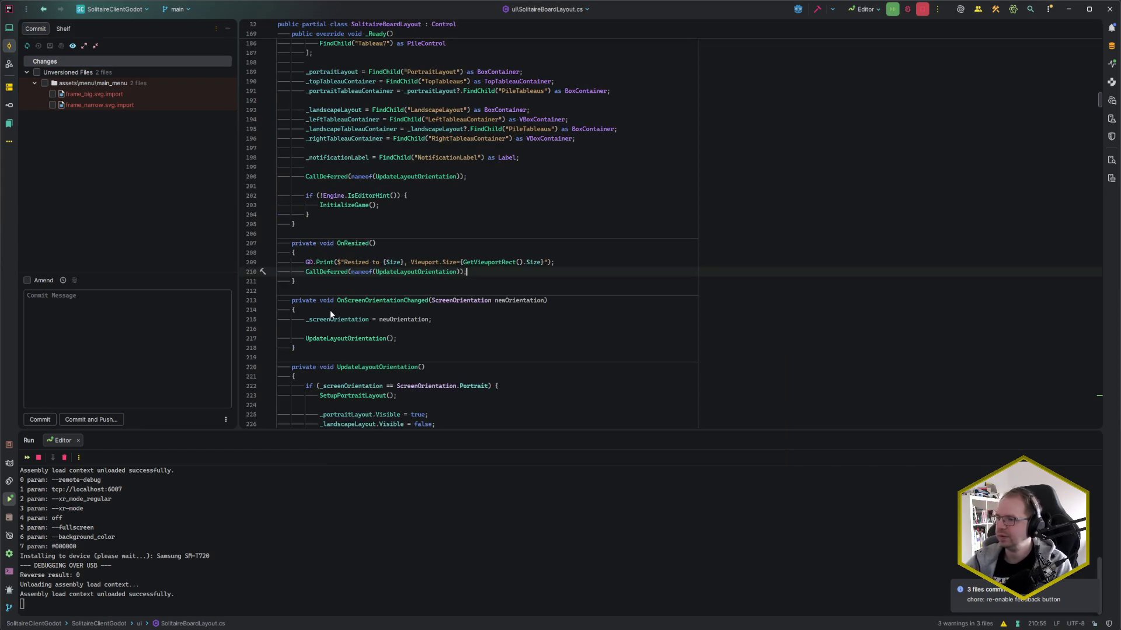
- Change the CardTheme default value from 'tuem' to 'tuem_big'
key(ctrl+Home)
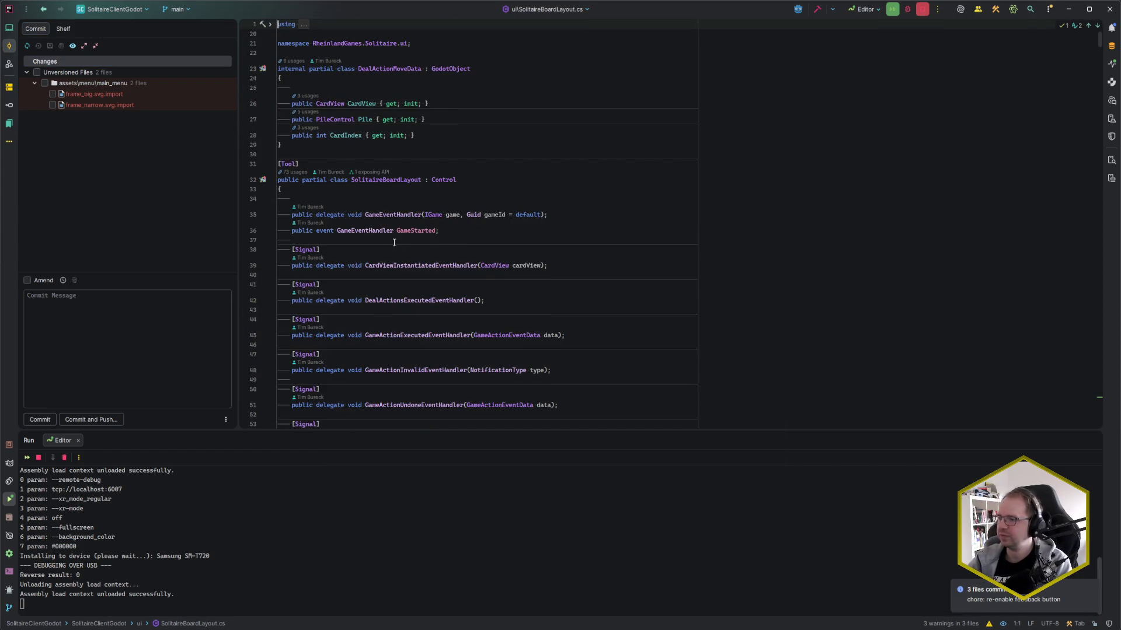
scroll(394, 243, down, 10)
click(433, 336)
text(_big";)
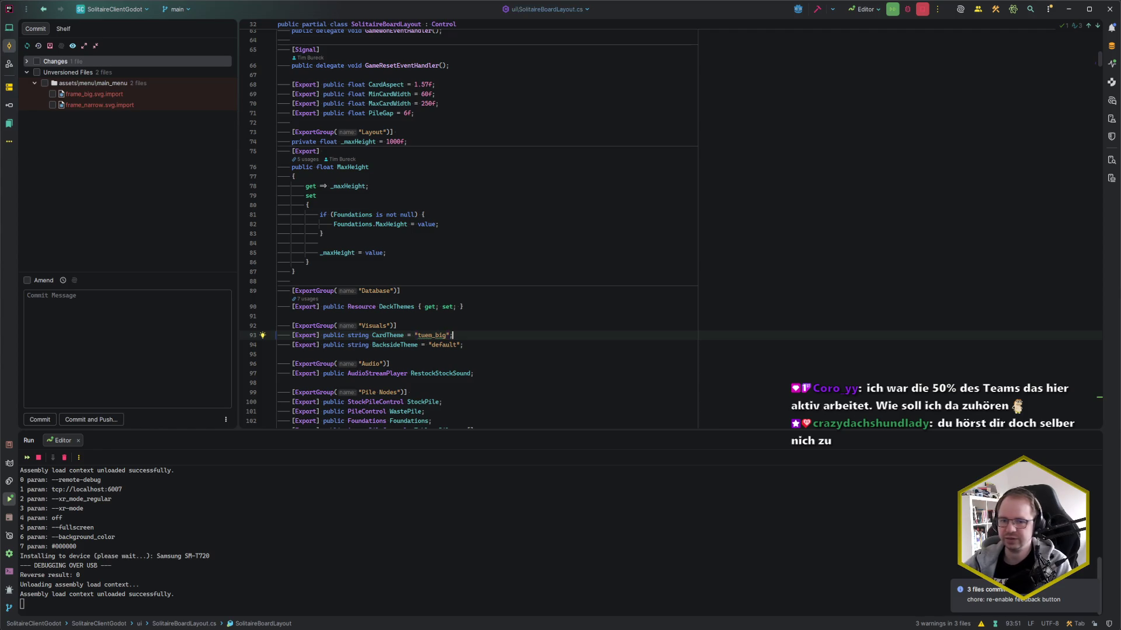
click(470, 338)
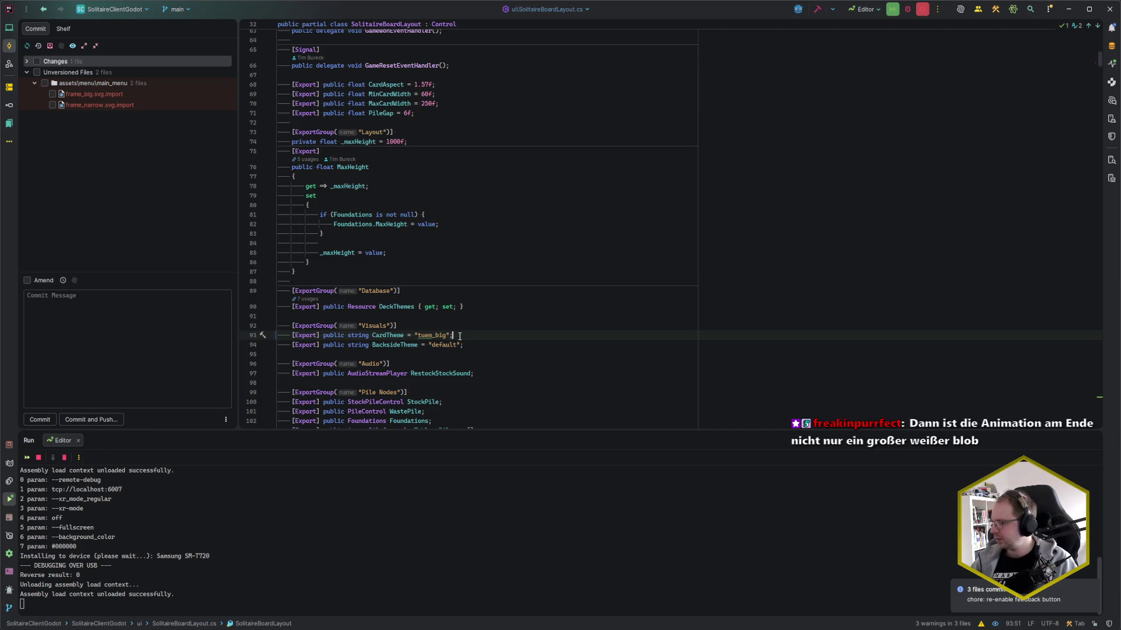
- Leave the MaxHeight setter code and return to the Godot script editor
click(431, 262)
scroll(486, 302, down, 2)
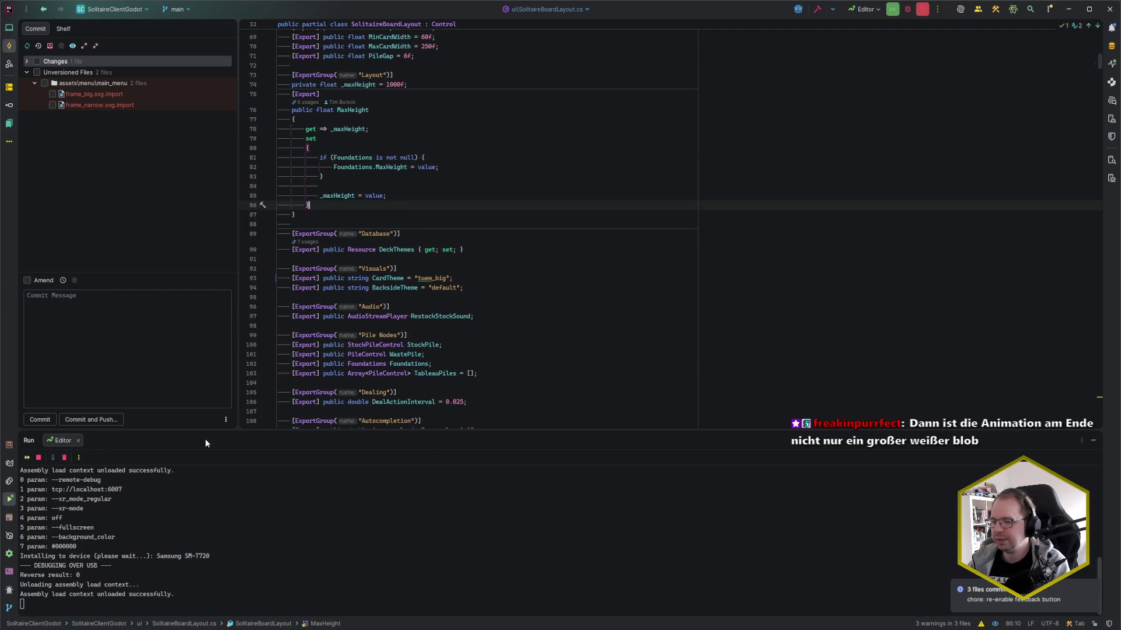
key(alt+Tab)
click(446, 257)
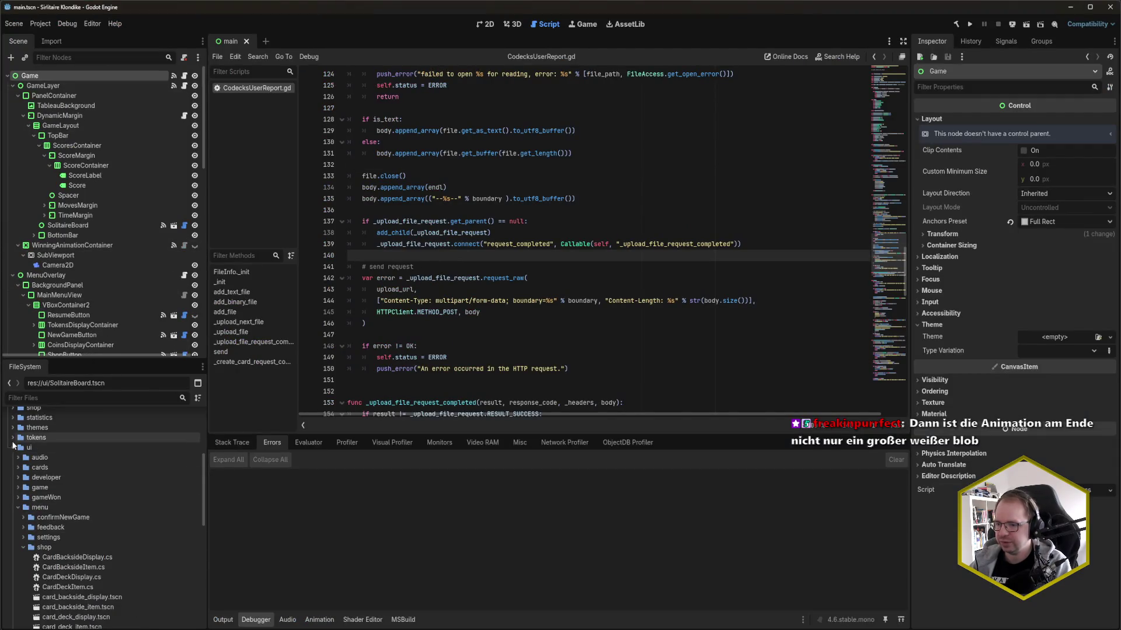
- Reset the tuem_big.tres deck theme's Cost to 0, then build and run the game
click(12, 428)
click(19, 457)
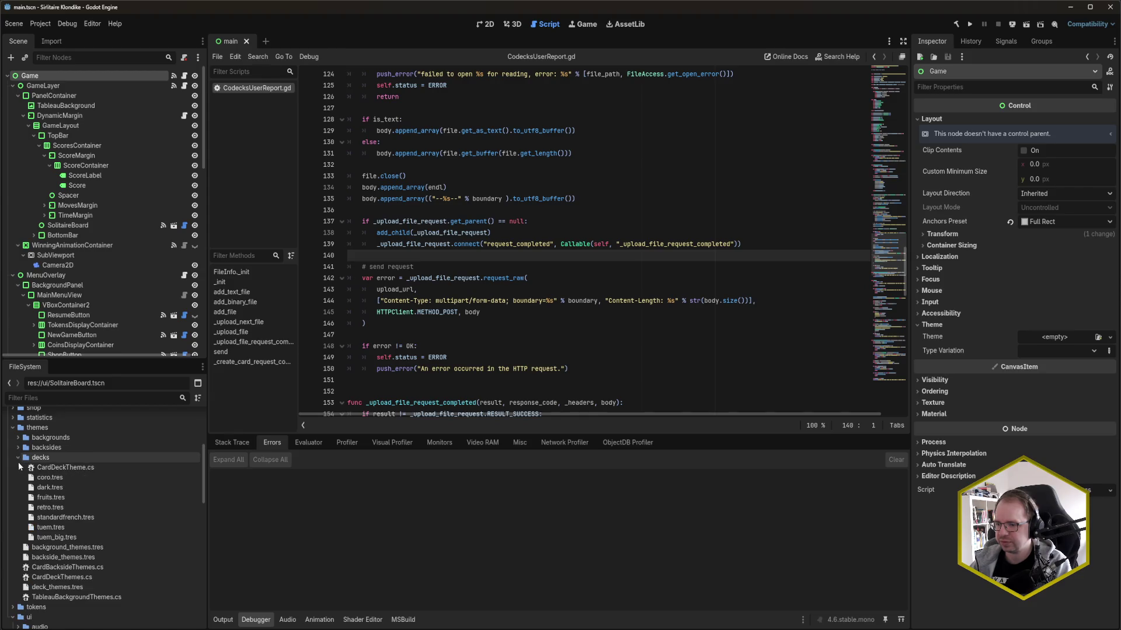
click(56, 537)
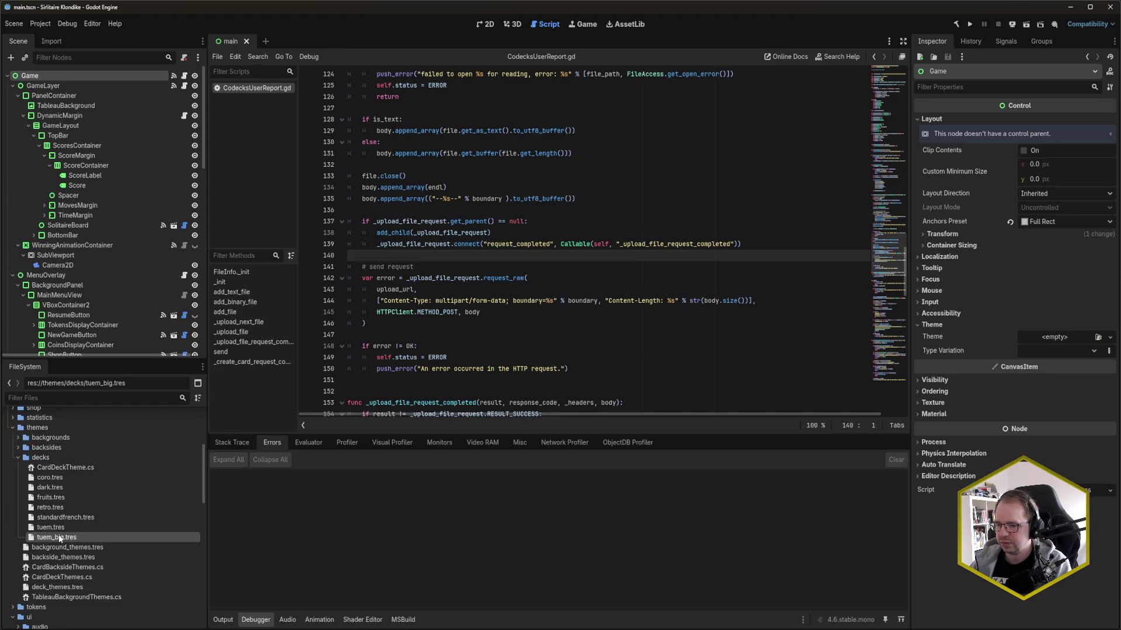
click(1010, 156)
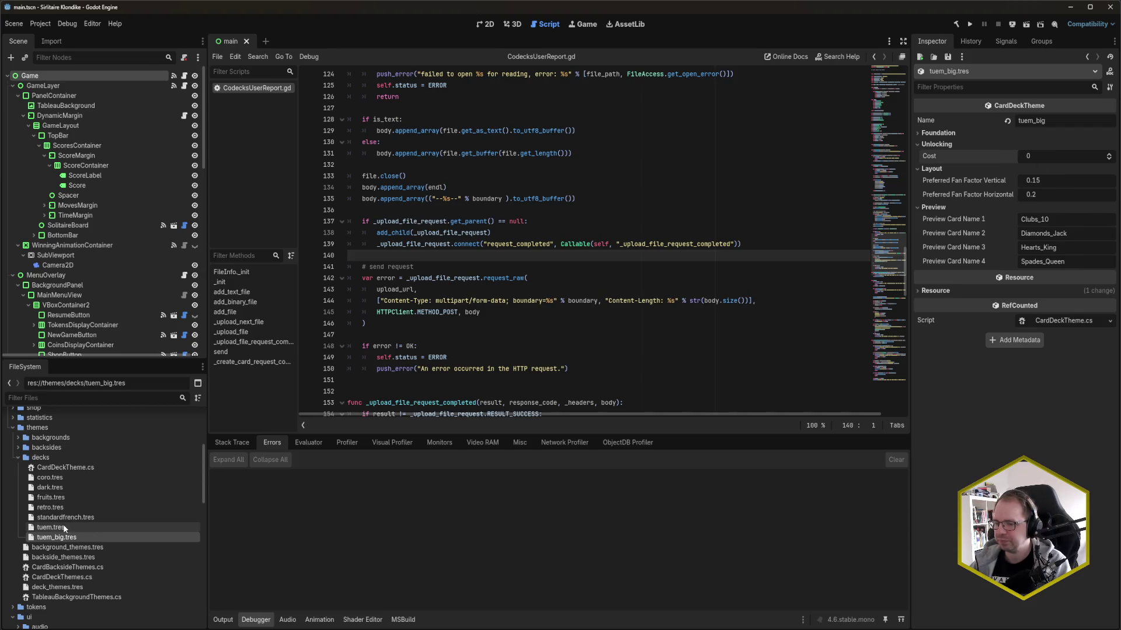
click(83, 528)
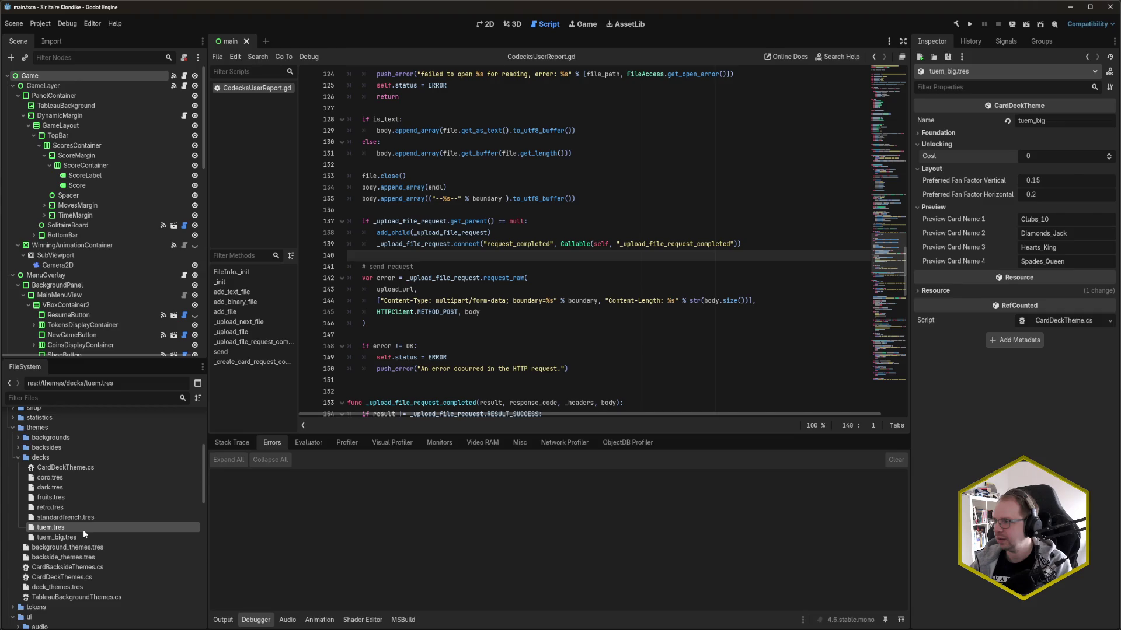
scroll(83, 526, down, 1)
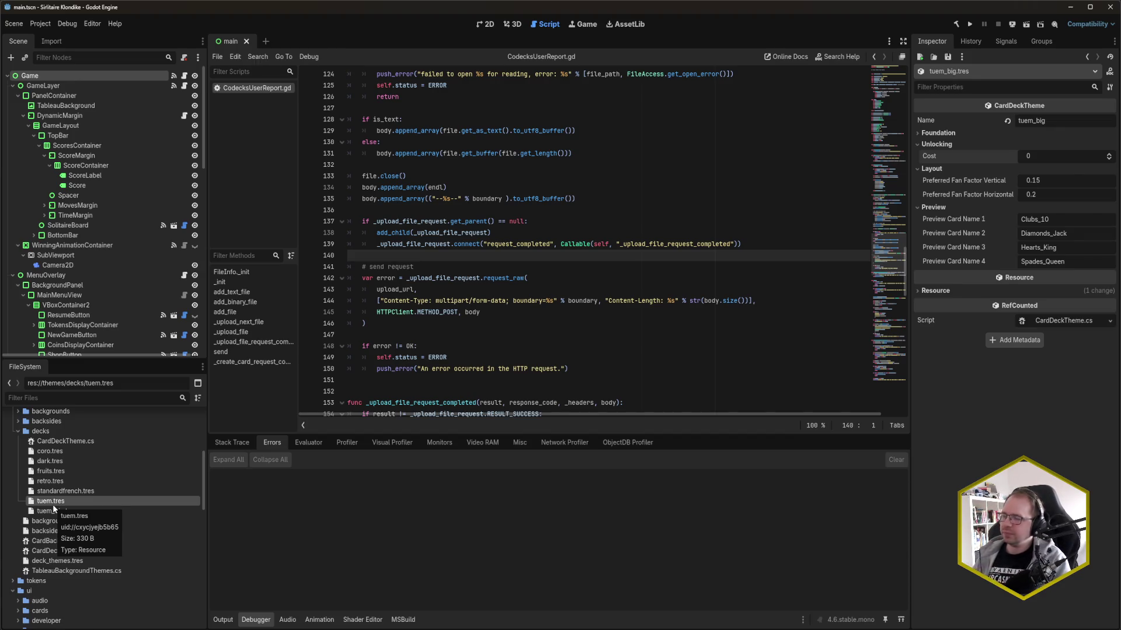
key(F5)
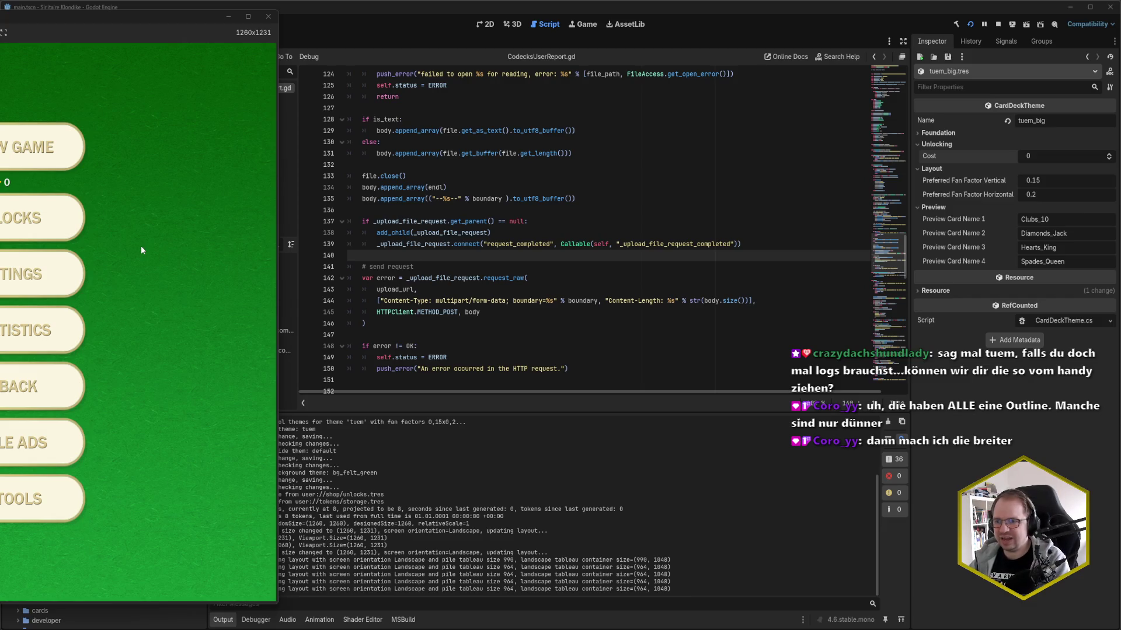
- Start a game, choose the second card deck in Settings, and resume playing
click(53, 148)
drag(61, 20, 405, 35)
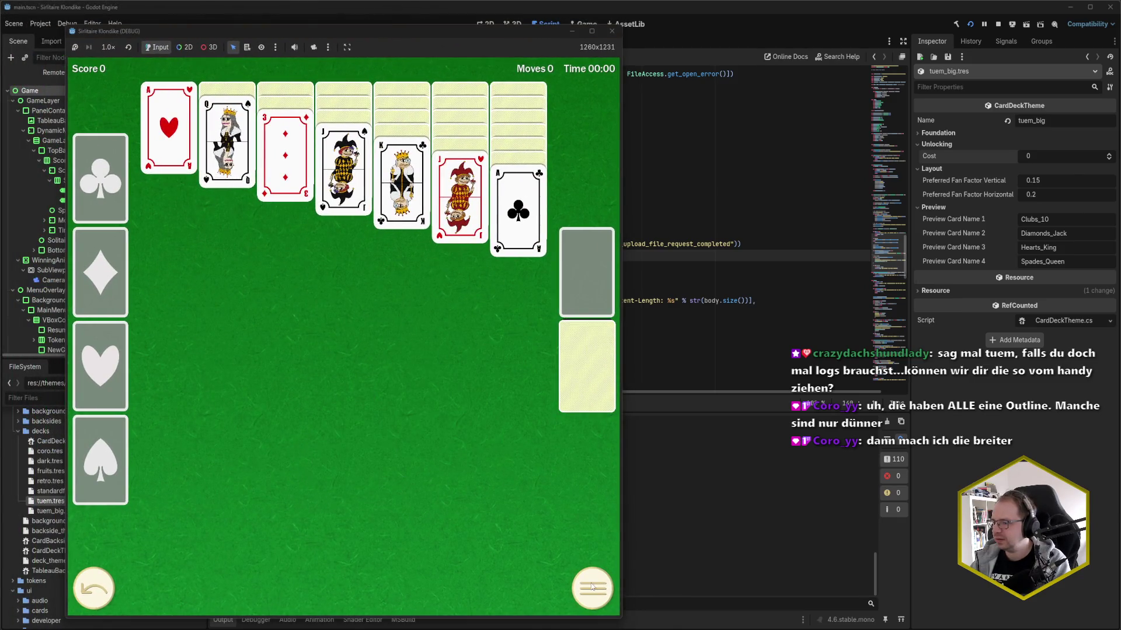
click(592, 586)
click(357, 317)
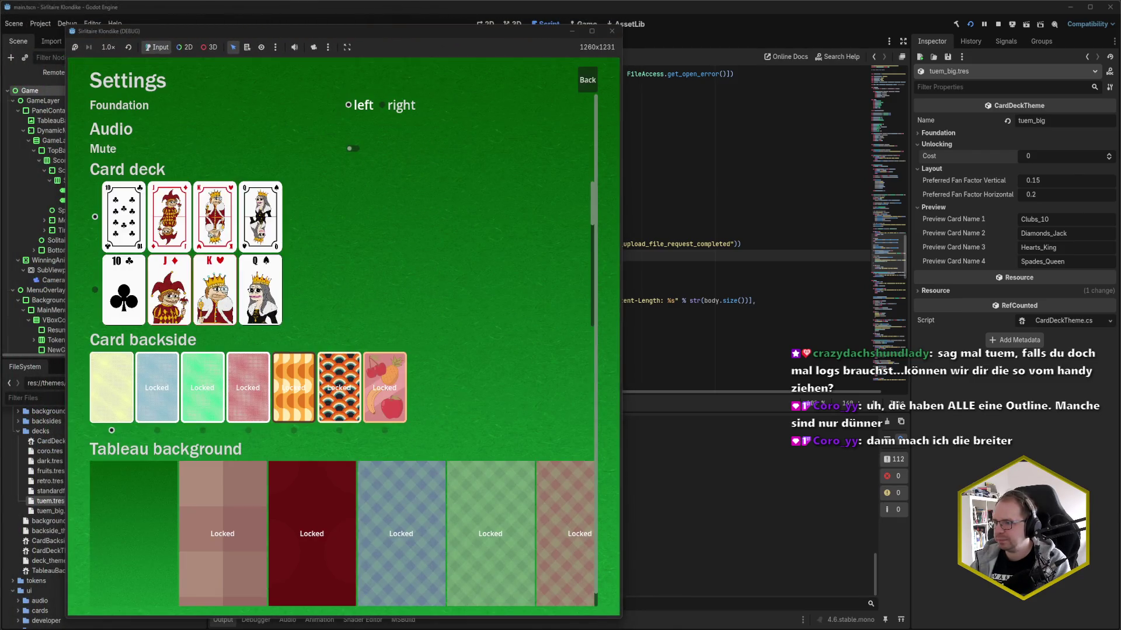
click(212, 281)
click(587, 80)
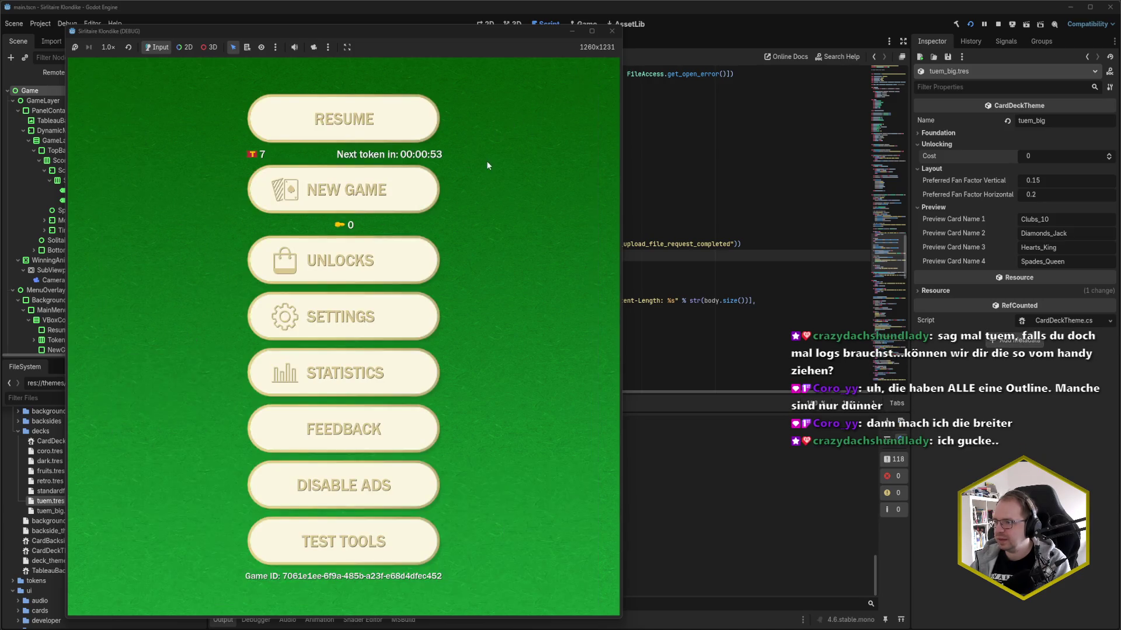
click(370, 130)
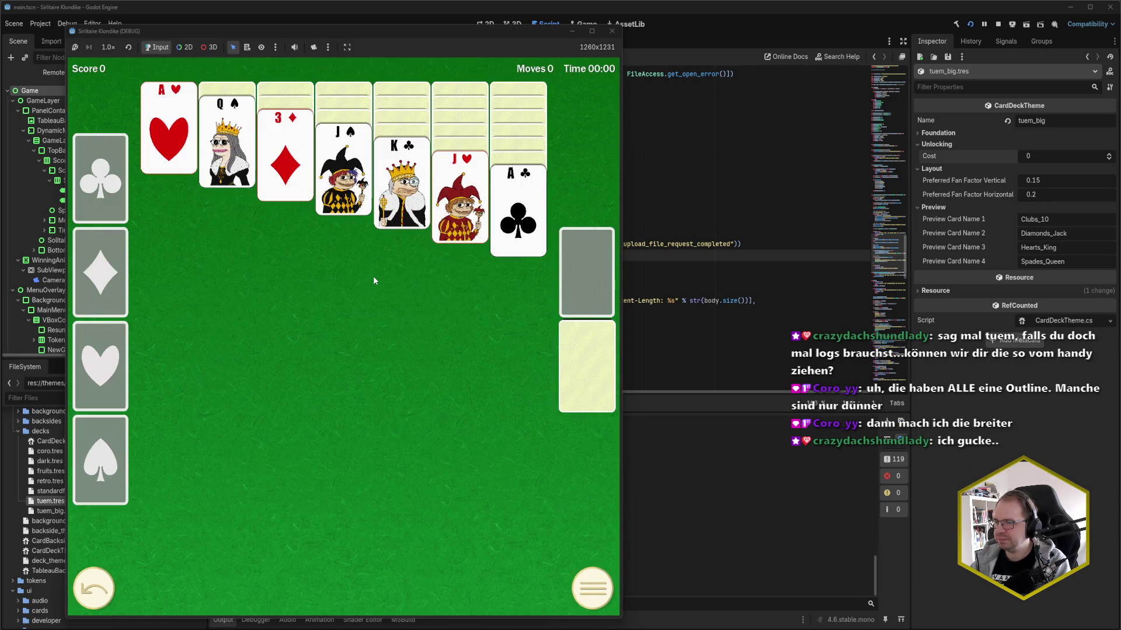
- Make the game window narrower and taller, and move it right of the scene tree
click(622, 291)
drag(622, 290, 616, 291)
drag(434, 26, 435, 15)
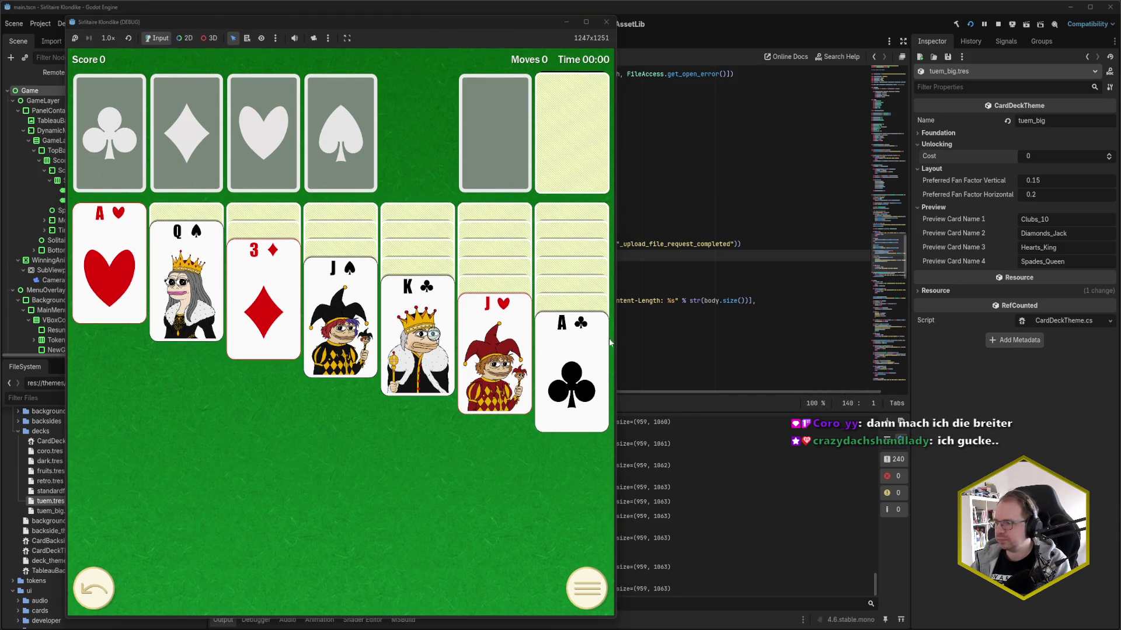
mouse_move(616, 337)
mouse_down()
mouse_move(450, 335)
mouse_move(494, 335)
mouse_move(477, 335)
mouse_up()
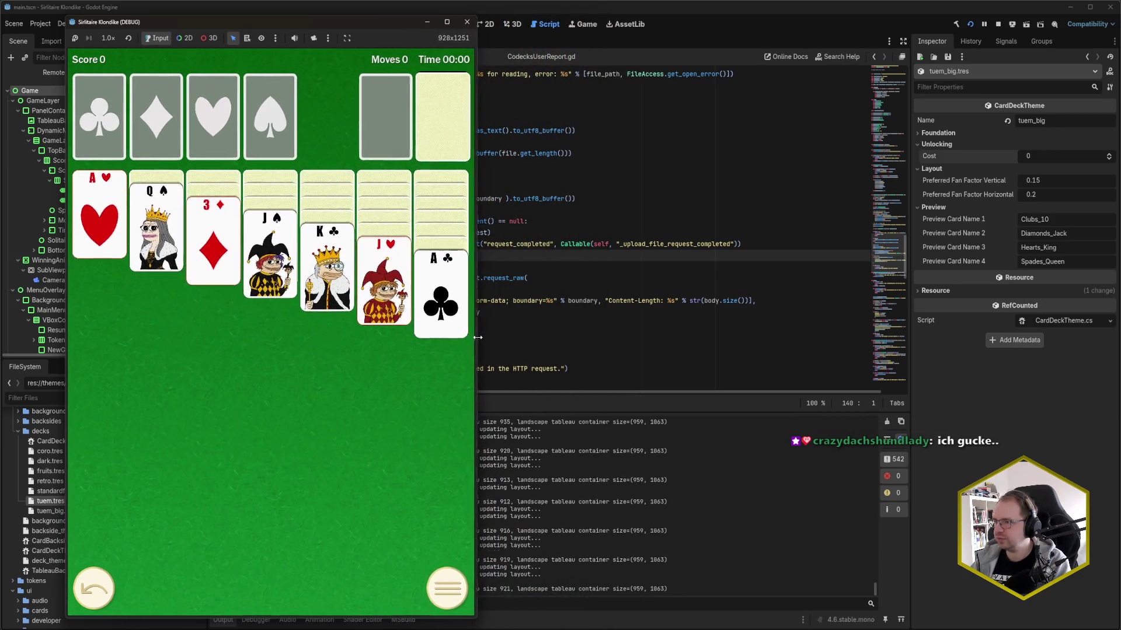
drag(345, 28, 497, 29)
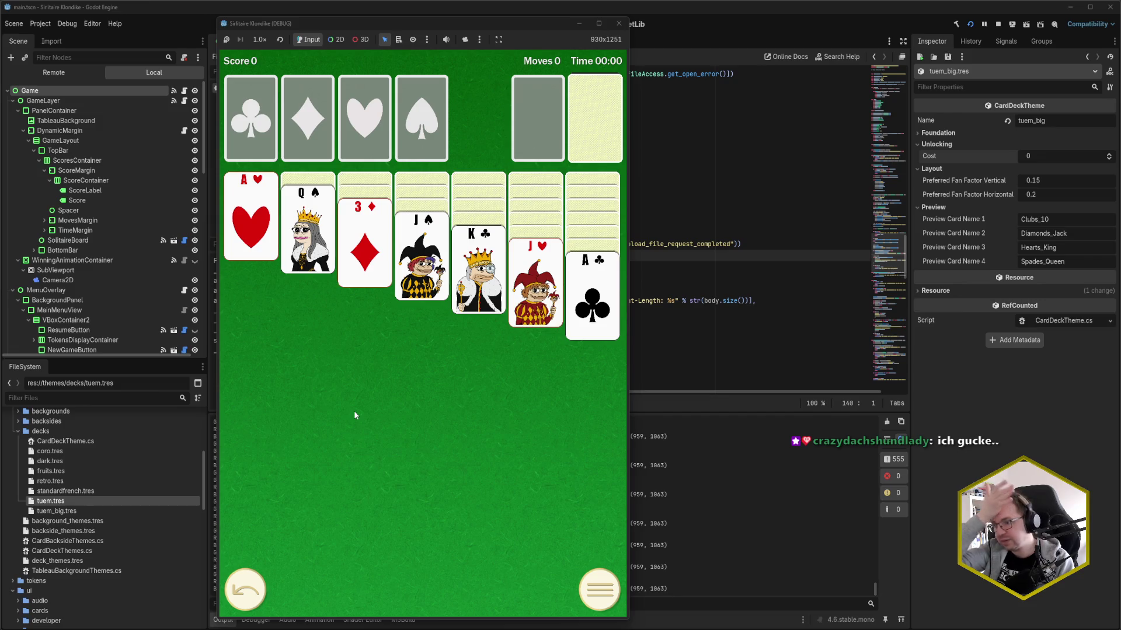
click(533, 19)
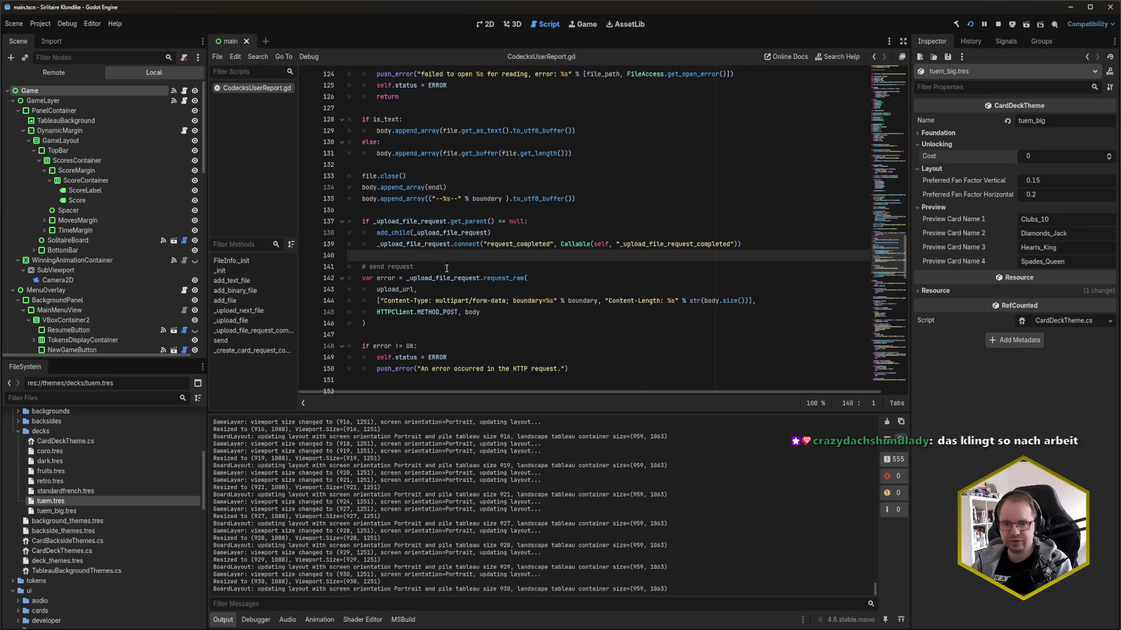
- Relaunch the project with F5 for a fresh Klondike deal
key(F5)
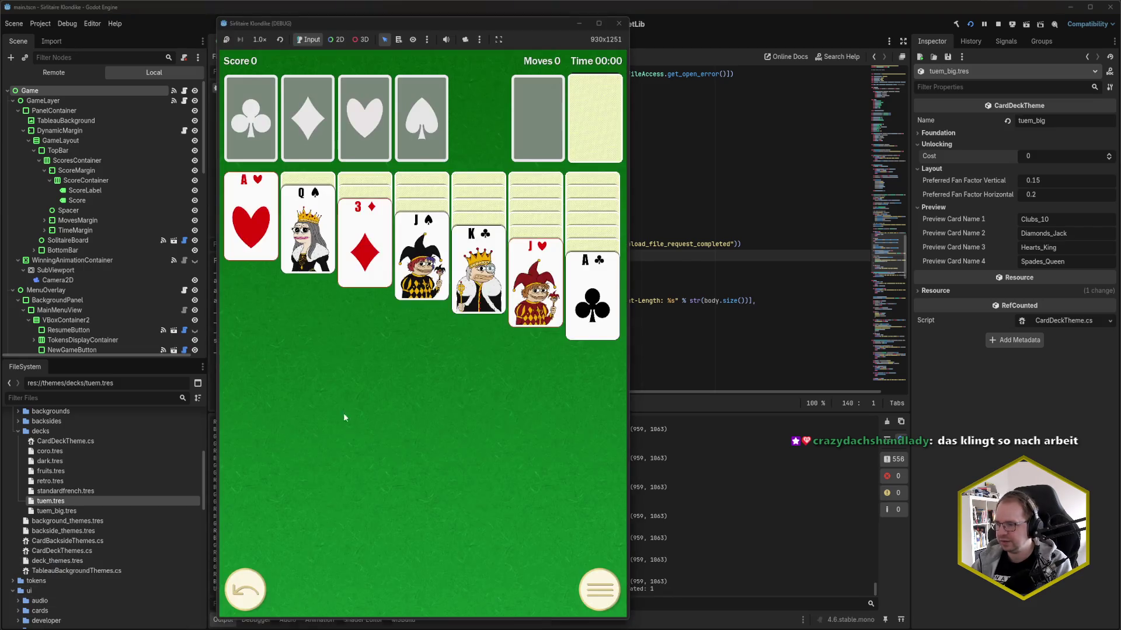
- Play opening moves: A♥ and A♣ to foundations, K♣ to empty column, J♥ onto Q♠, 3♦ onto 4♣
click(245, 257)
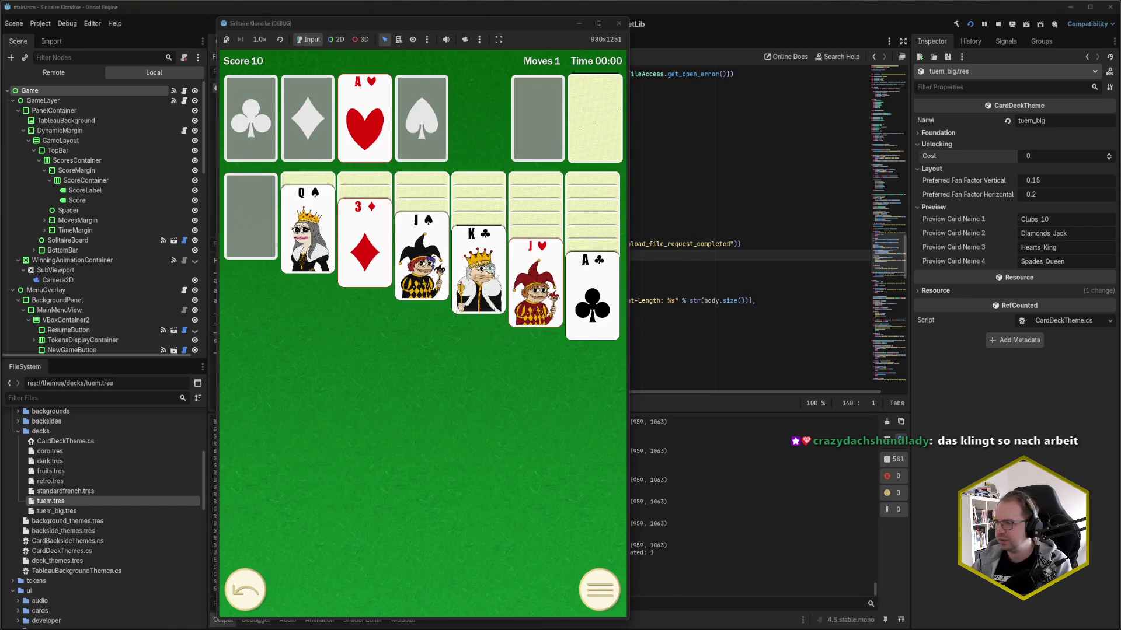
click(473, 274)
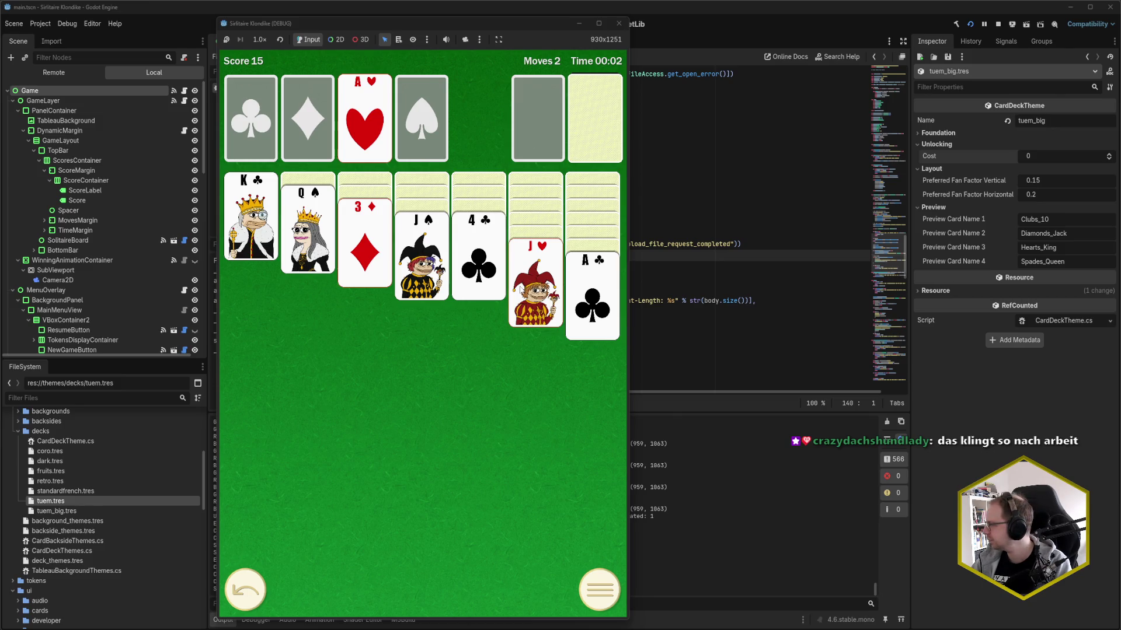
click(522, 288)
click(586, 300)
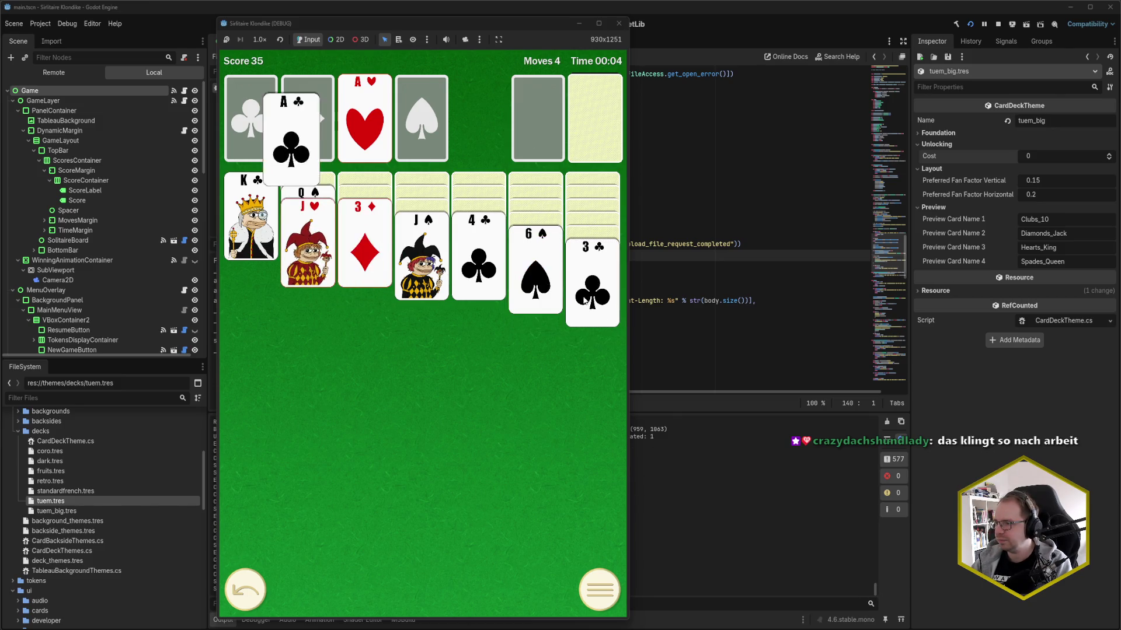
click(576, 149)
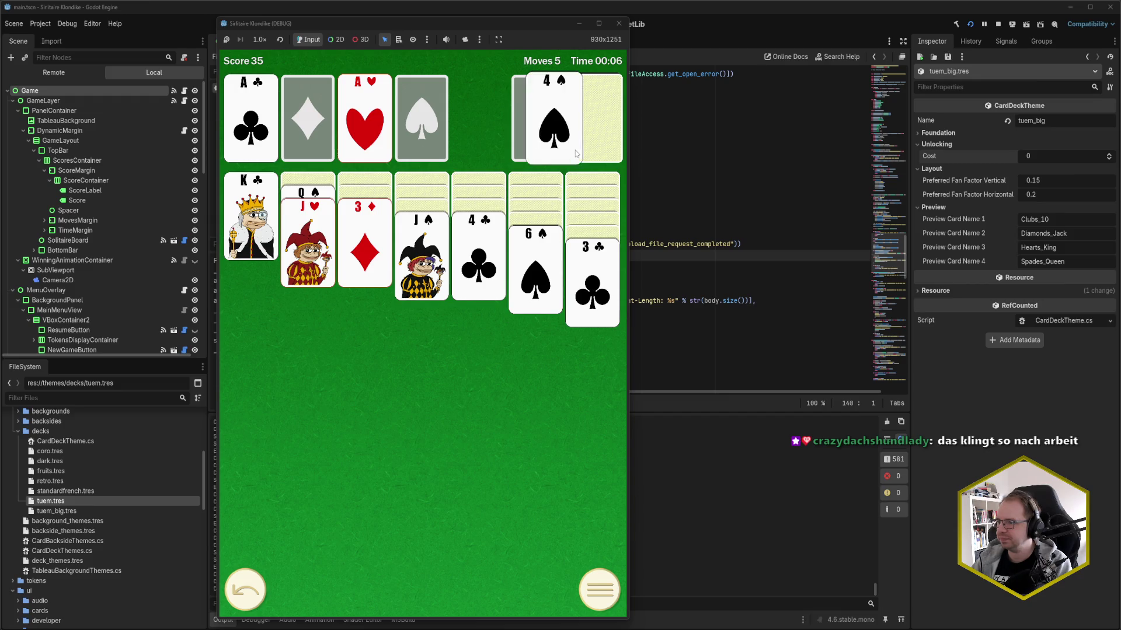
click(363, 242)
click(607, 114)
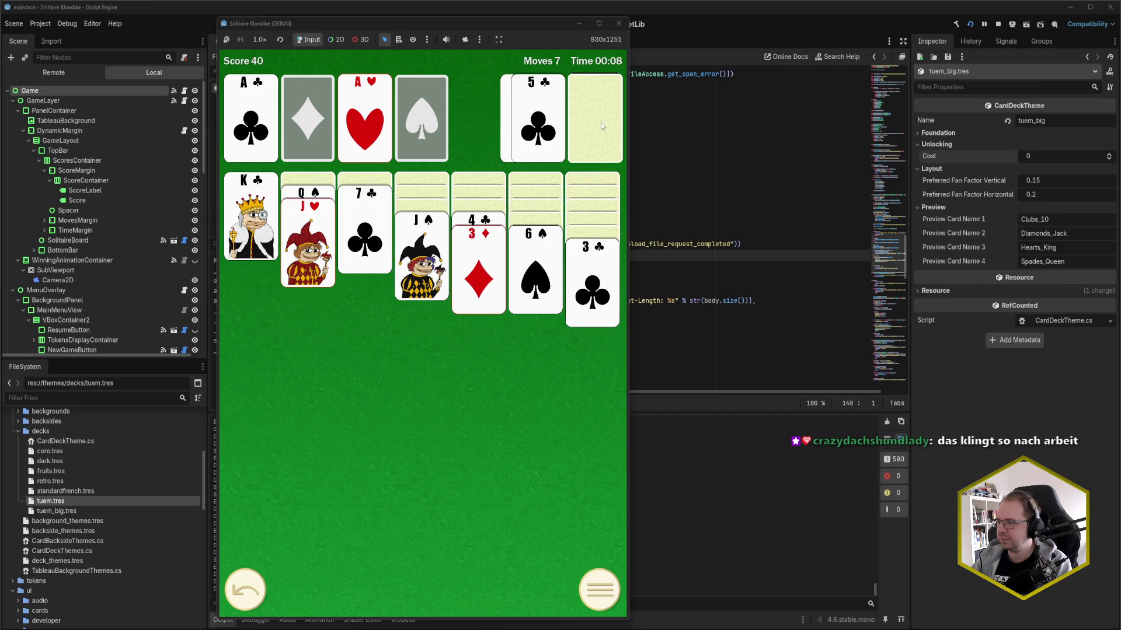
click(601, 122)
click(591, 131)
click(578, 134)
click(576, 133)
click(579, 132)
- Build 10♣ and 9♦ on the J♥, 10♦ on J♠, Q♥ on K♣, and send A♠ up
click(545, 143)
click(584, 134)
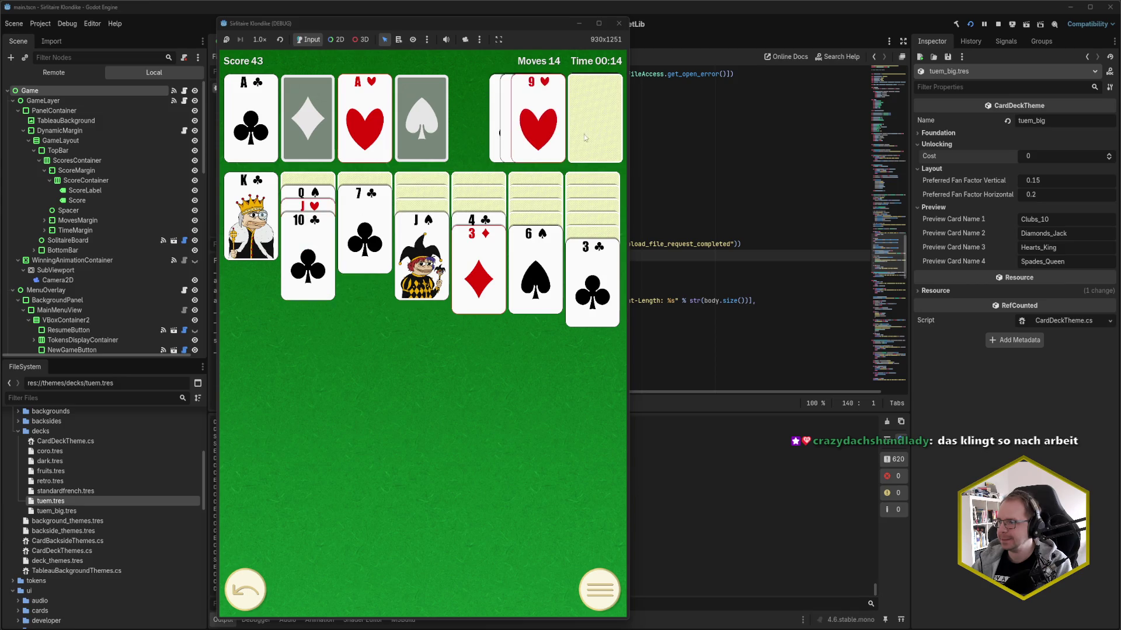
click(595, 141)
click(540, 137)
click(599, 134)
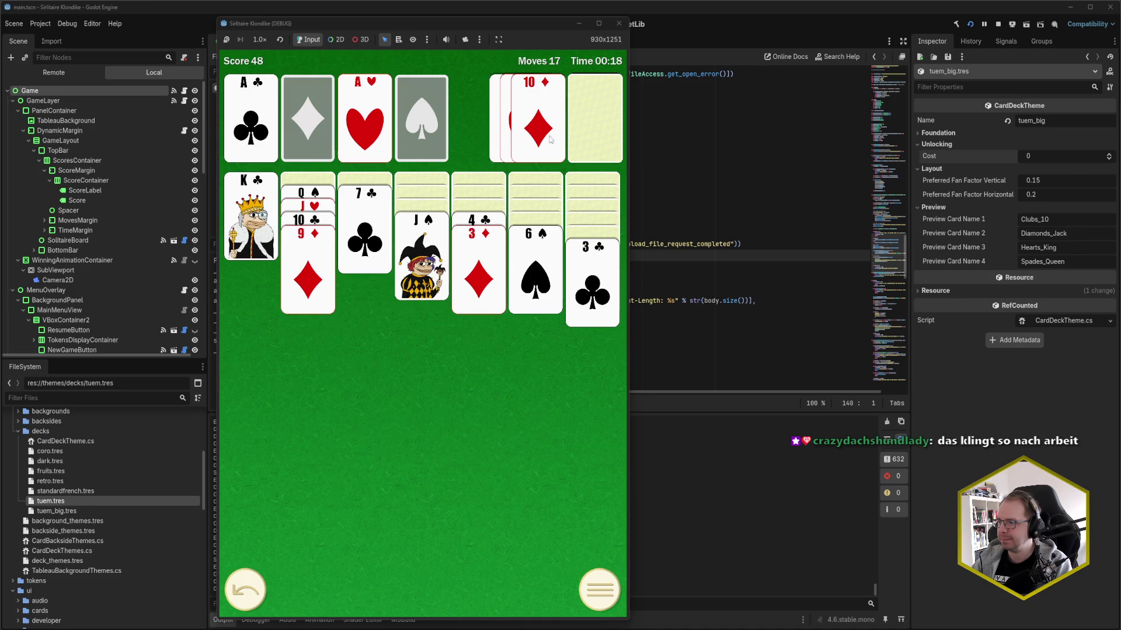
click(550, 138)
click(586, 131)
click(551, 134)
click(597, 127)
click(540, 134)
click(434, 220)
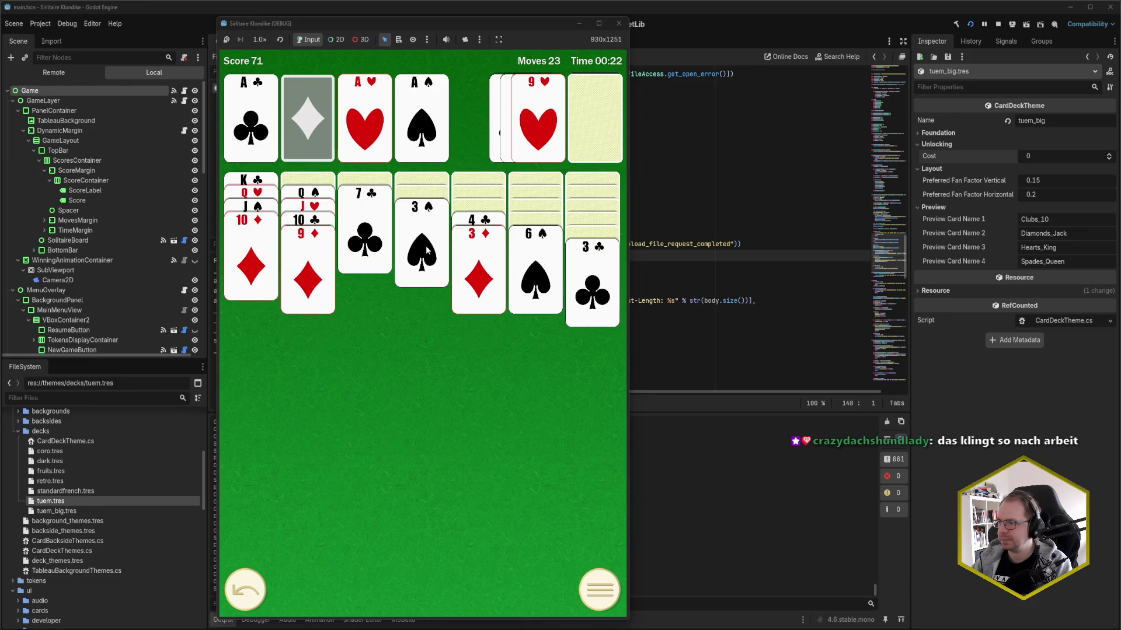
- Move 5♥ onto 6♠ with 4♣-3♦ on it, send spades and clubs to 3, 7♣ onto 8♥
click(594, 122)
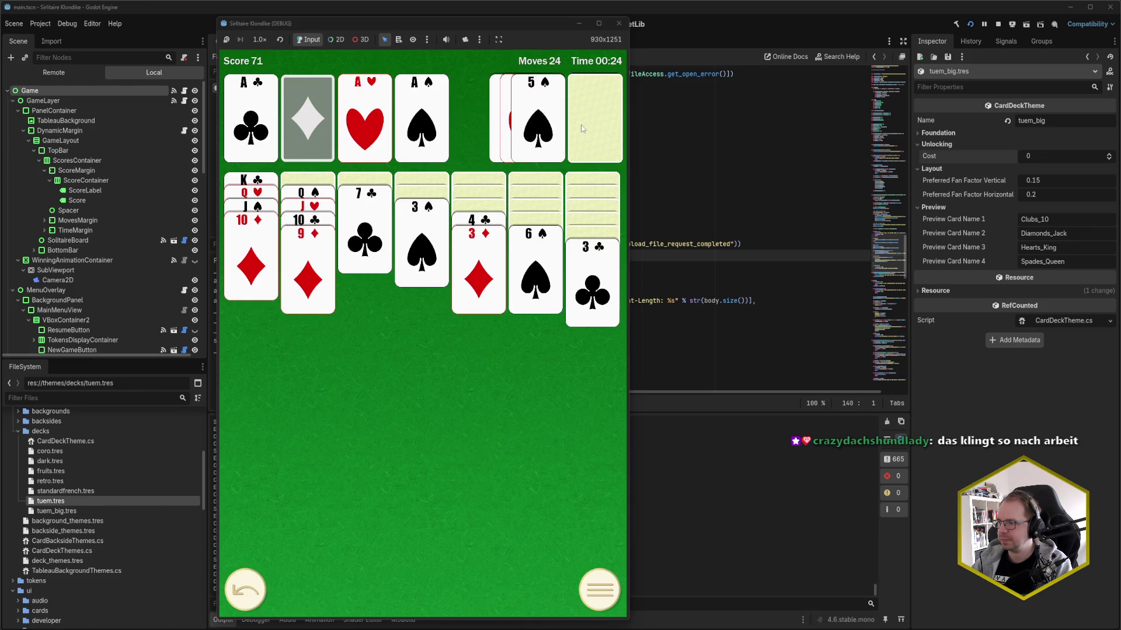
click(595, 127)
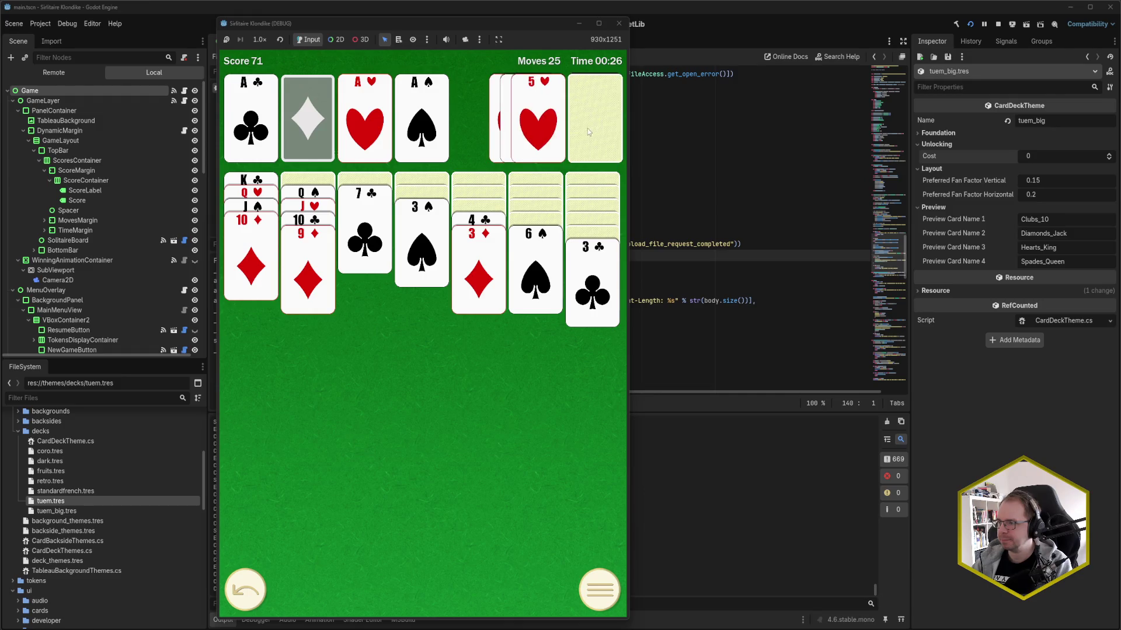
click(543, 140)
click(473, 220)
click(587, 122)
click(538, 122)
click(426, 246)
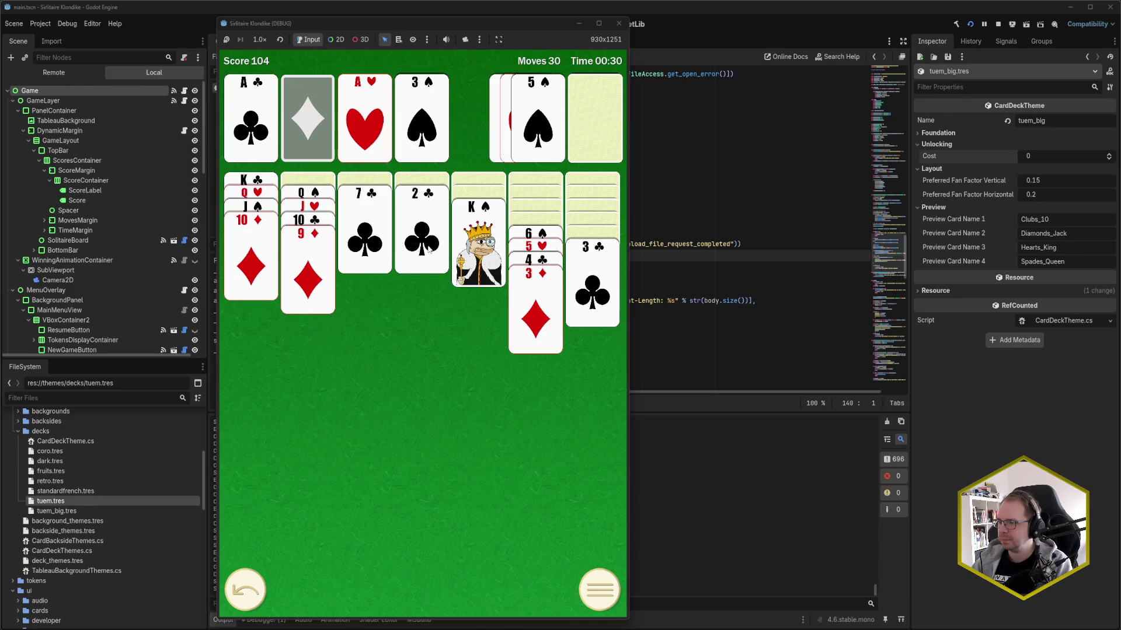
click(429, 248)
click(599, 289)
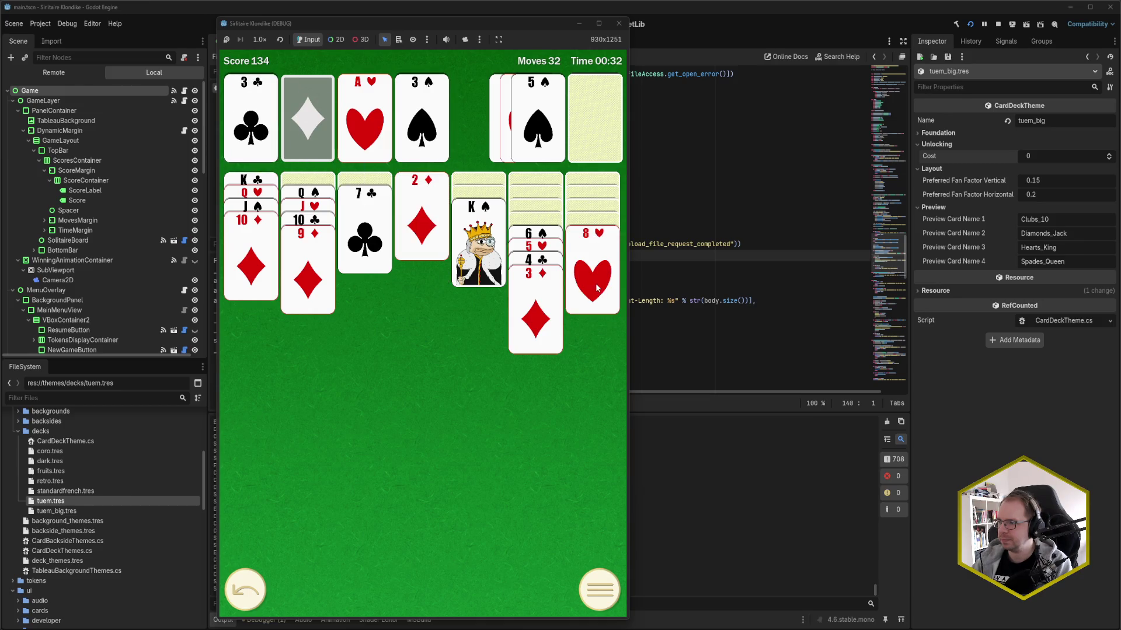
click(368, 229)
- Send A♦ through 3♦ to the foundation, K♠ to the empty column, 6♠ run onto 7♥
click(411, 214)
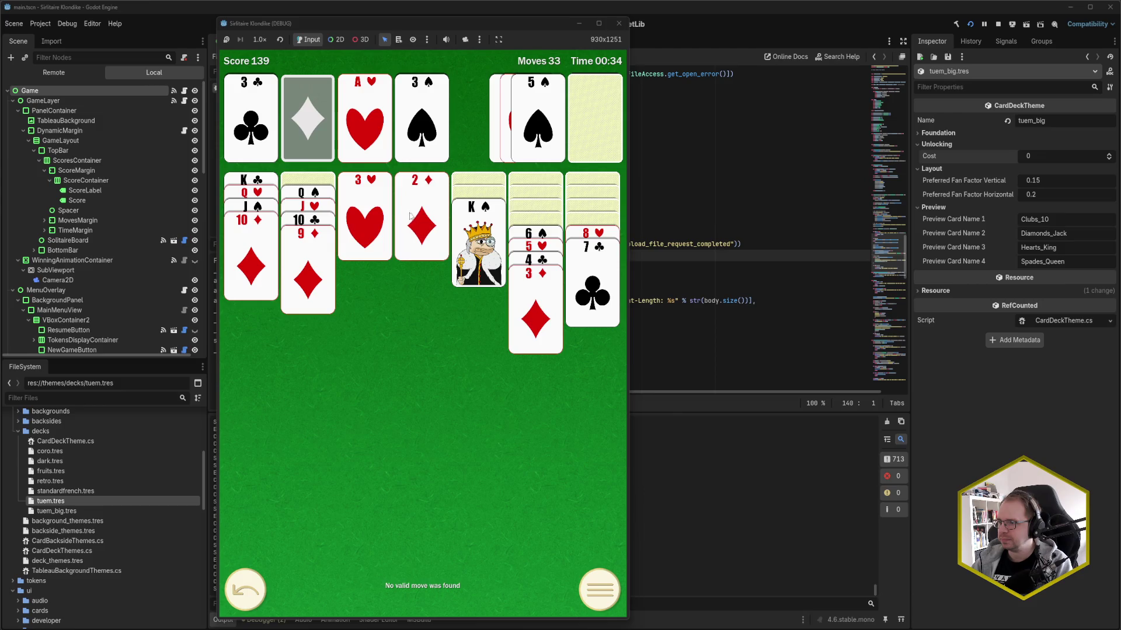
click(584, 117)
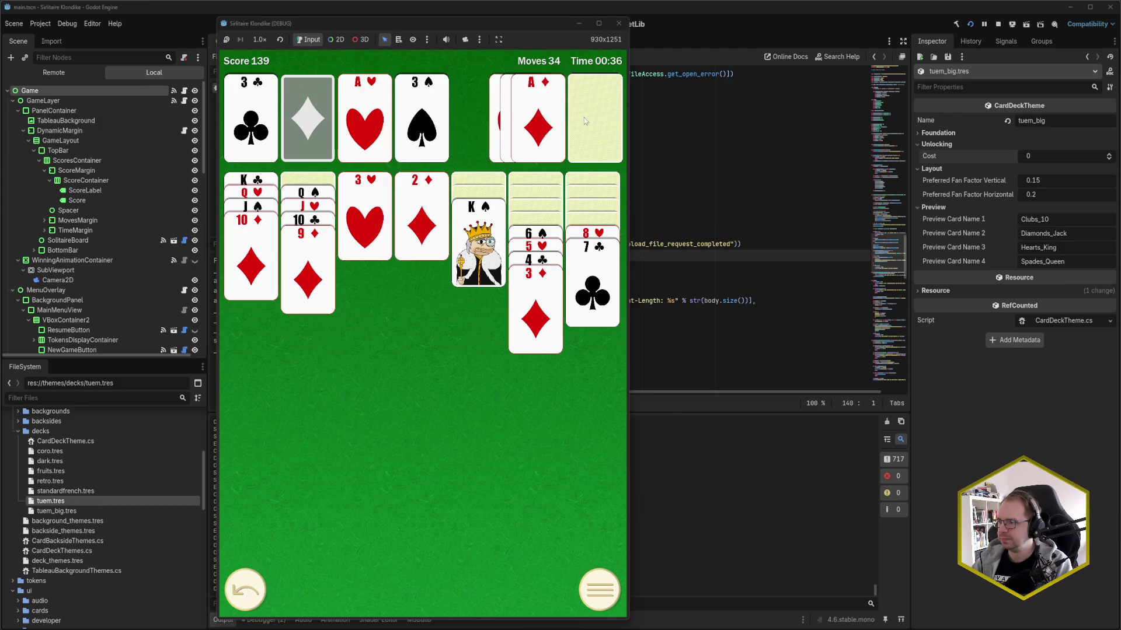
click(541, 127)
click(539, 317)
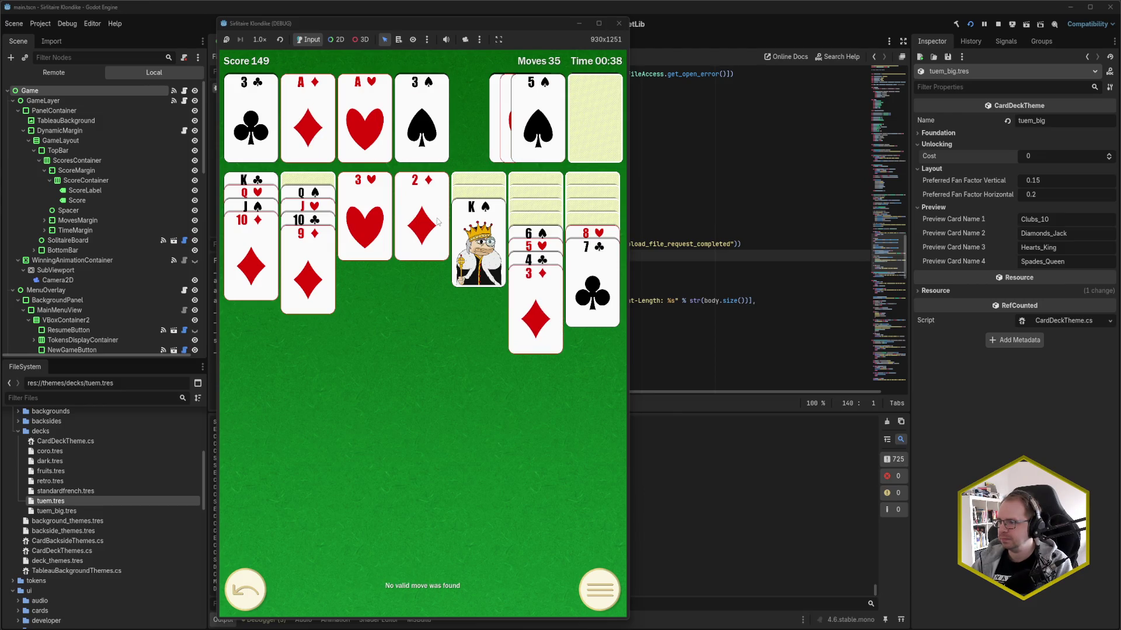
click(539, 317)
click(478, 251)
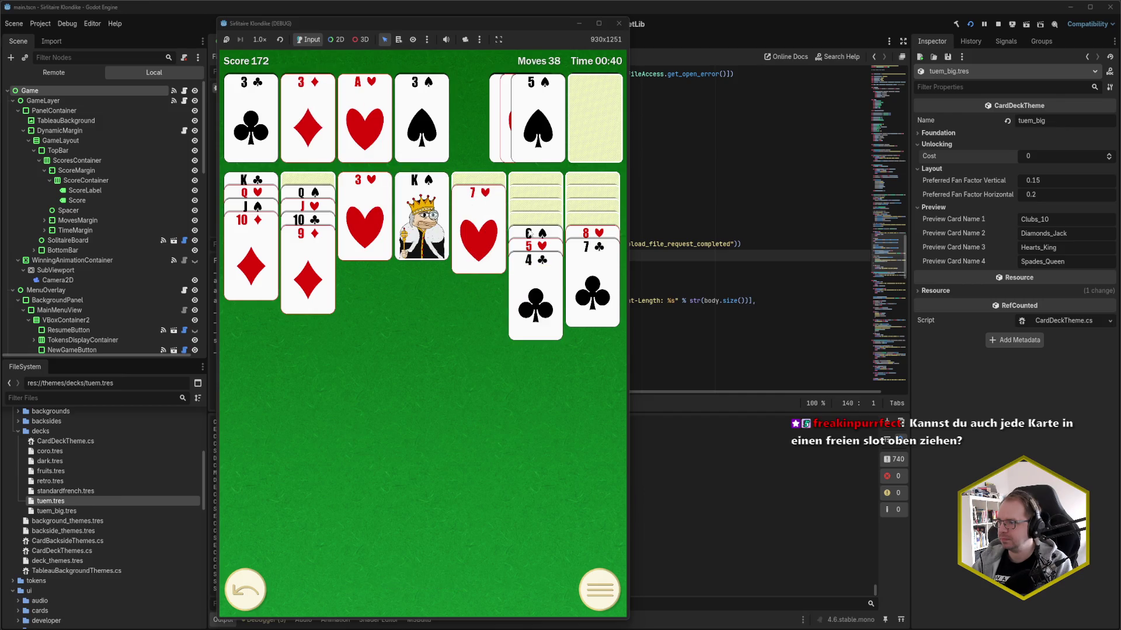
click(530, 234)
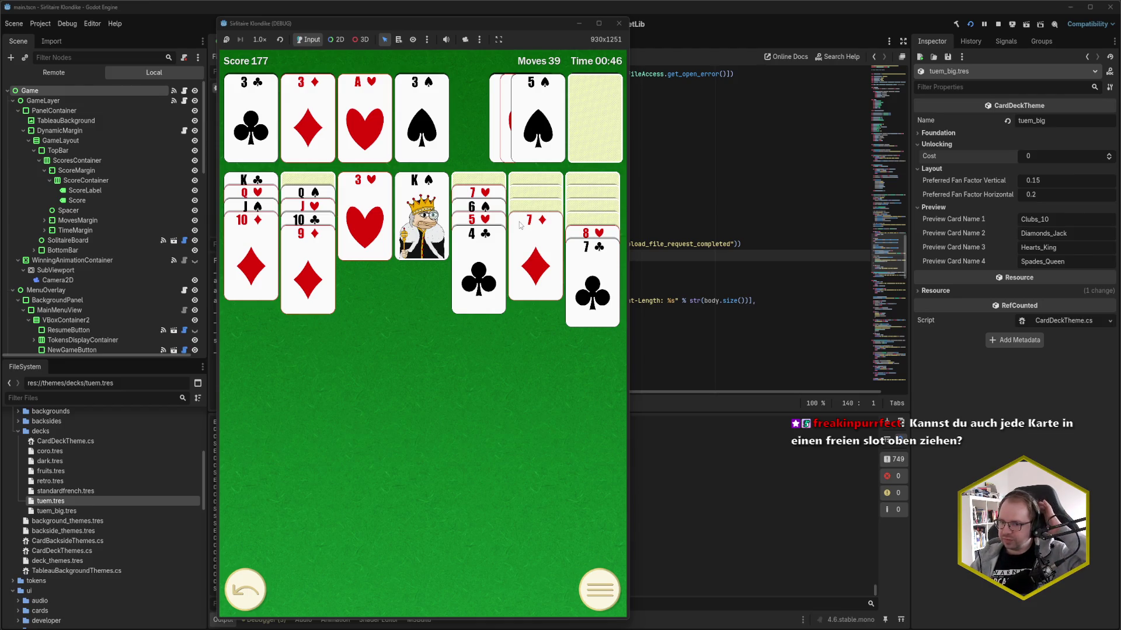
- Continue building runs until the 4♣ gives 'No valid move', then move the game window aside
click(588, 117)
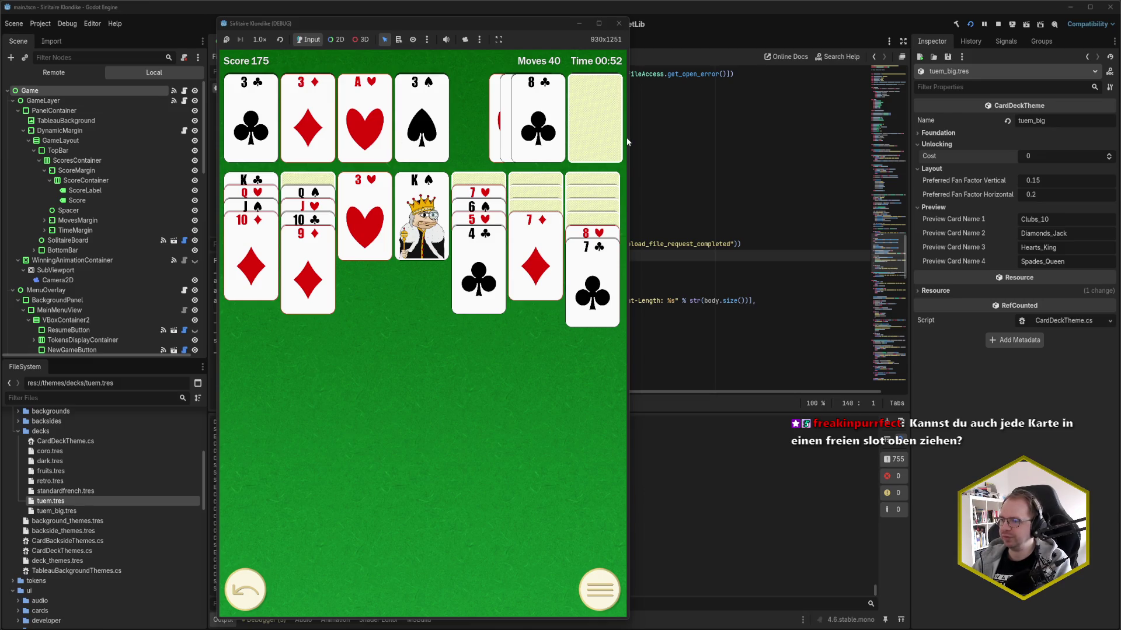
click(529, 138)
click(535, 255)
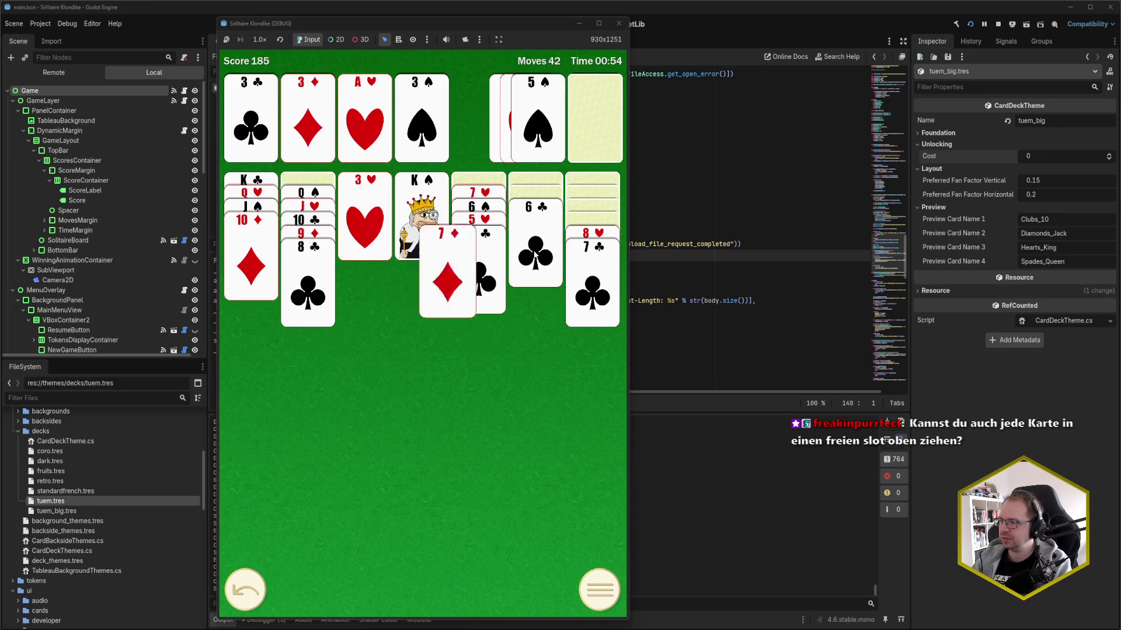
click(529, 138)
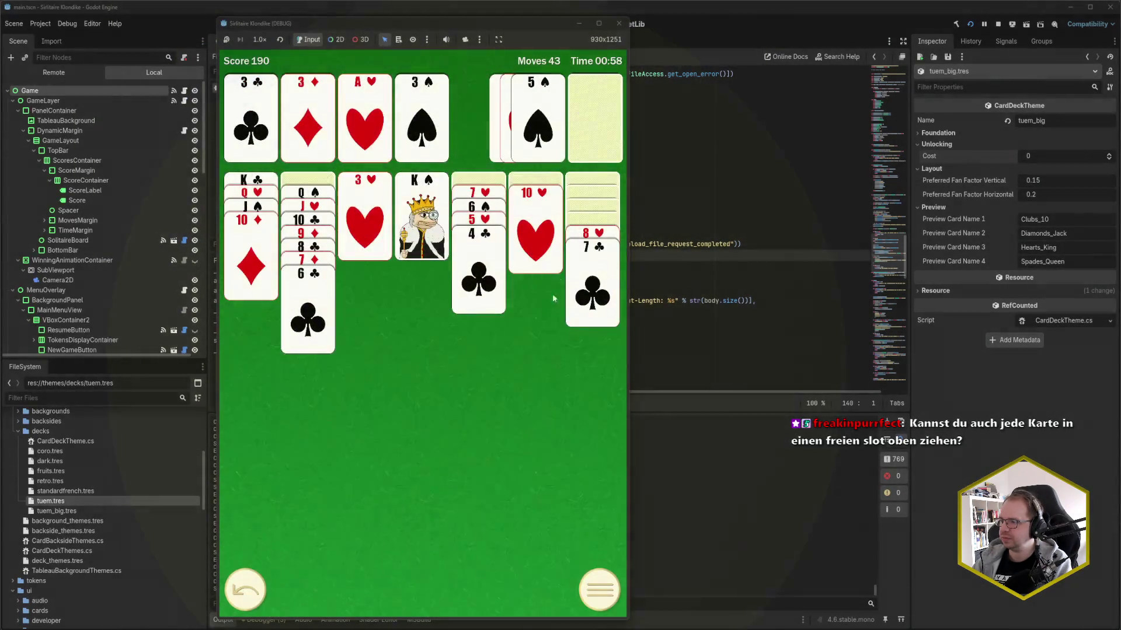
click(591, 121)
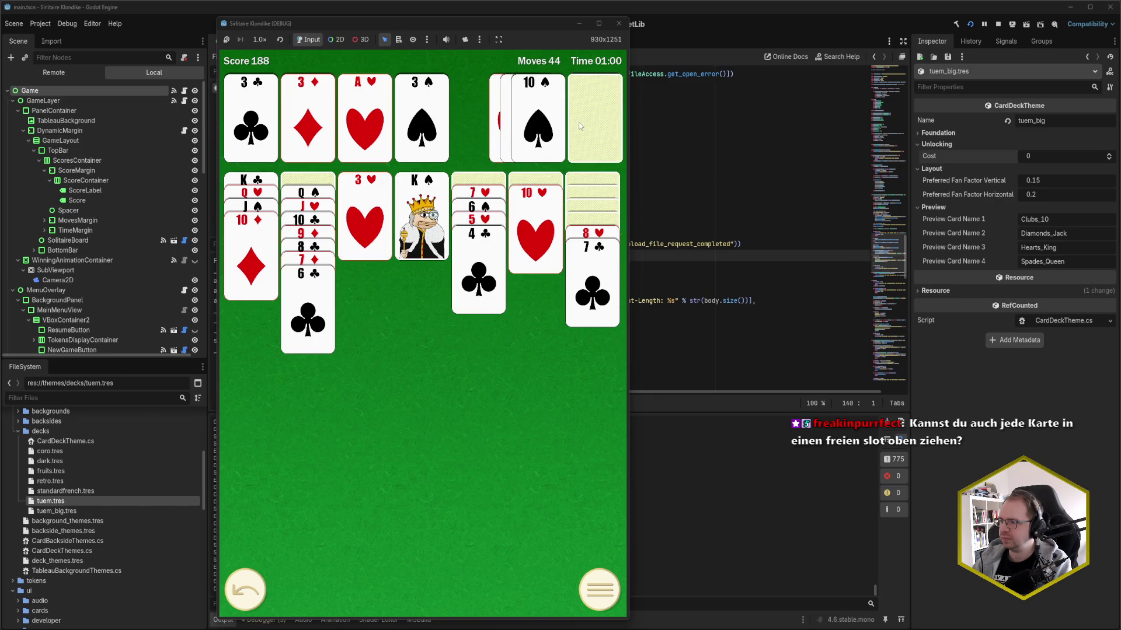
click(580, 126)
click(530, 133)
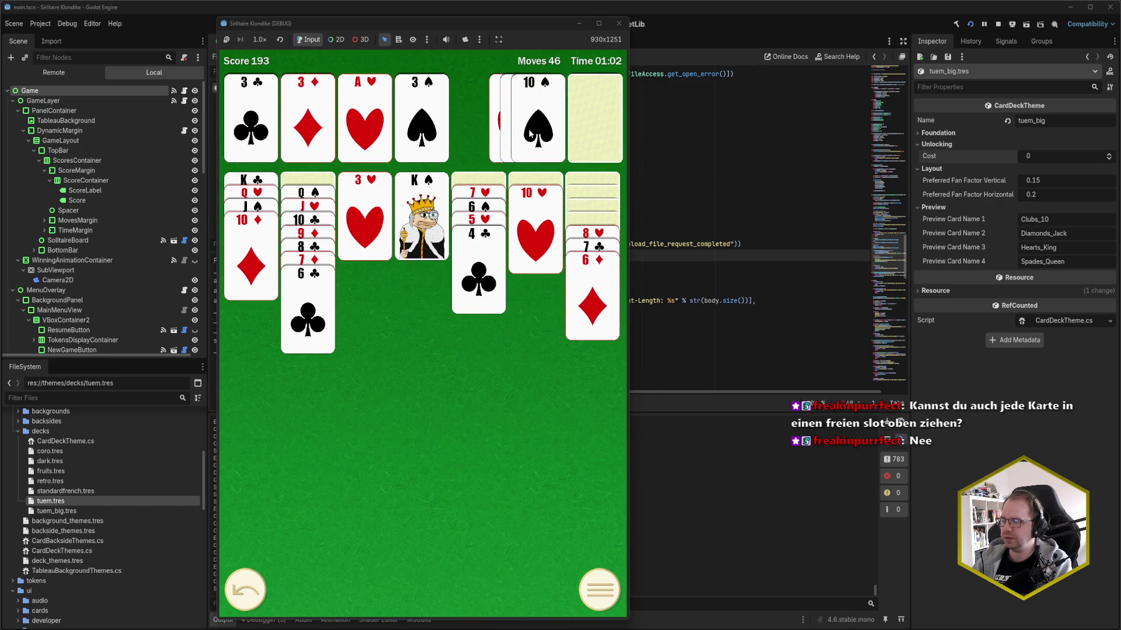
click(577, 132)
click(558, 147)
click(598, 237)
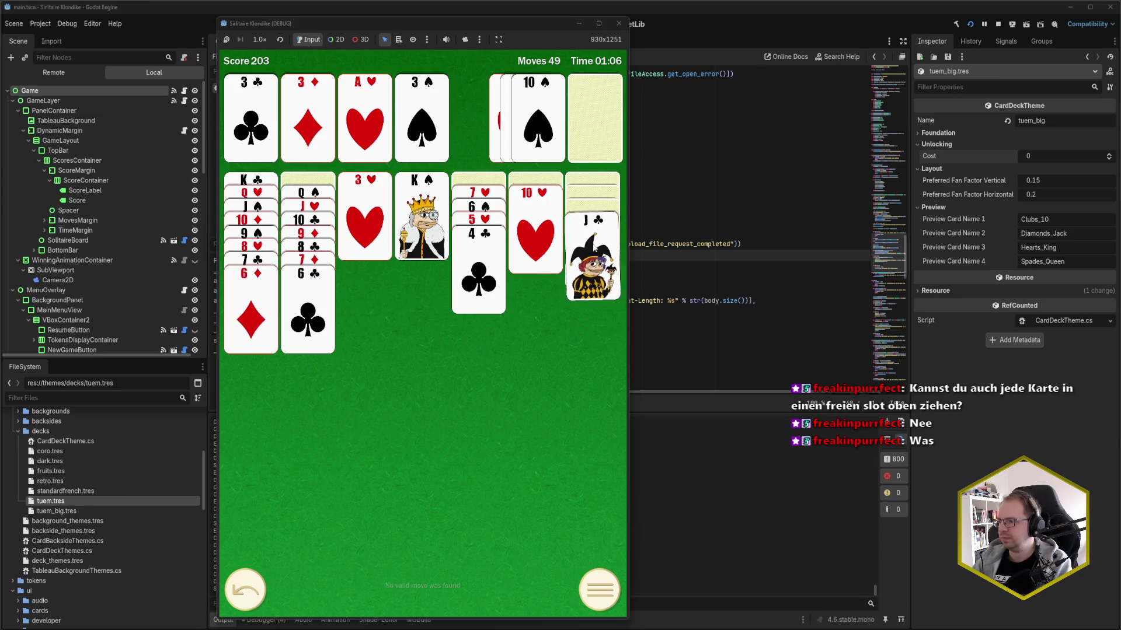
click(529, 242)
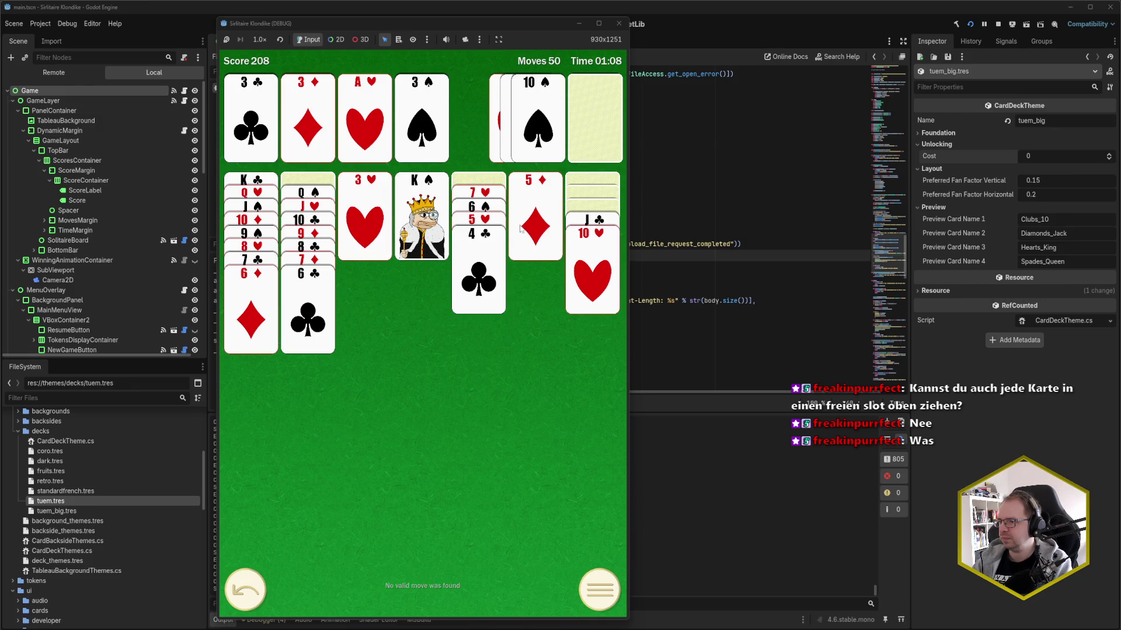
click(535, 228)
click(479, 193)
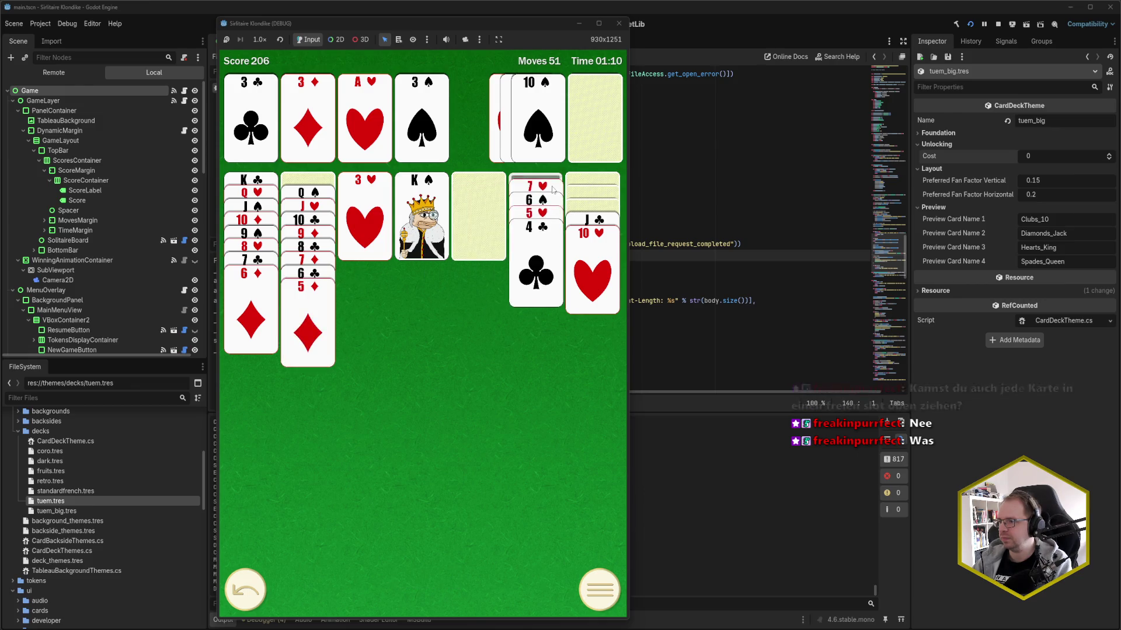
click(535, 266)
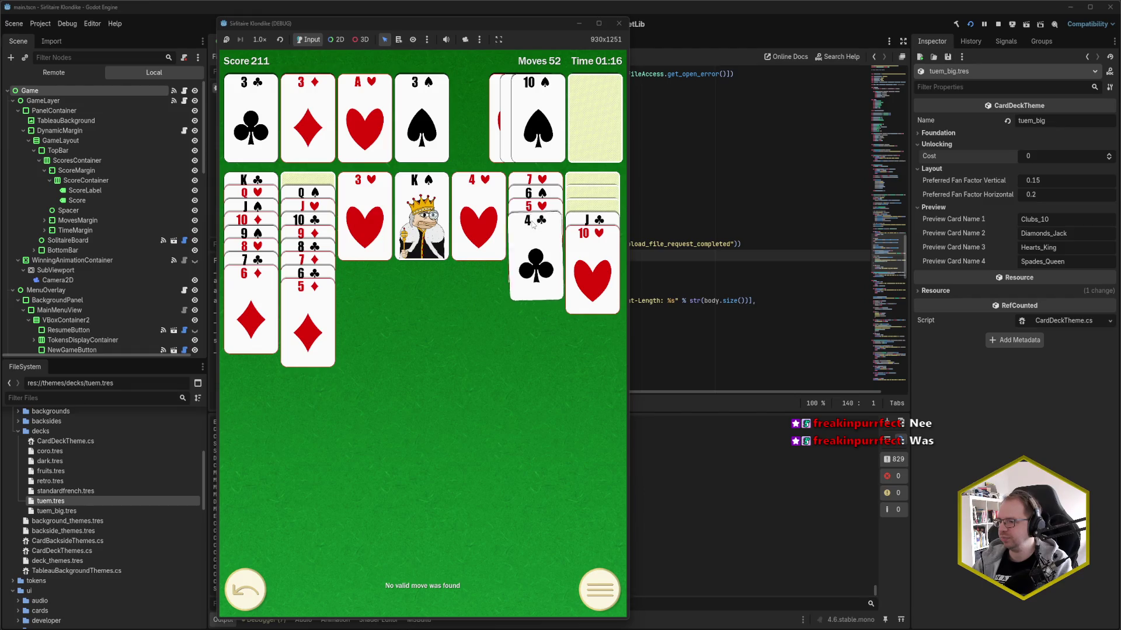
drag(523, 24, 986, 20)
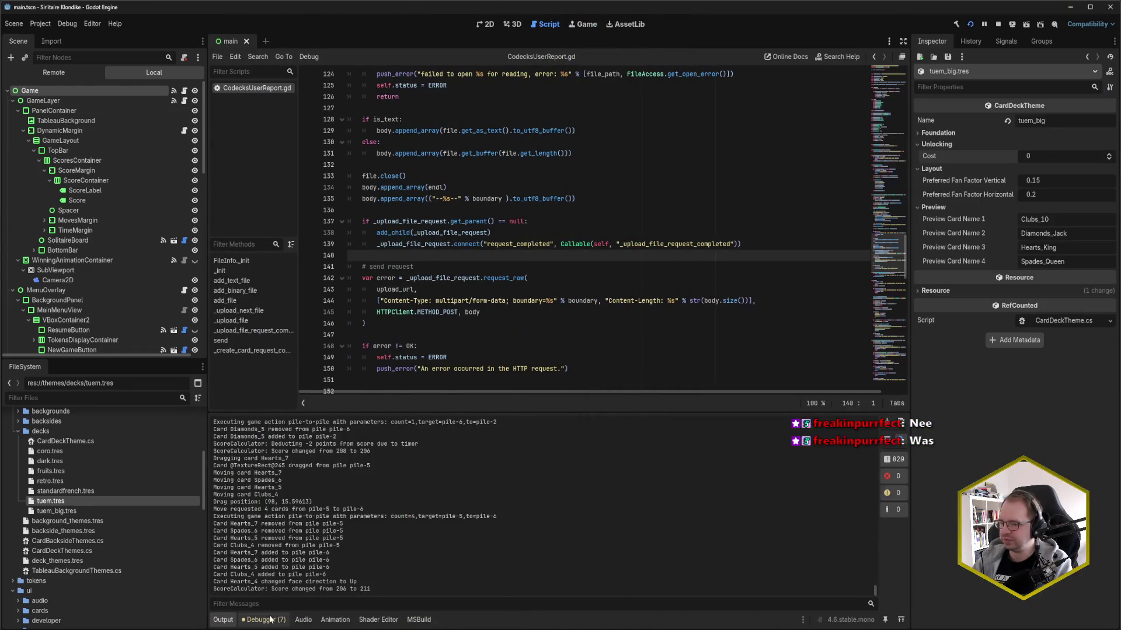
- Check the latest 'Cards cannot go anywhere' error in Debugger Errors, then bring the game back left
click(264, 619)
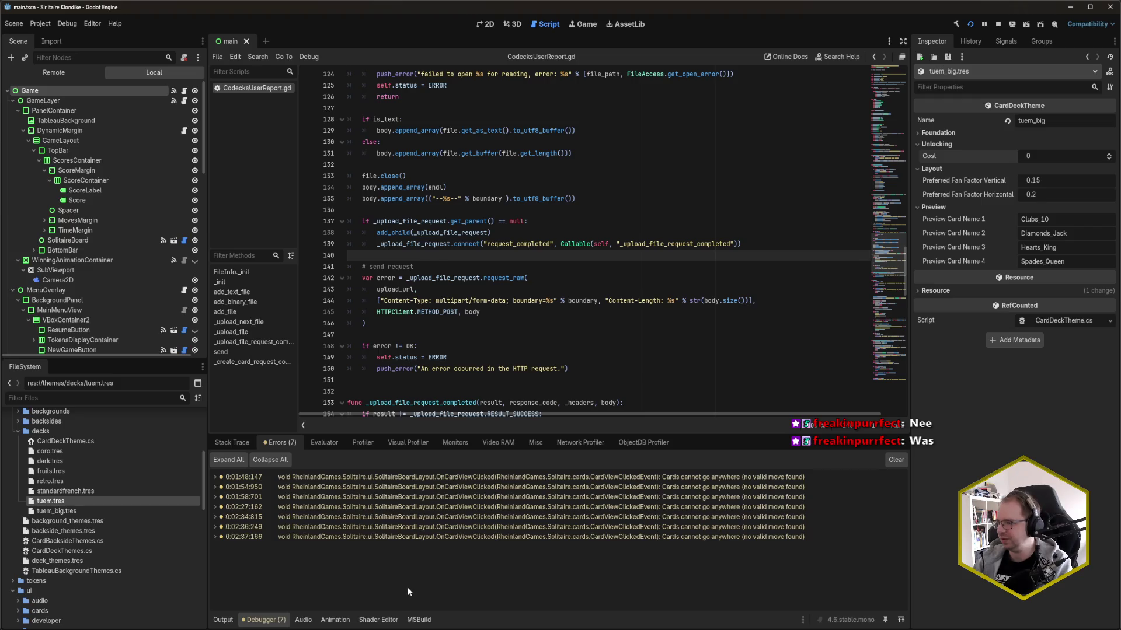
click(215, 536)
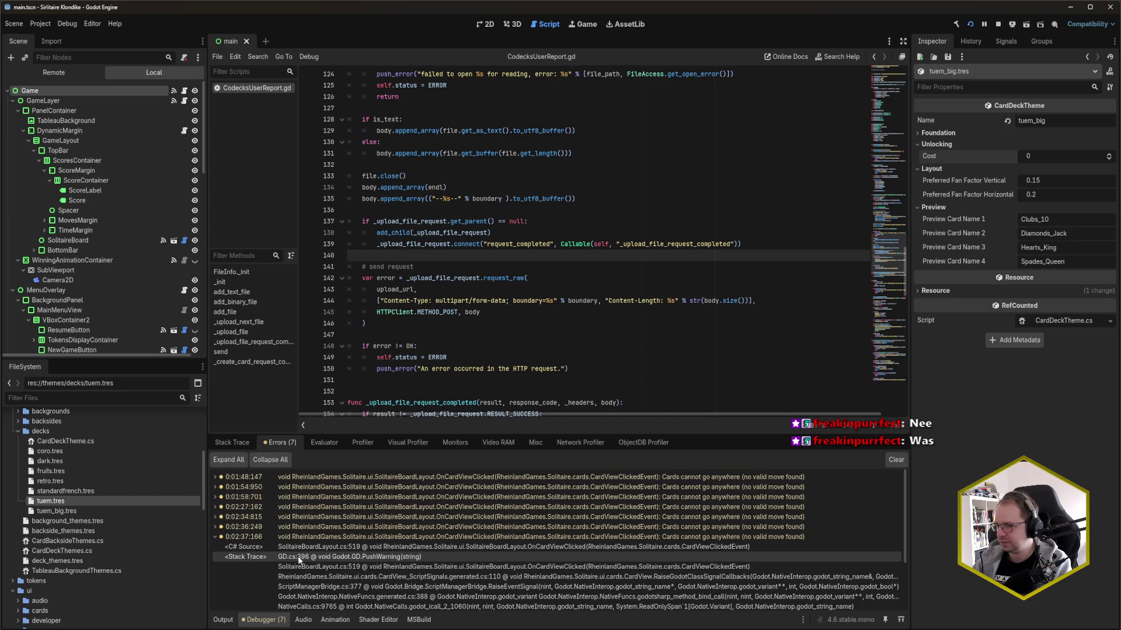
click(216, 537)
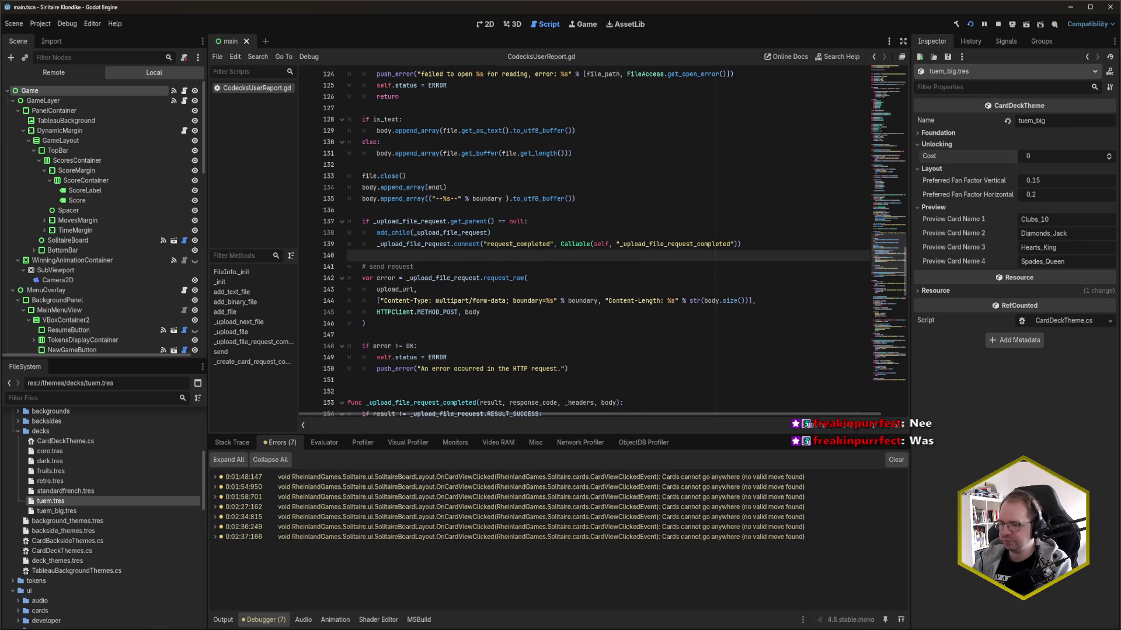
click(117, 601)
drag(946, 19, 457, 23)
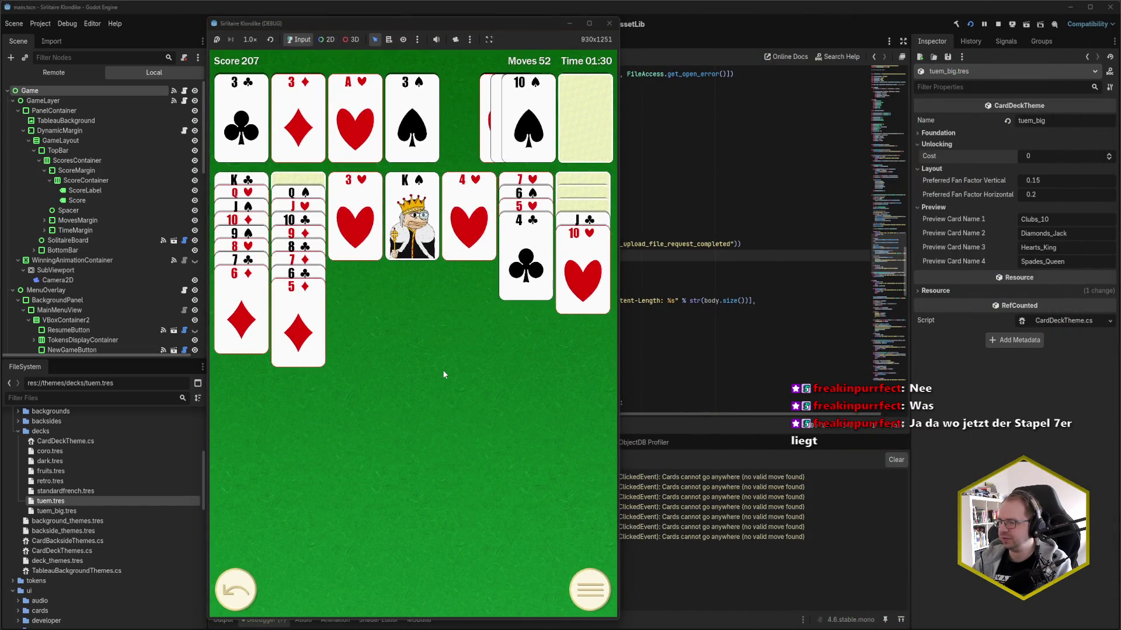
- Undo two moves, then move the 4♣ to the club foundation and back onto the 5♥
click(531, 184)
click(240, 596)
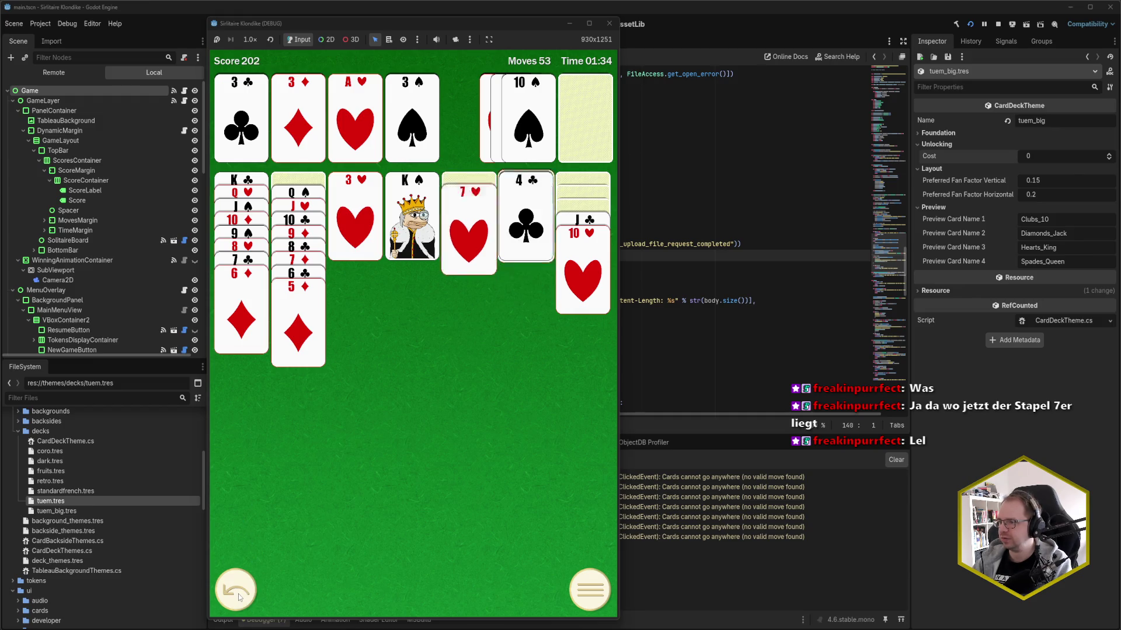
click(454, 295)
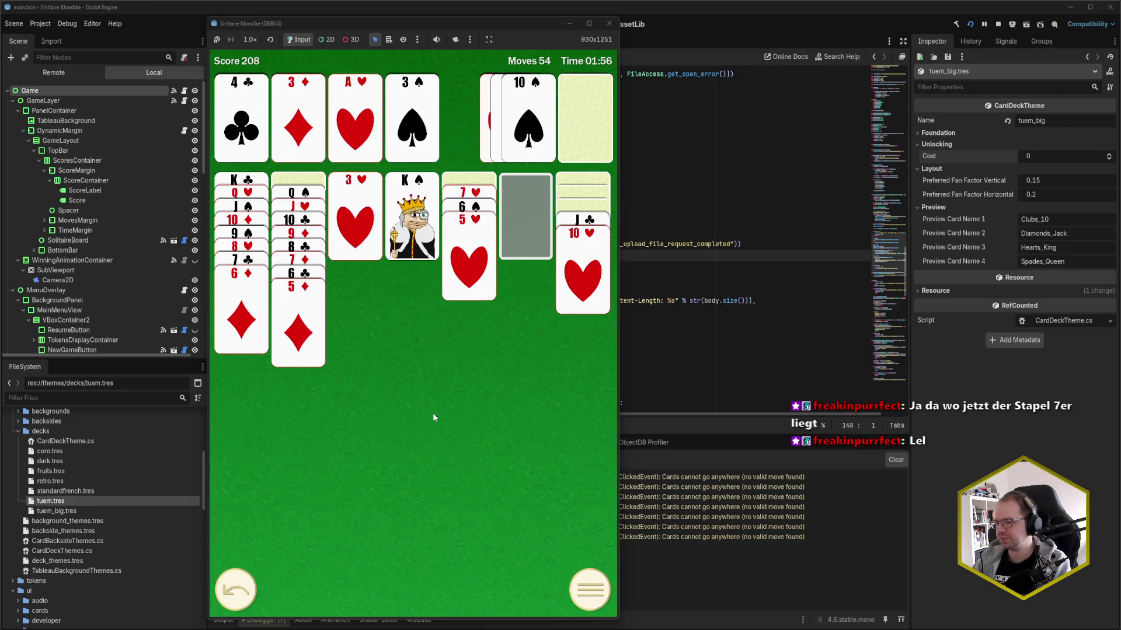
click(238, 581)
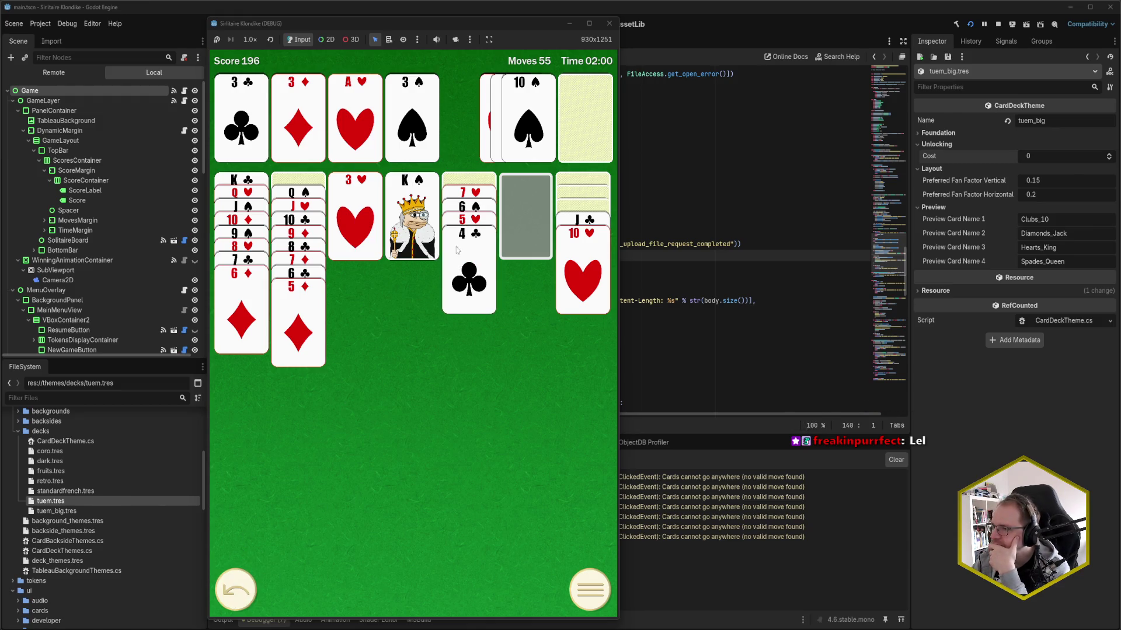
- Move the debug game window aside to uncover the Inspector, then return to Rider's code editor
drag(474, 25, 930, 28)
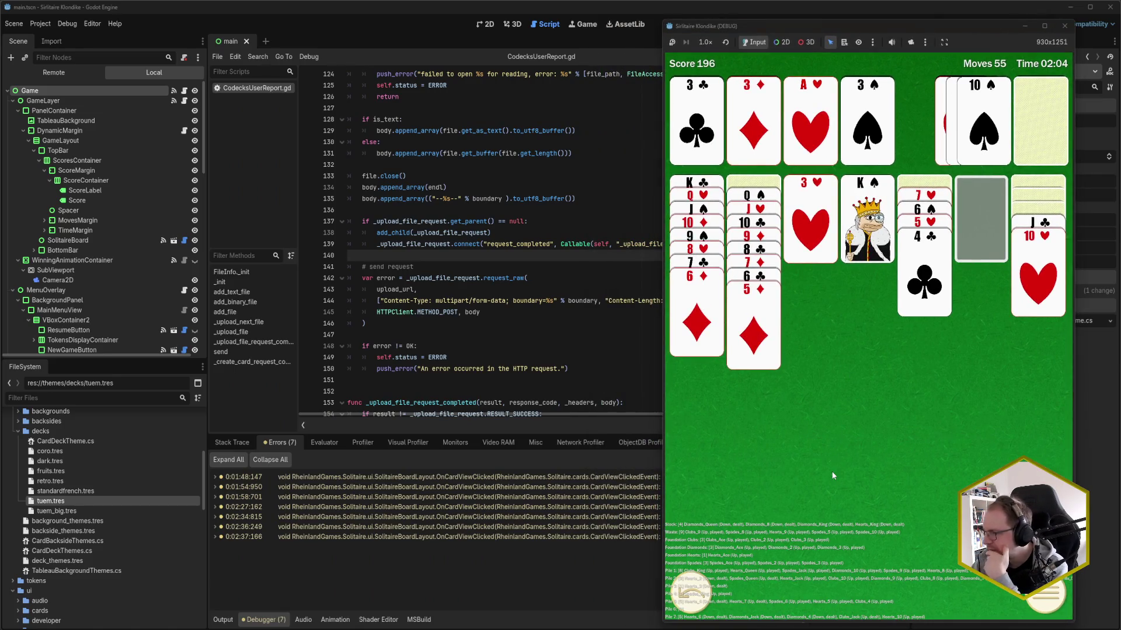
drag(866, 27, 762, 14)
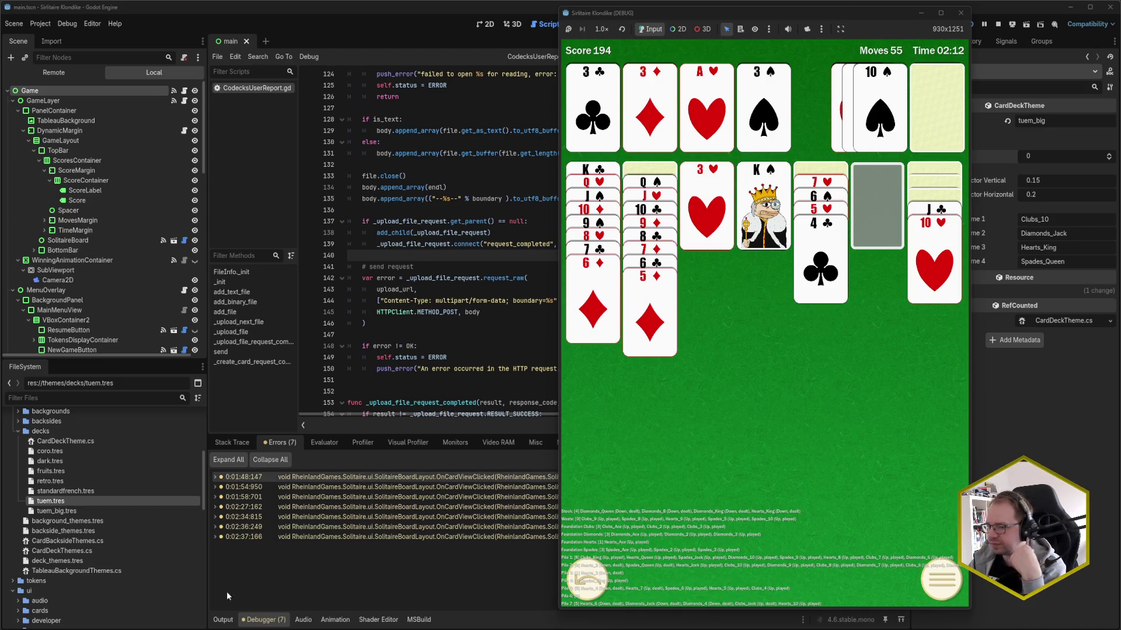
key(alt+Tab)
click(520, 280)
- Open cgf_solitaire_draw1.json through the project file-name search
click(527, 269)
key(ctrl+e)
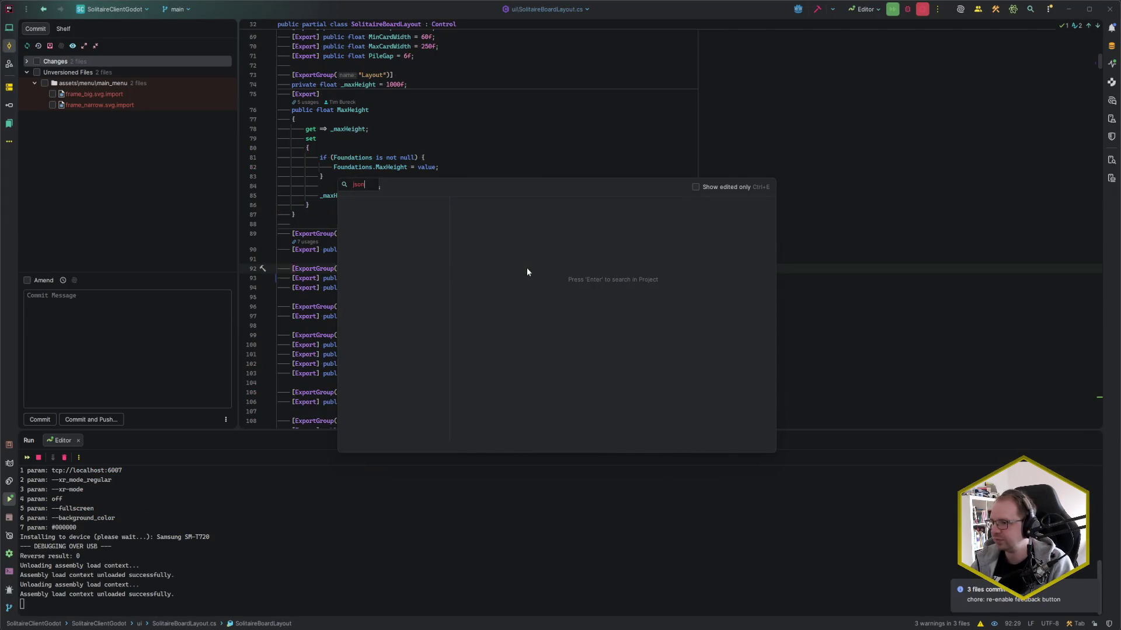
key(ctrl+shift+n)
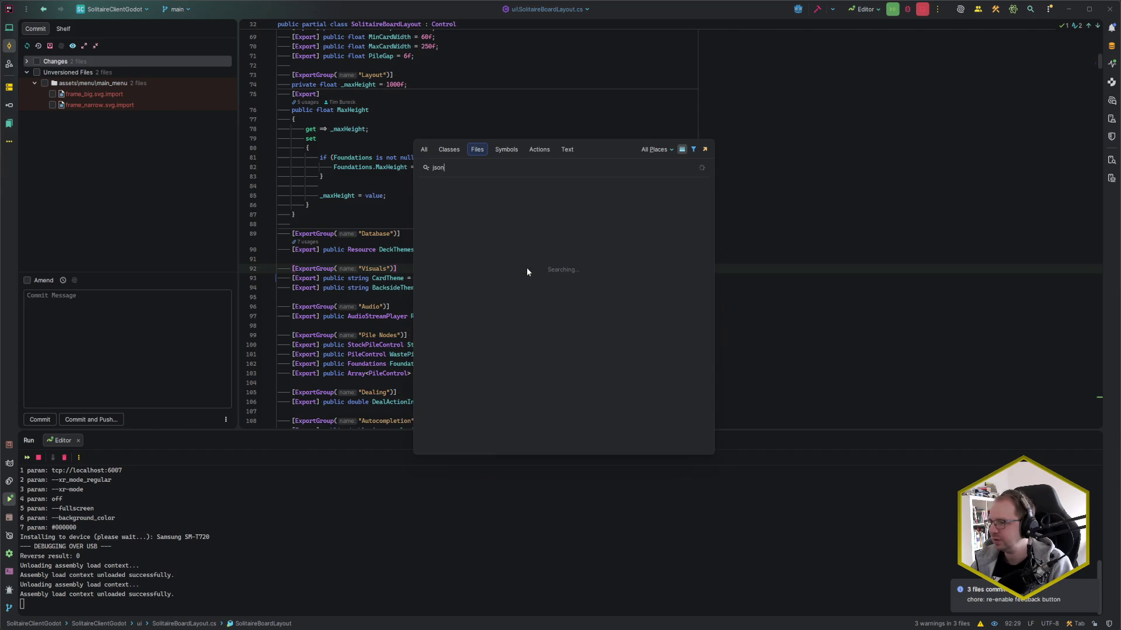
key(Return)
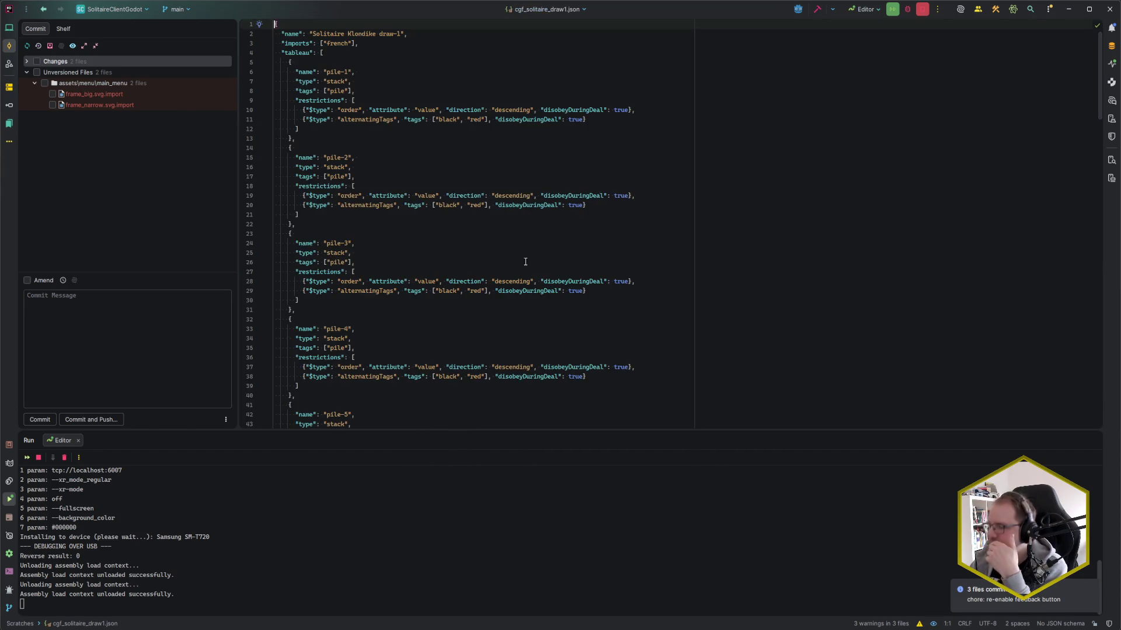
- Review the tableau piles' order rules and the pile-6 and pile-5 alternating colour restrictions
scroll(450, 250, down, 8)
scroll(452, 252, down, 20)
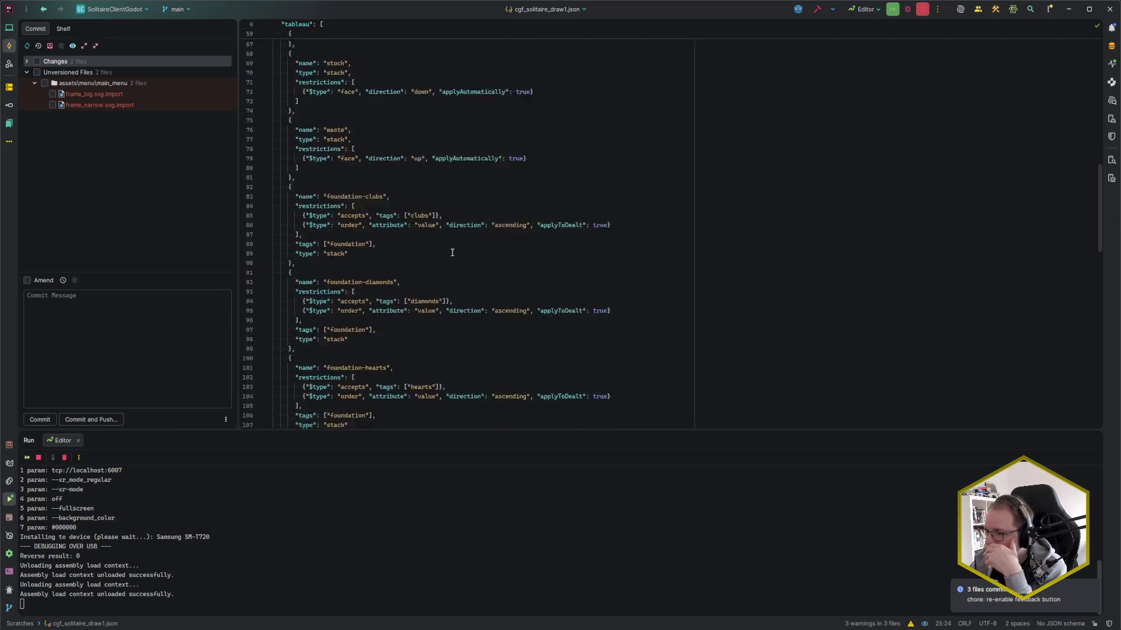
scroll(451, 253, down, 6)
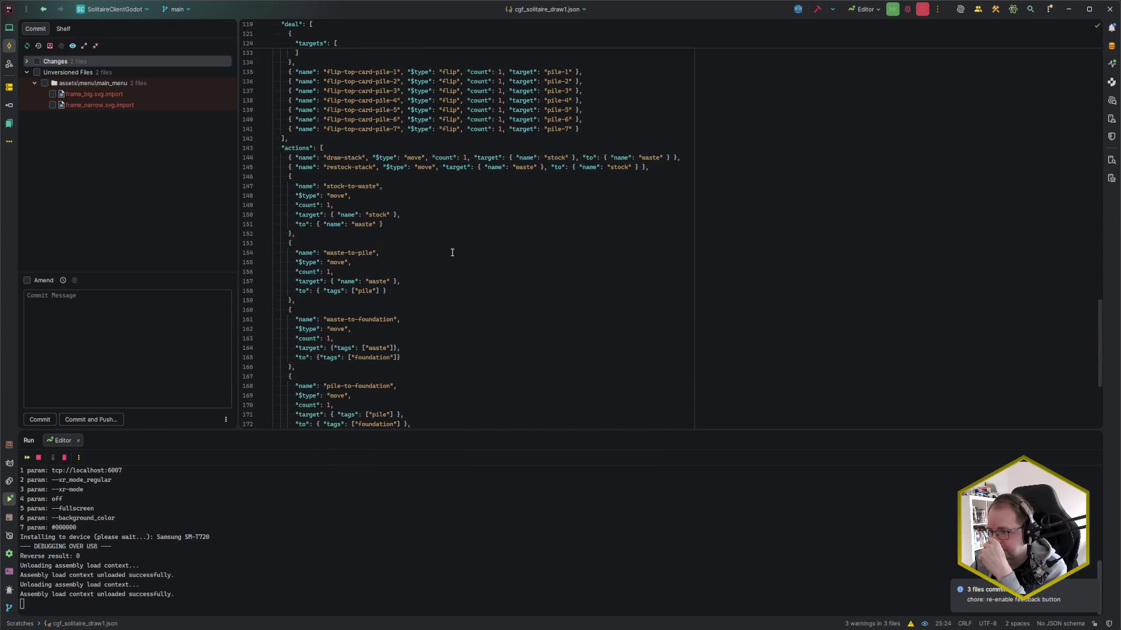
scroll(451, 252, down, 2)
scroll(449, 286, up, 20)
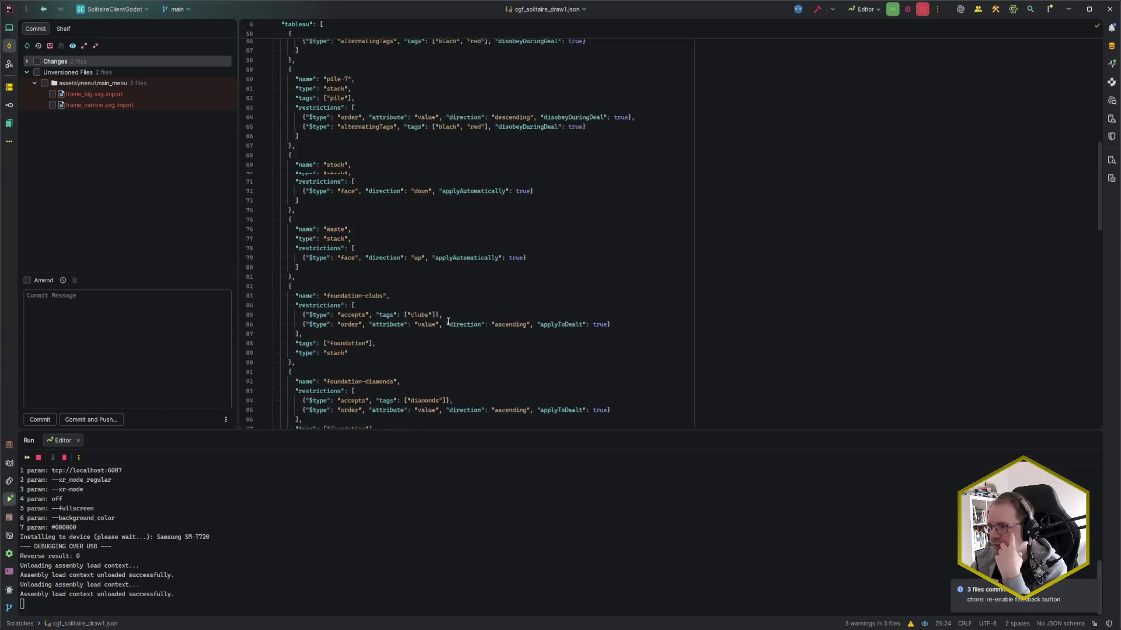
scroll(448, 321, up, 9)
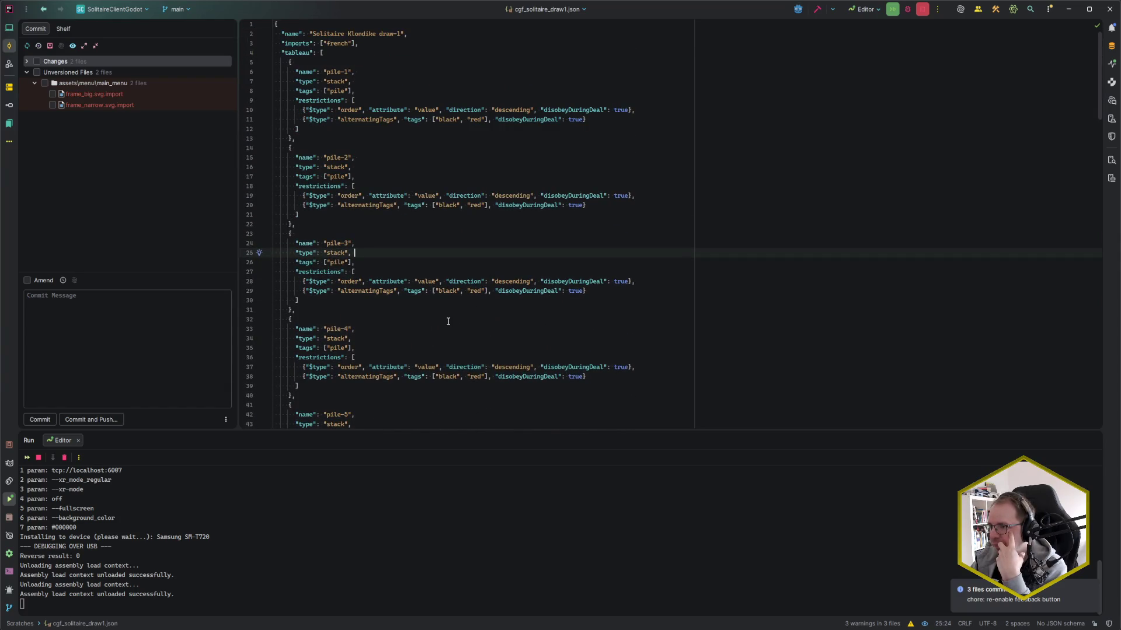
scroll(448, 321, down, 5)
click(409, 347)
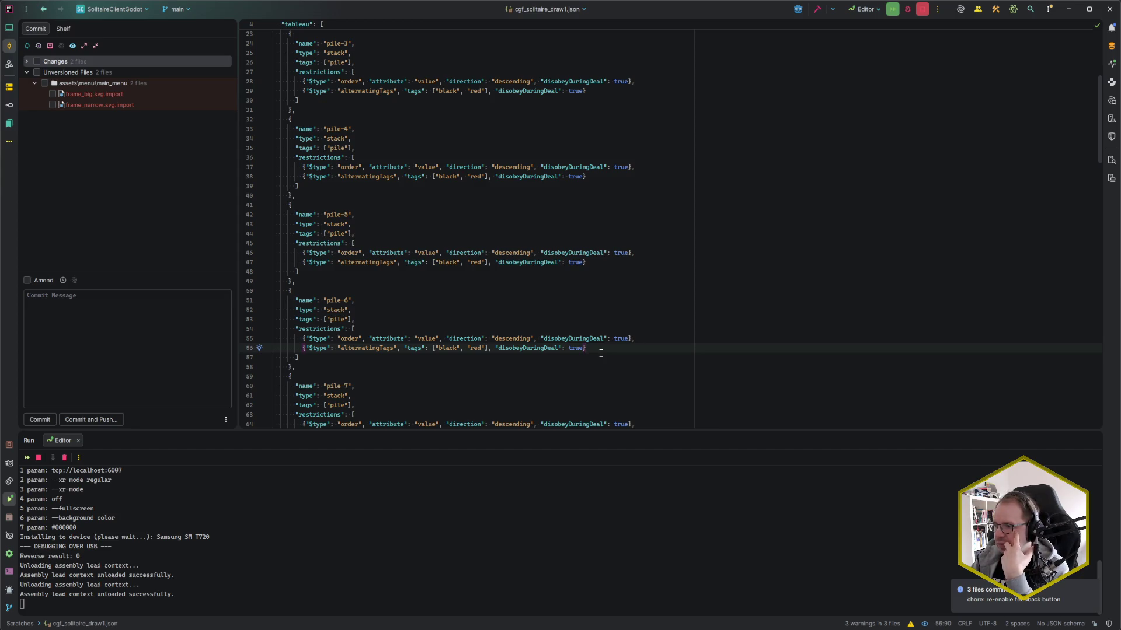
click(616, 265)
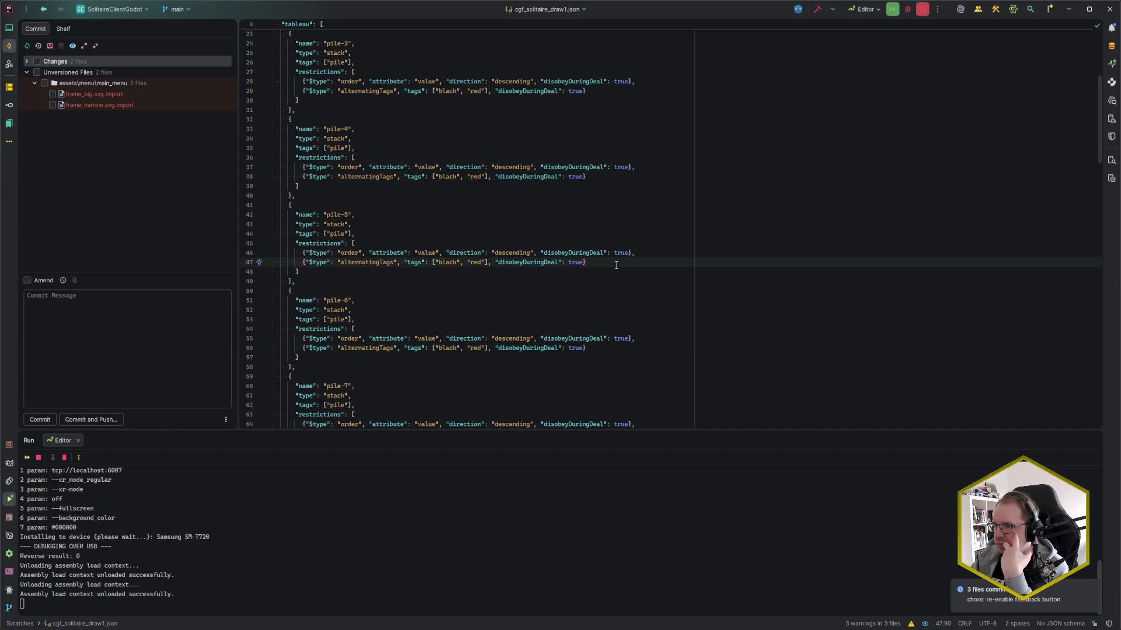
- Search the project files for 'solitaire' and step through the matches
key(ctrl+shift+n)
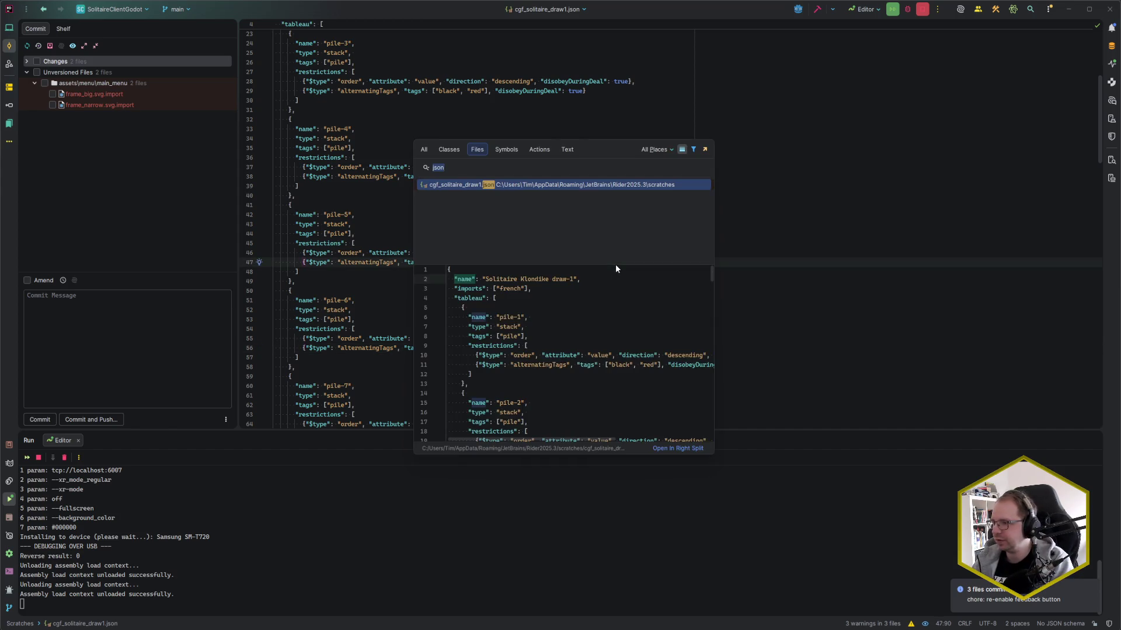
text(solitaire)
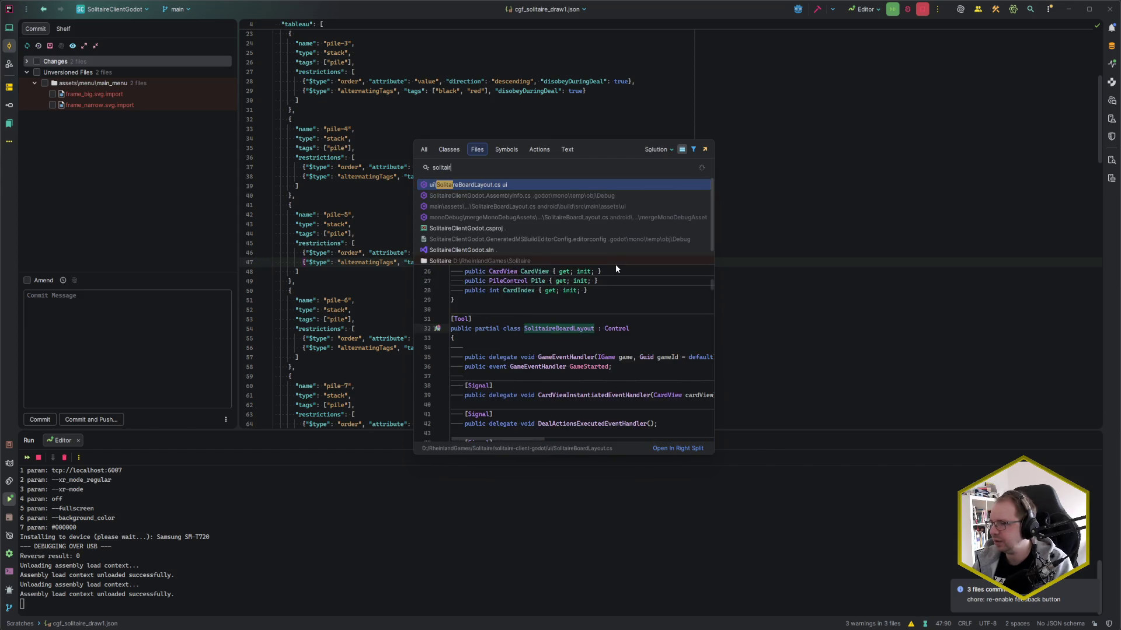
key(Down)
key(Down)
key(Down)
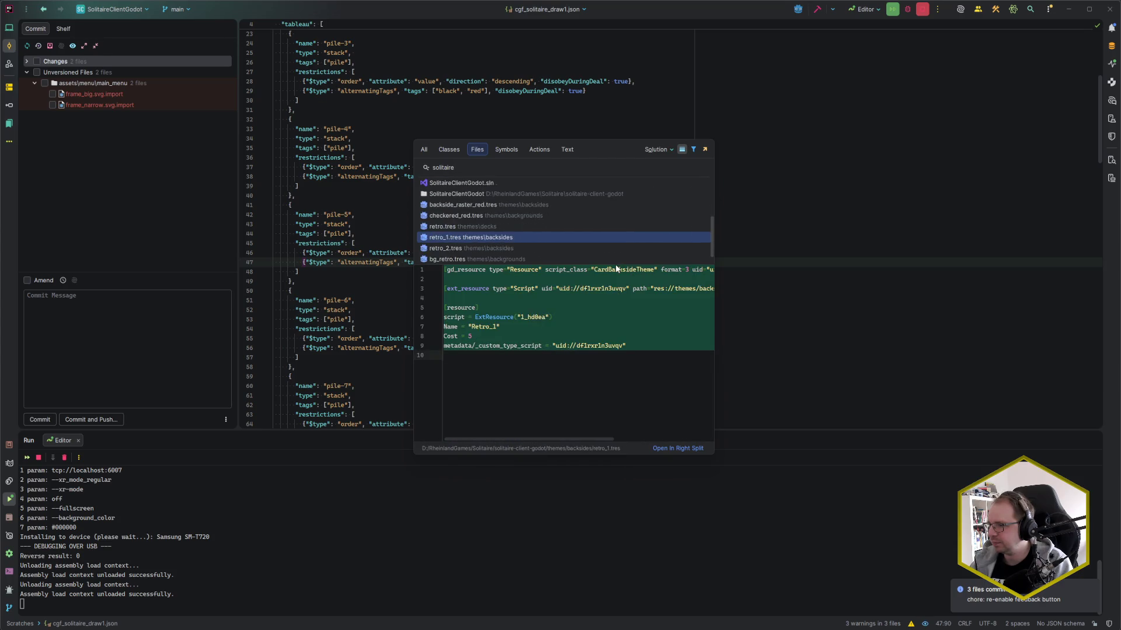
key(Escape)
- Expand the assets > games folder in the project file tree
key(alt+1)
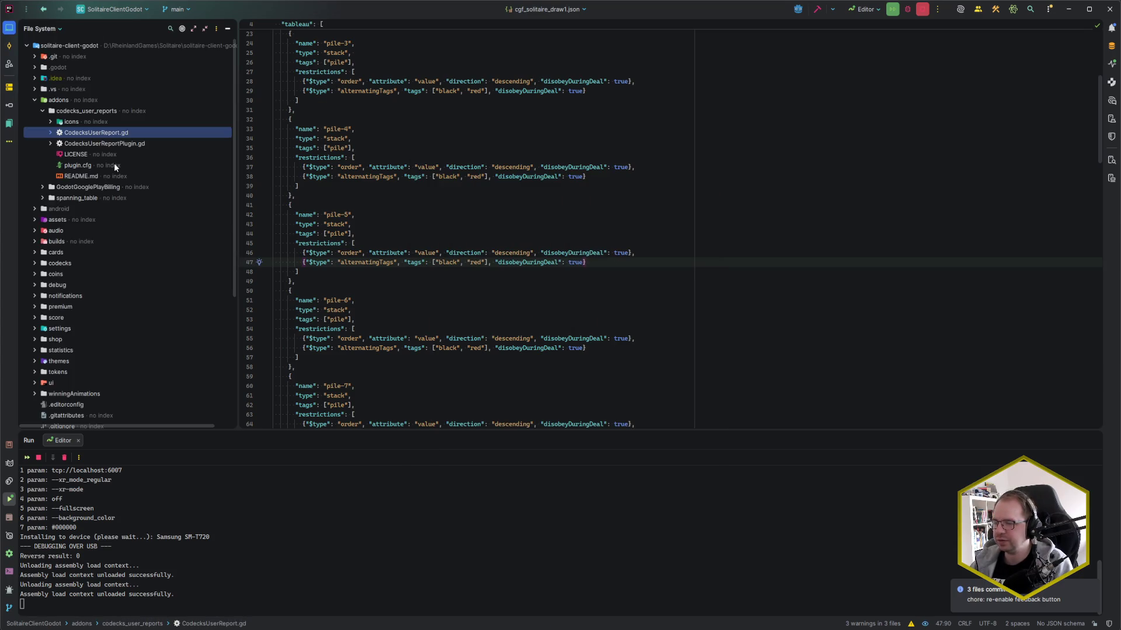
scroll(108, 236, down, 5)
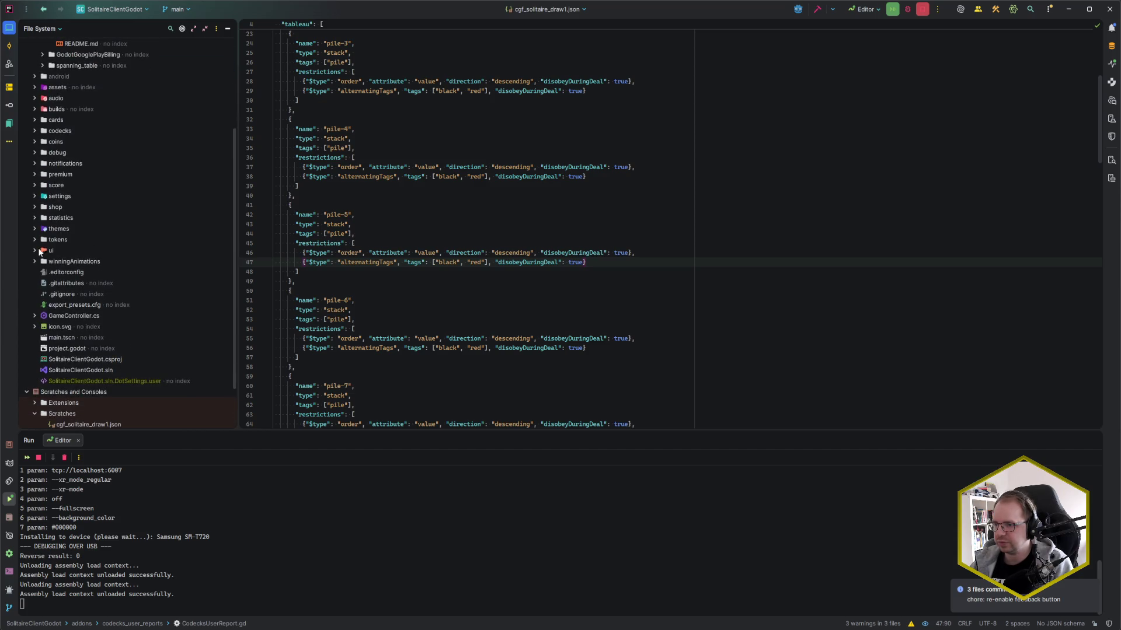
click(34, 87)
click(42, 109)
click(42, 109)
click(42, 119)
- Start indexing solitaire_draw1.json and open it in the editor
click(92, 132)
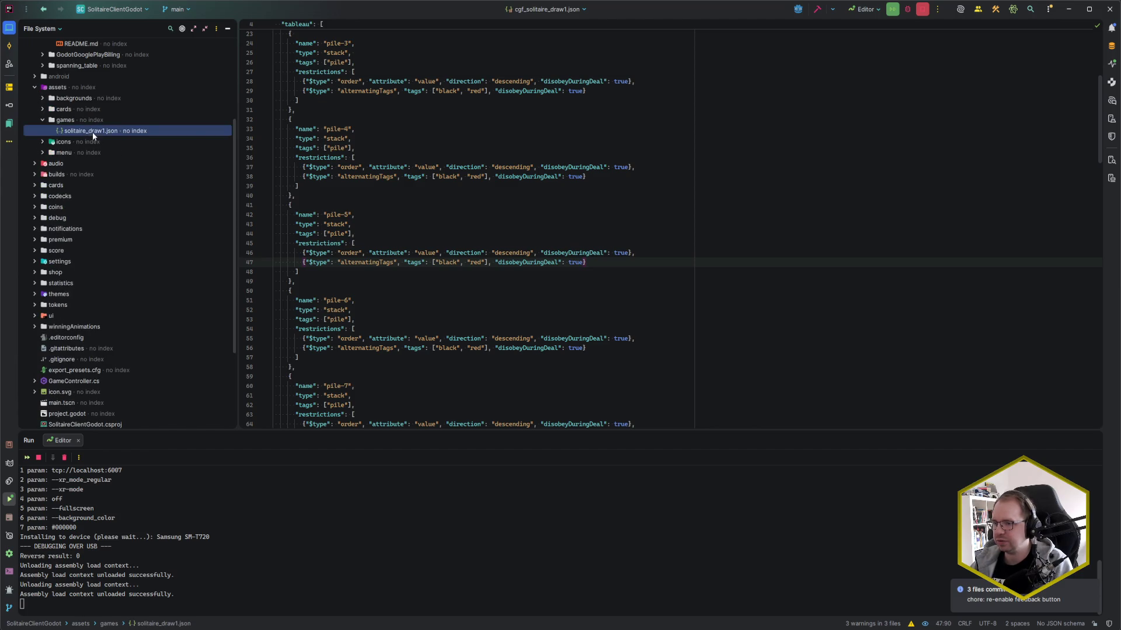
right_click(93, 132)
mouse_move(138, 283)
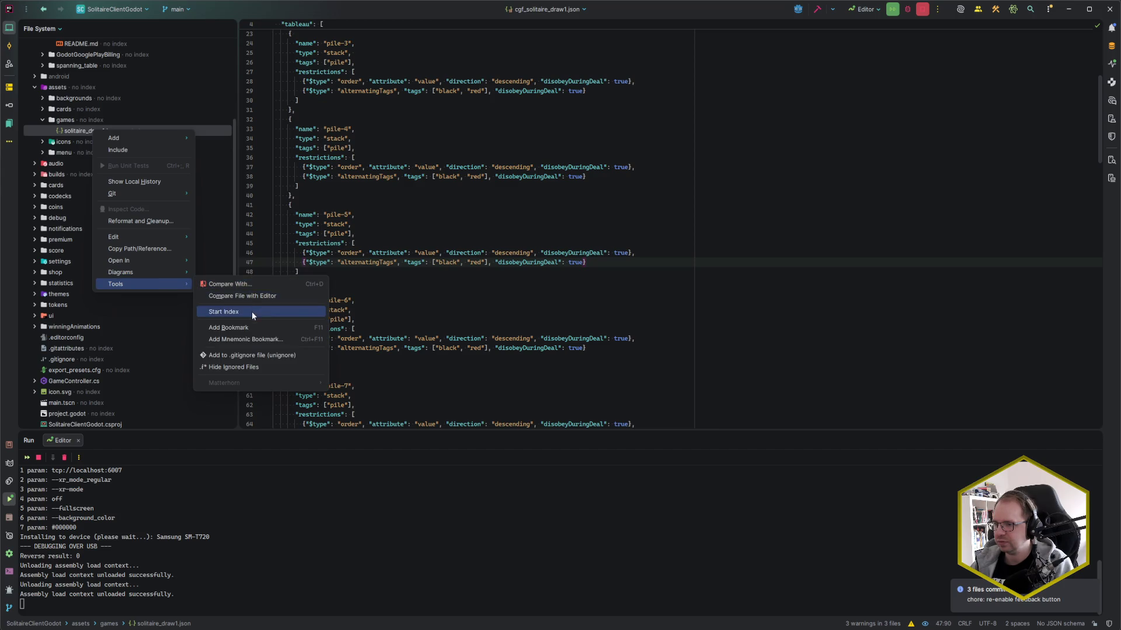
click(251, 312)
double_click(116, 132)
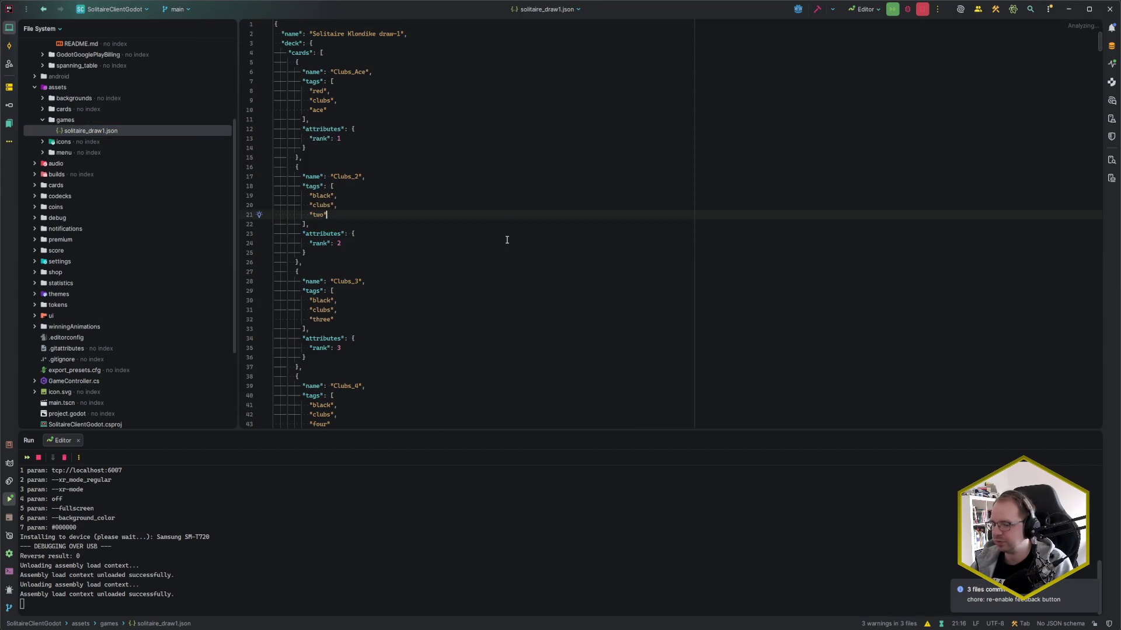
scroll(491, 236, down, 20)
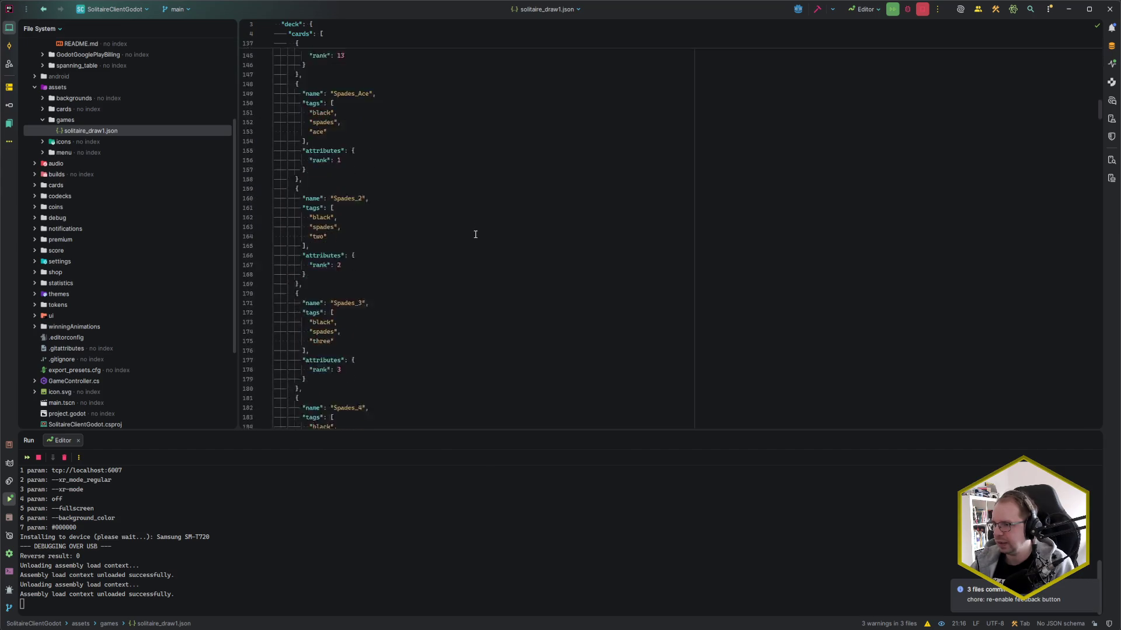
scroll(478, 232, up, 20)
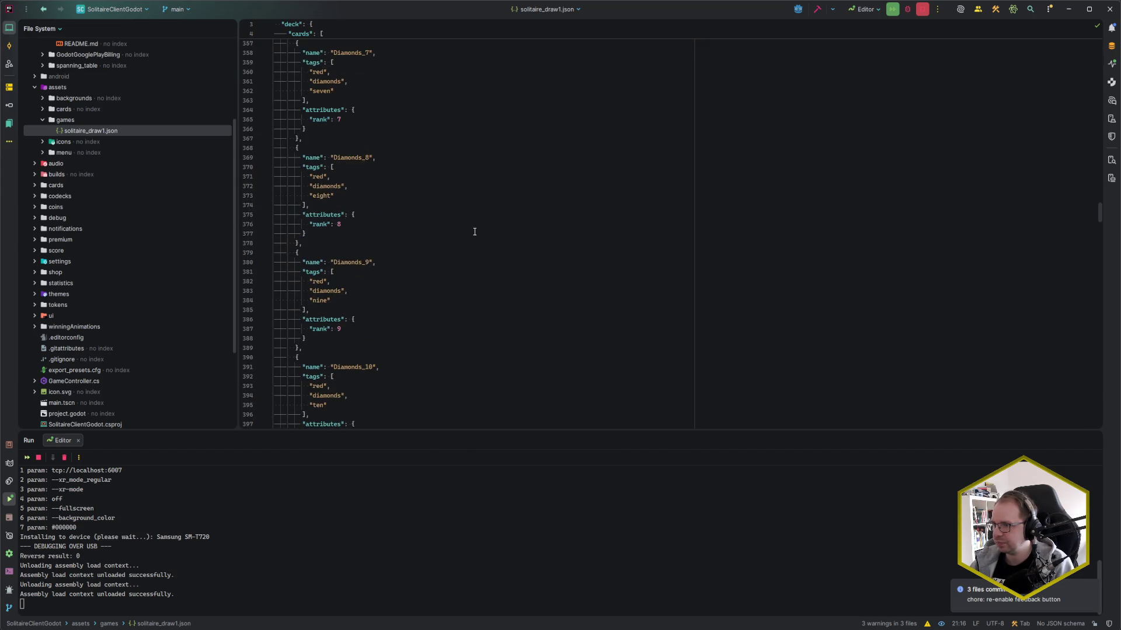
- Fold the 52-card array, inspect line 587's king-only breakOnDealt restriction, then return to the debug game
scroll(475, 232, up, 20)
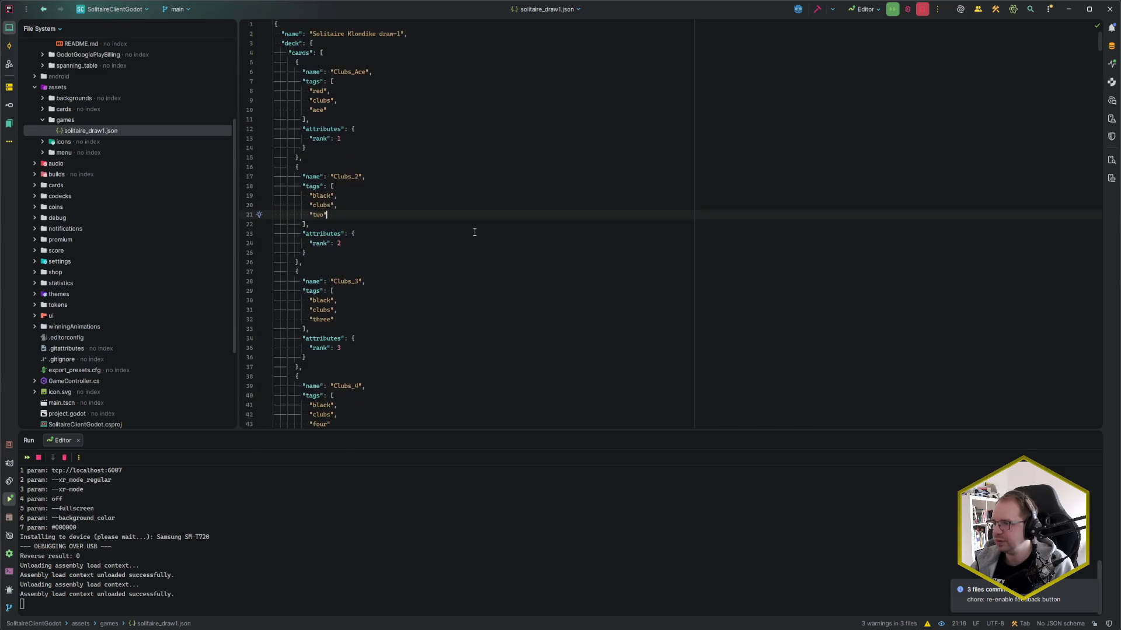
click(267, 53)
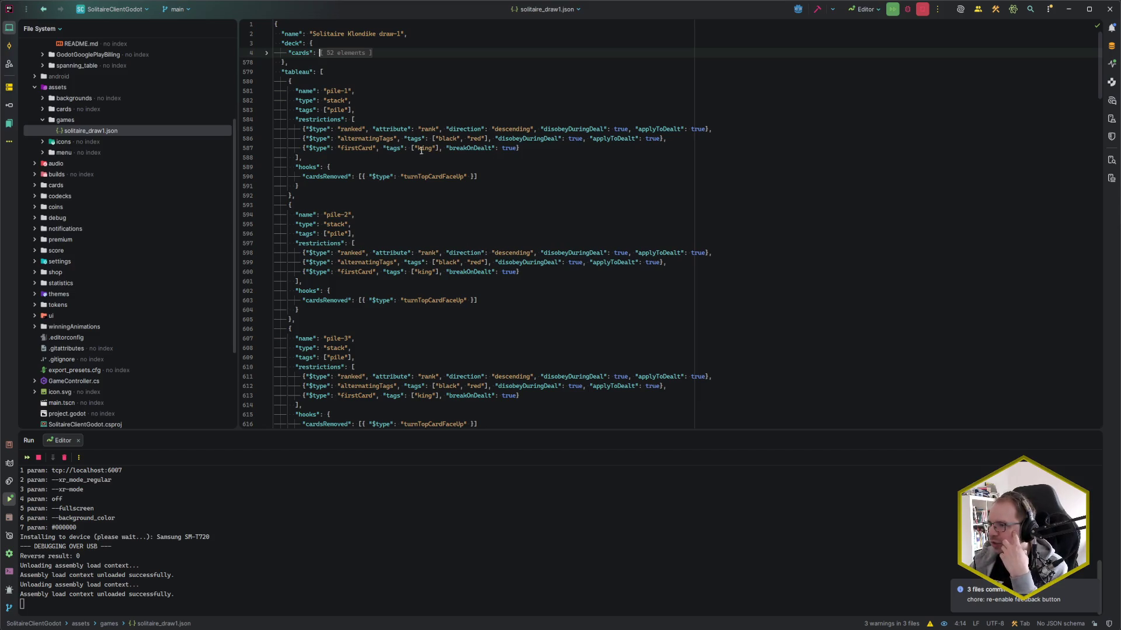
click(418, 148)
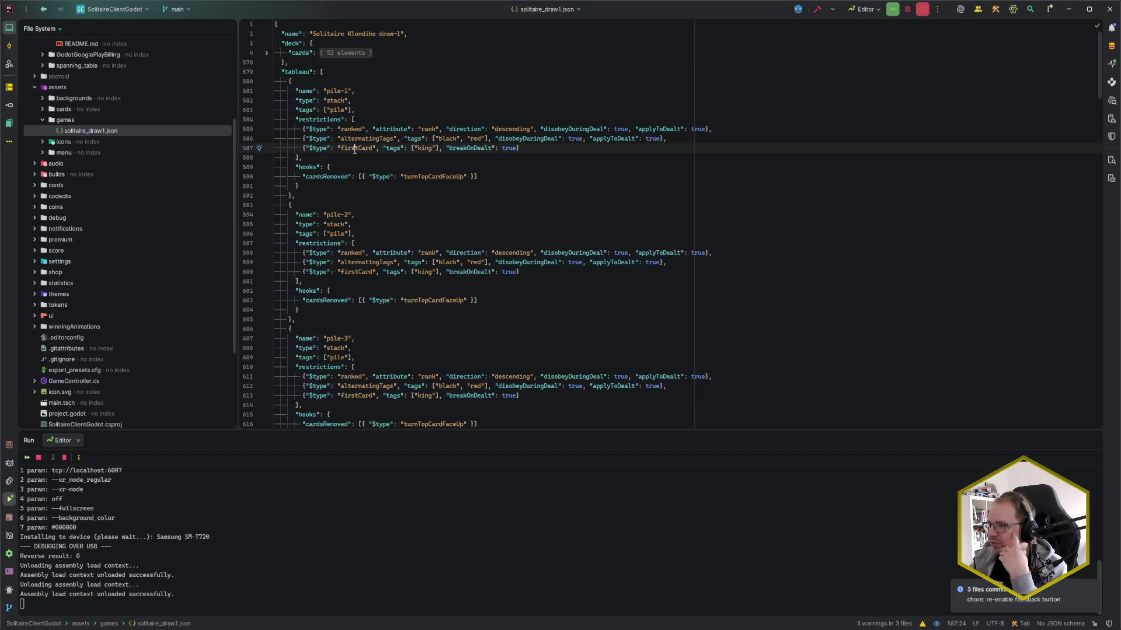
click(432, 149)
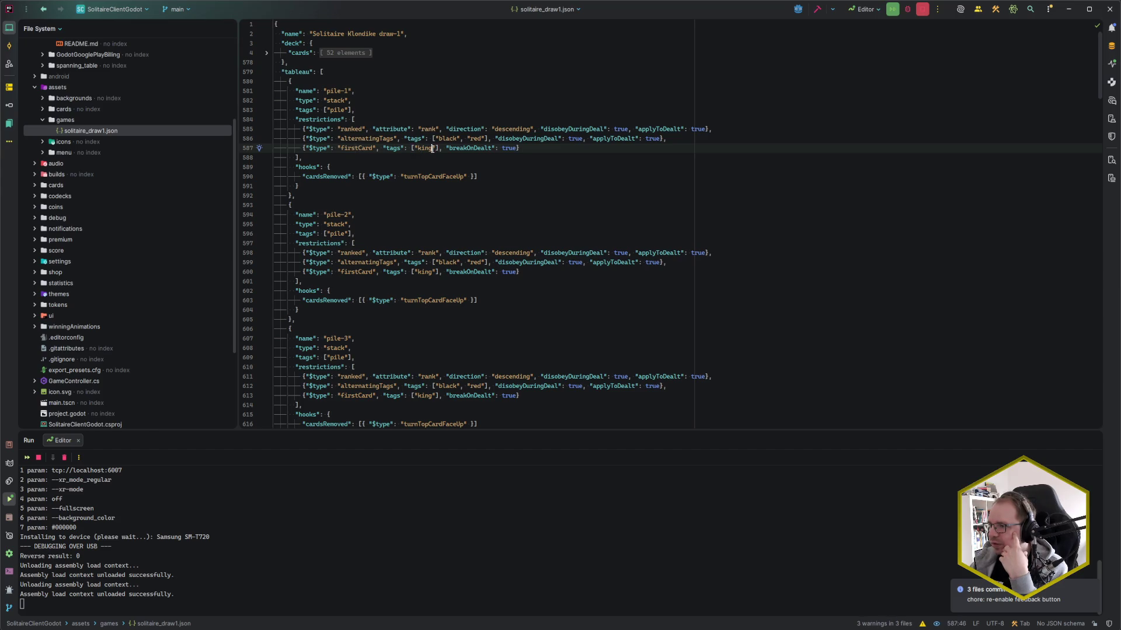
click(478, 149)
click(516, 148)
key(Right)
key(Right)
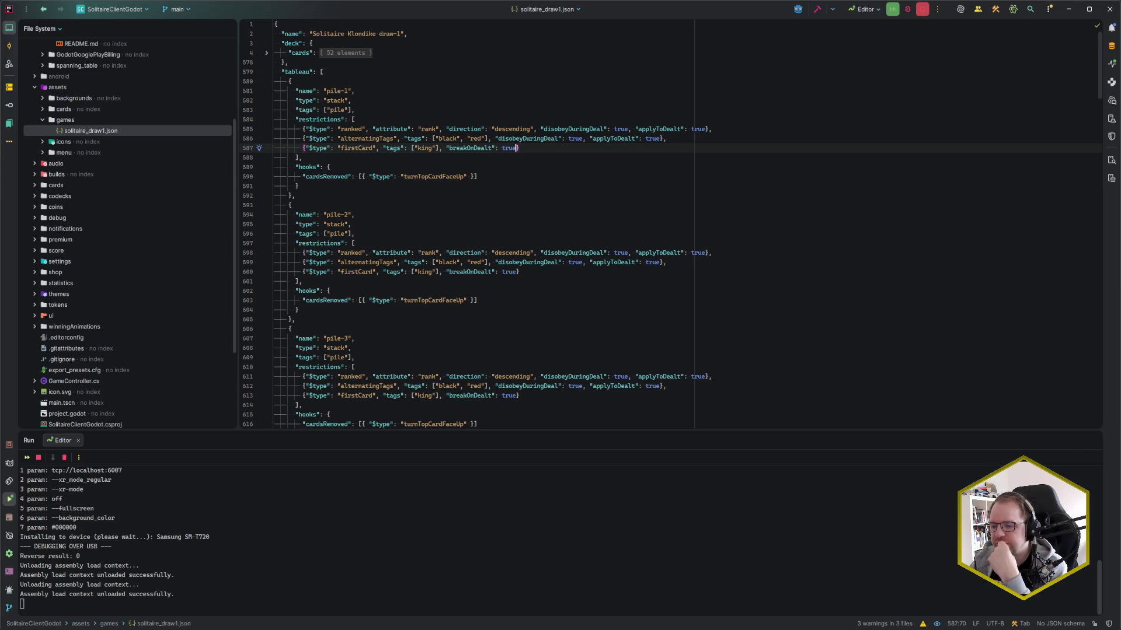
key(alt+Tab)
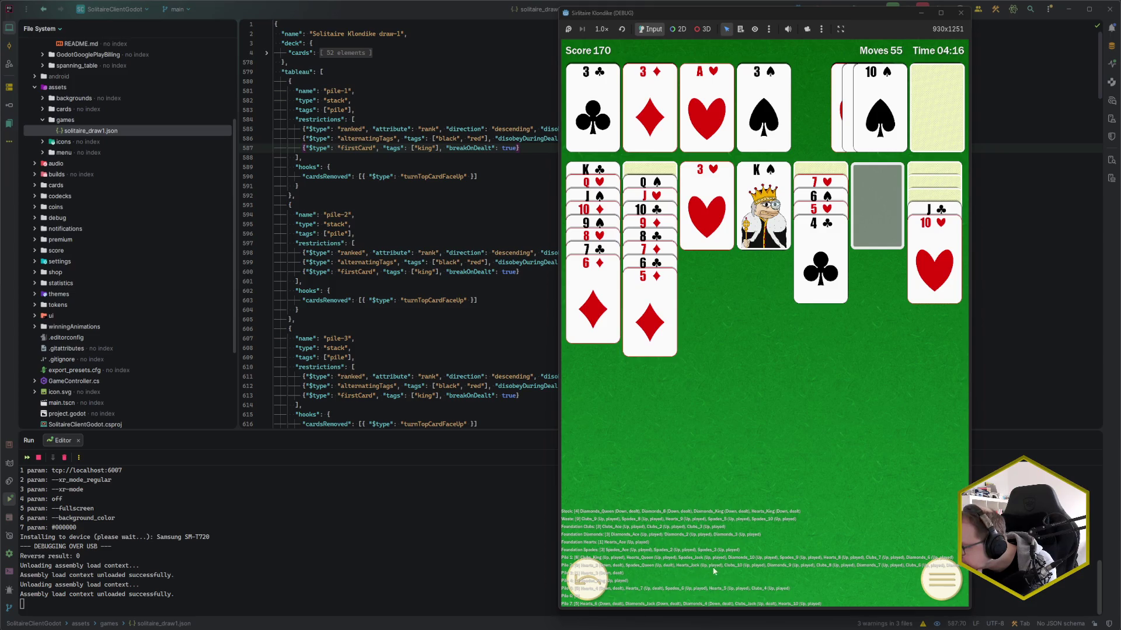
- Move the 5♥–4♣ run to the empty pile, try the J♣–10♥ stack, then switch to the browser
drag(825, 210, 883, 167)
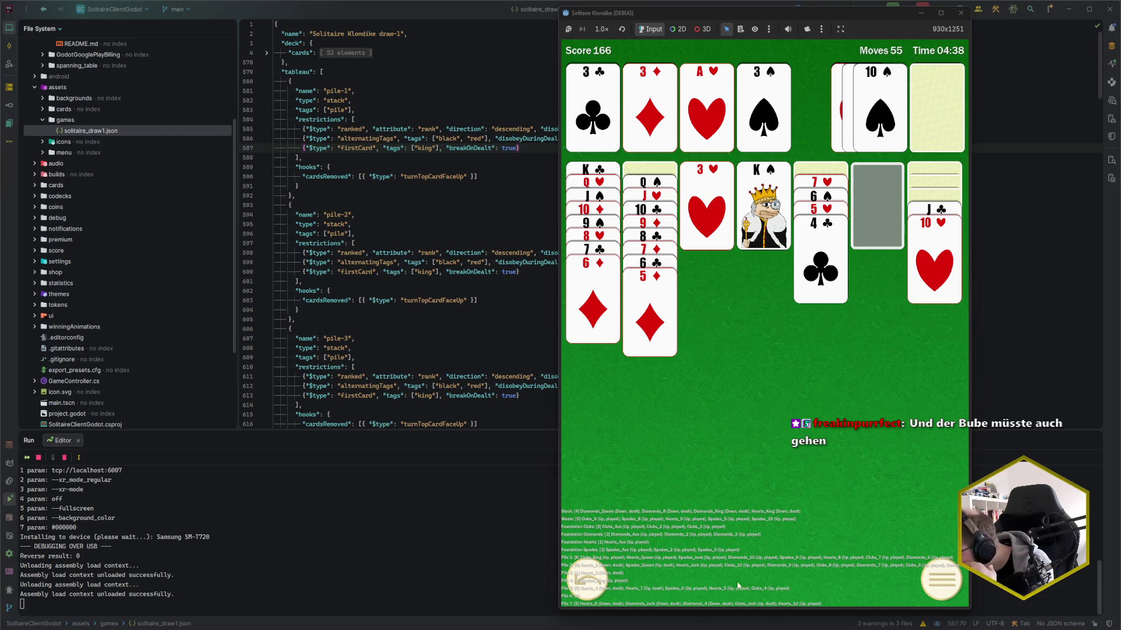
drag(927, 209, 873, 223)
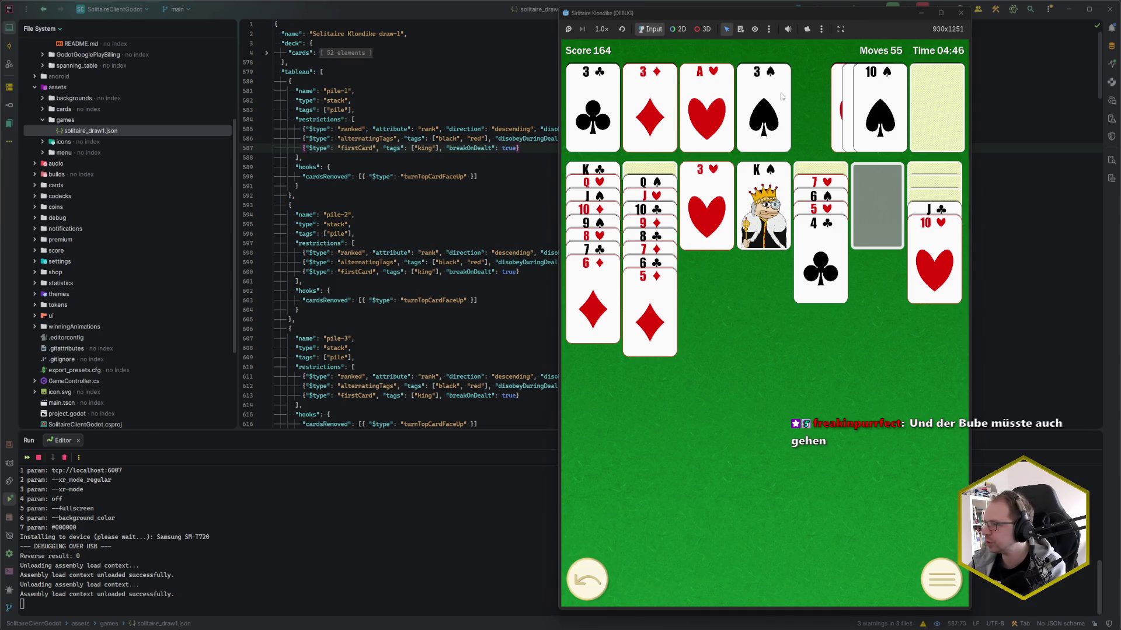
click(776, 13)
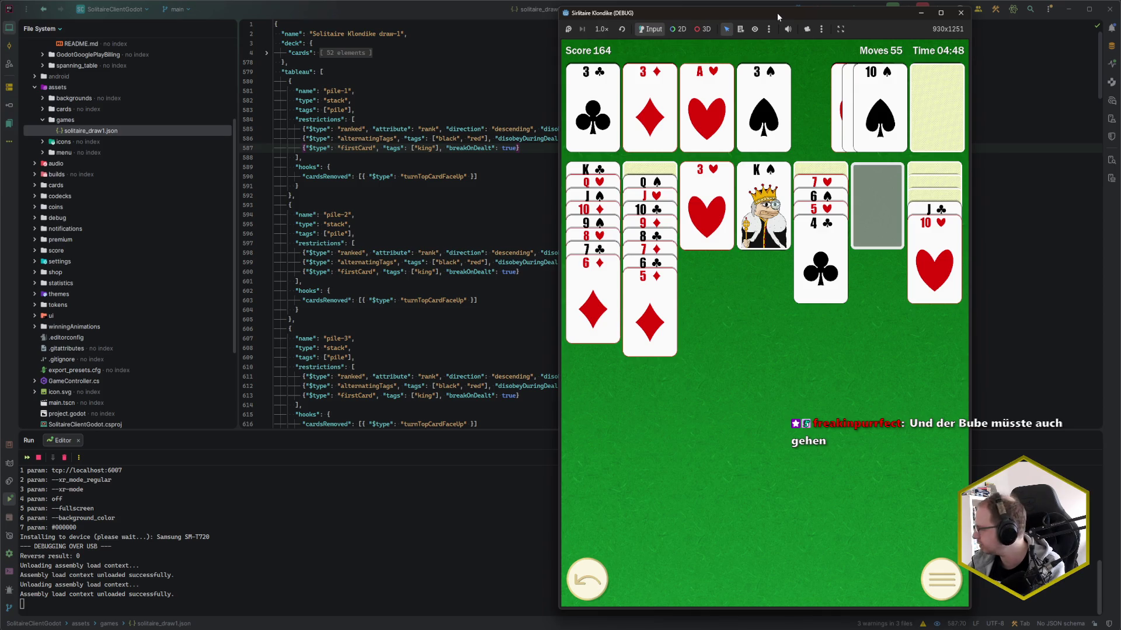
click(66, 615)
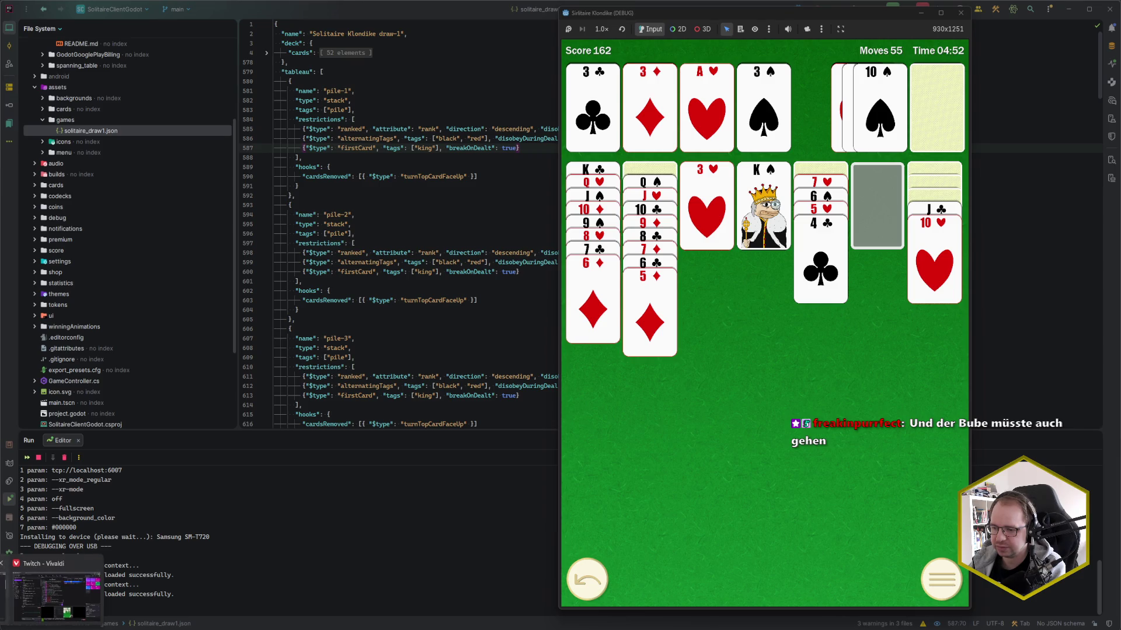
key(alt+Tab)
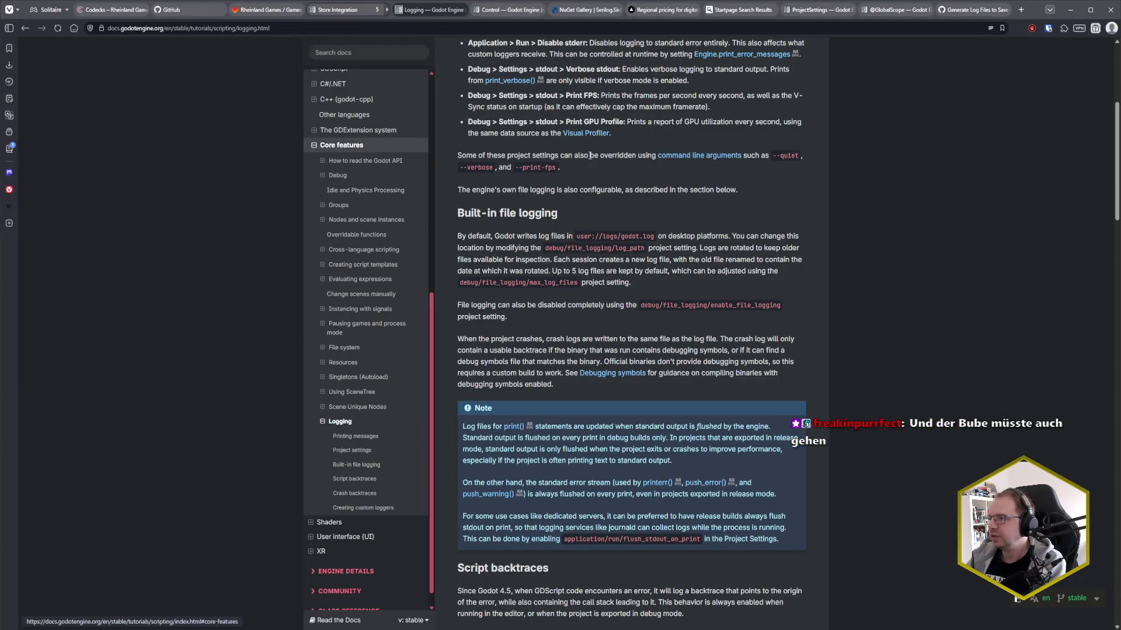
- Start a Bugs & QA card titled 'Can move pile of cards to empty stack regardless of rank'
click(117, 9)
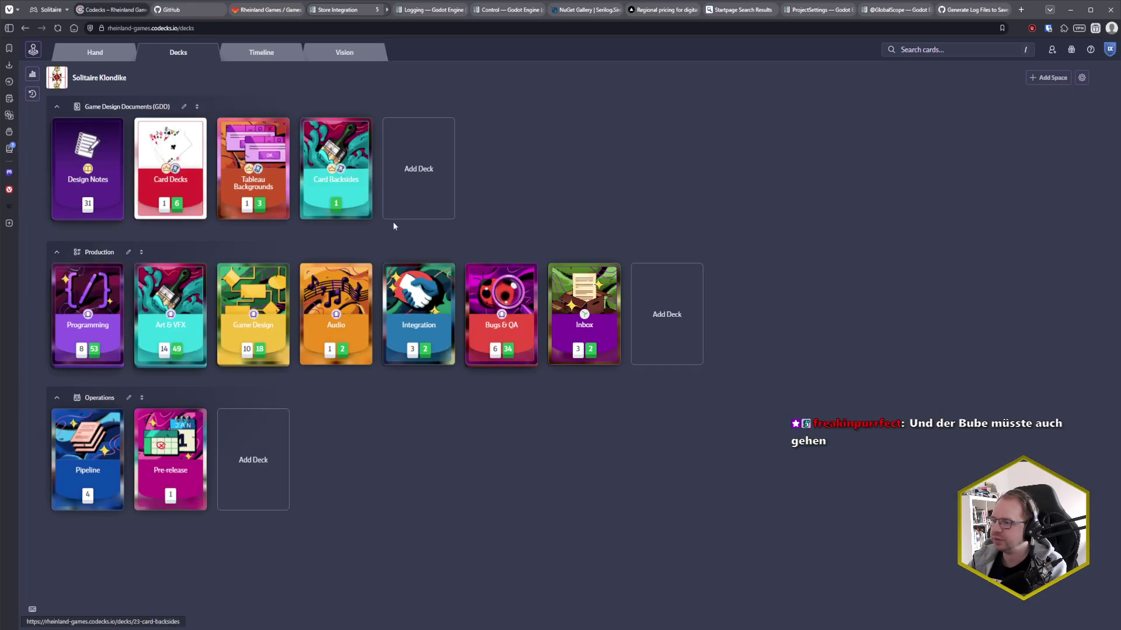
click(514, 329)
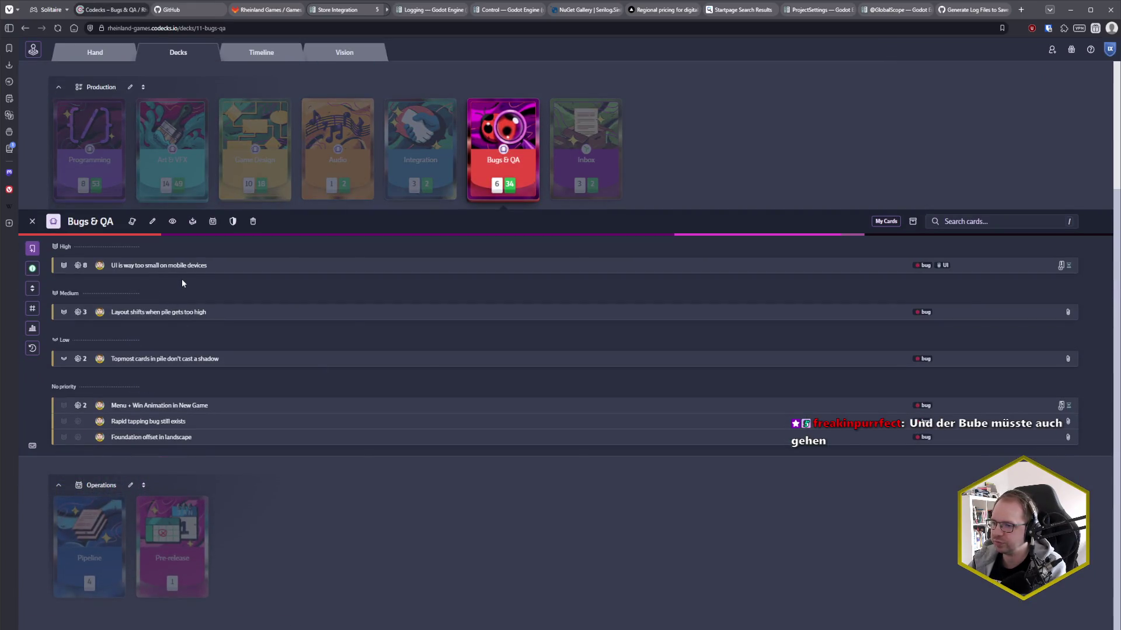
key(n)
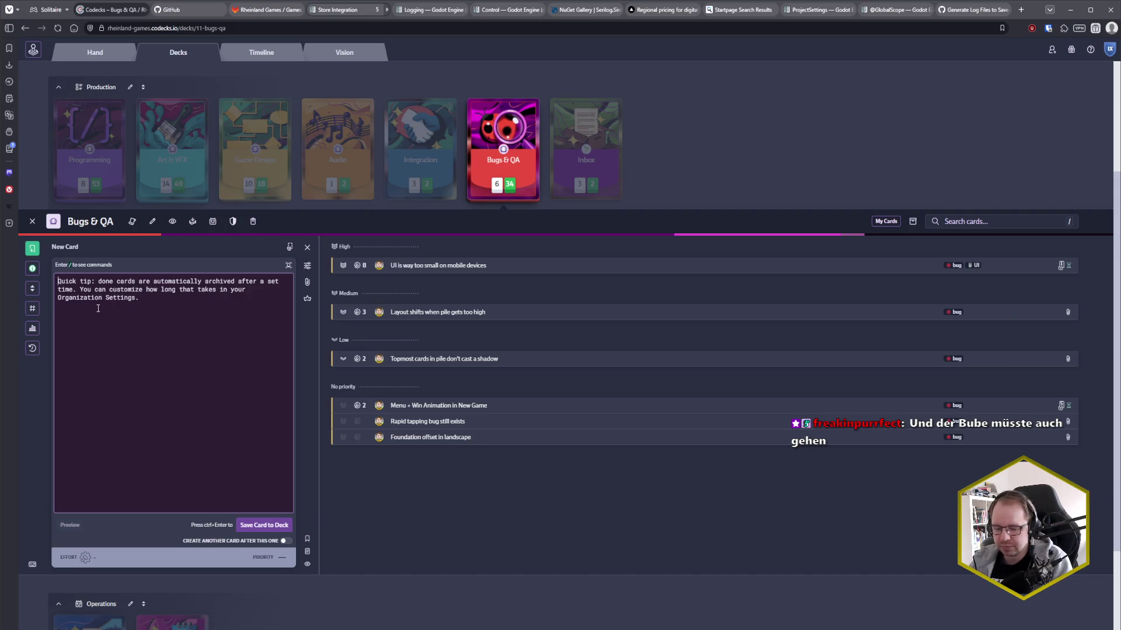
text(Can )
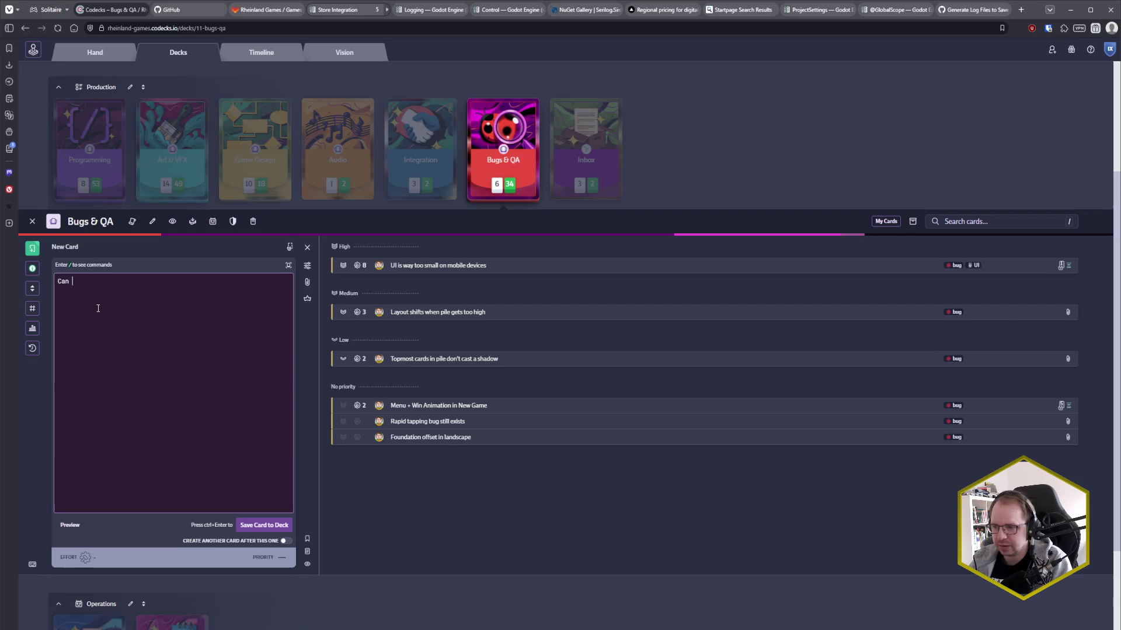
text(move pile of )
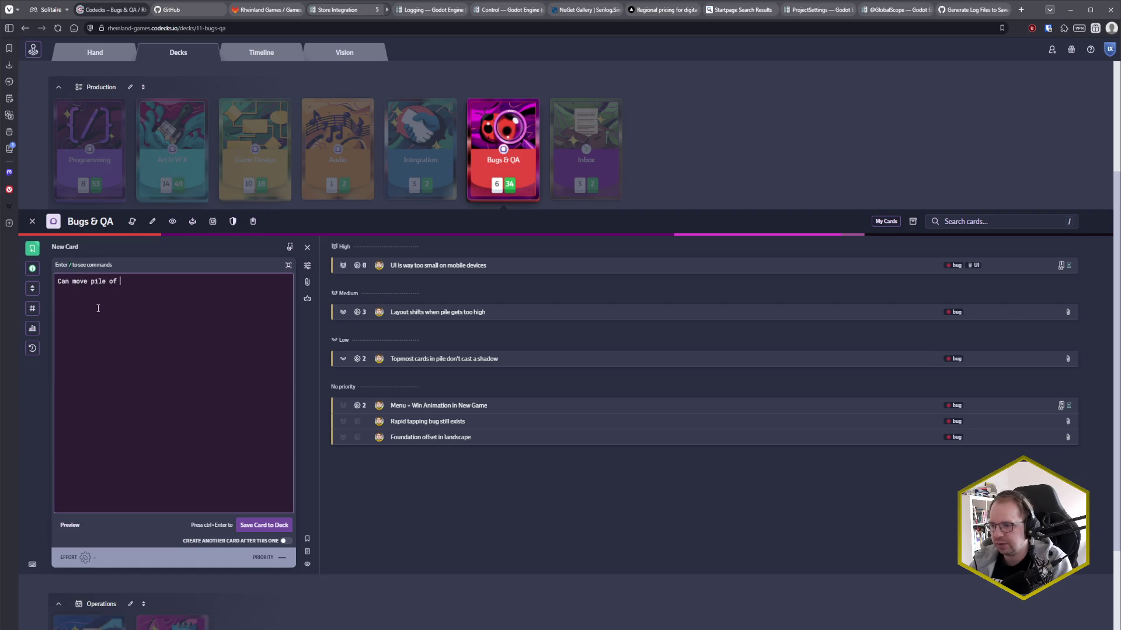
text(cards to empty stack)
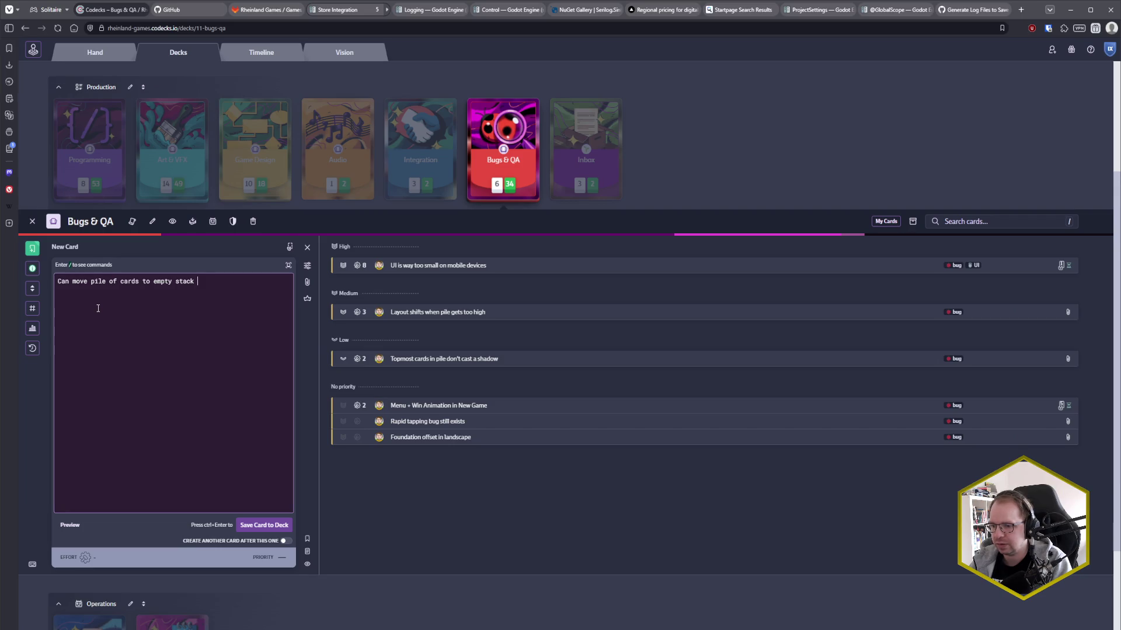
text(regardle)
key(ctrl+BackSpace)
text(regard)
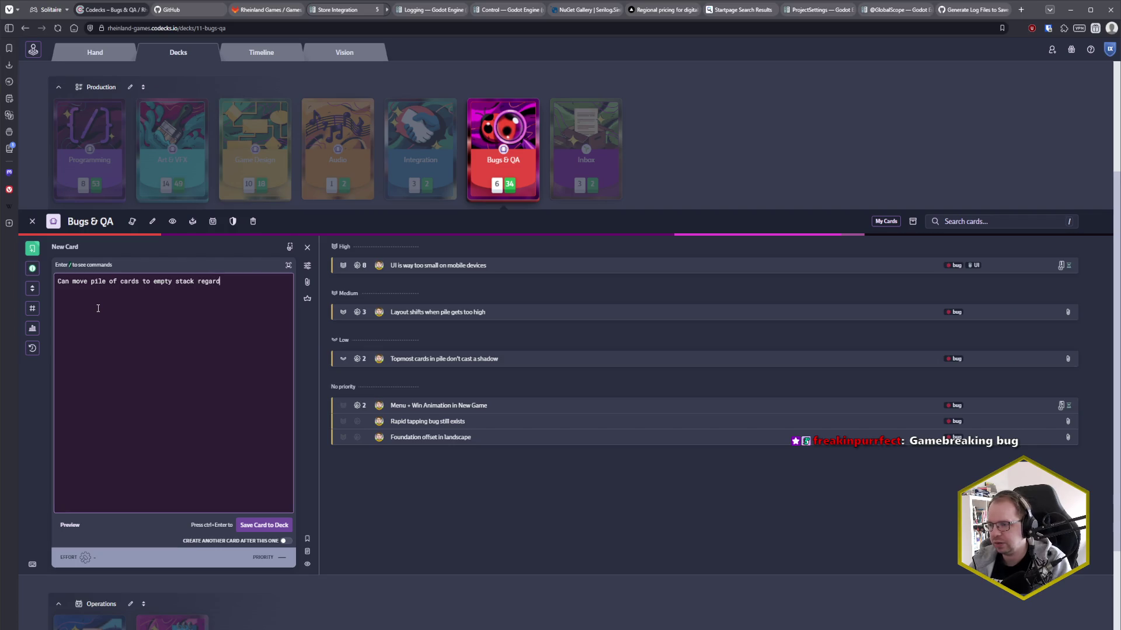
text(less of rank)
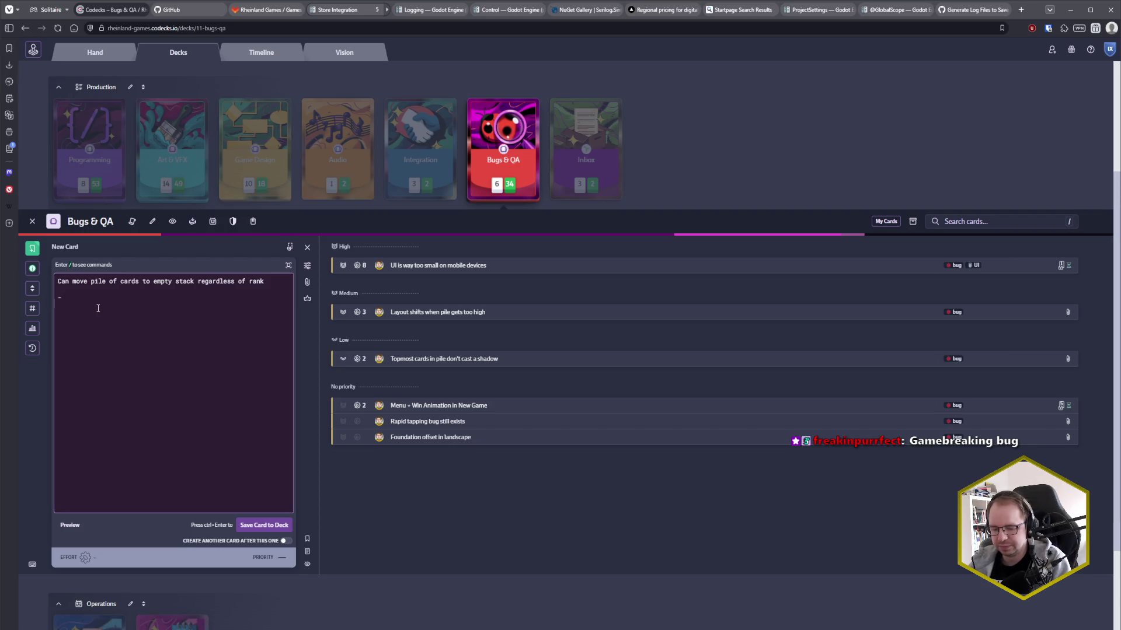
- Add the note 'can happen if the top card is in status "dealt"' to the card
text(can hap)
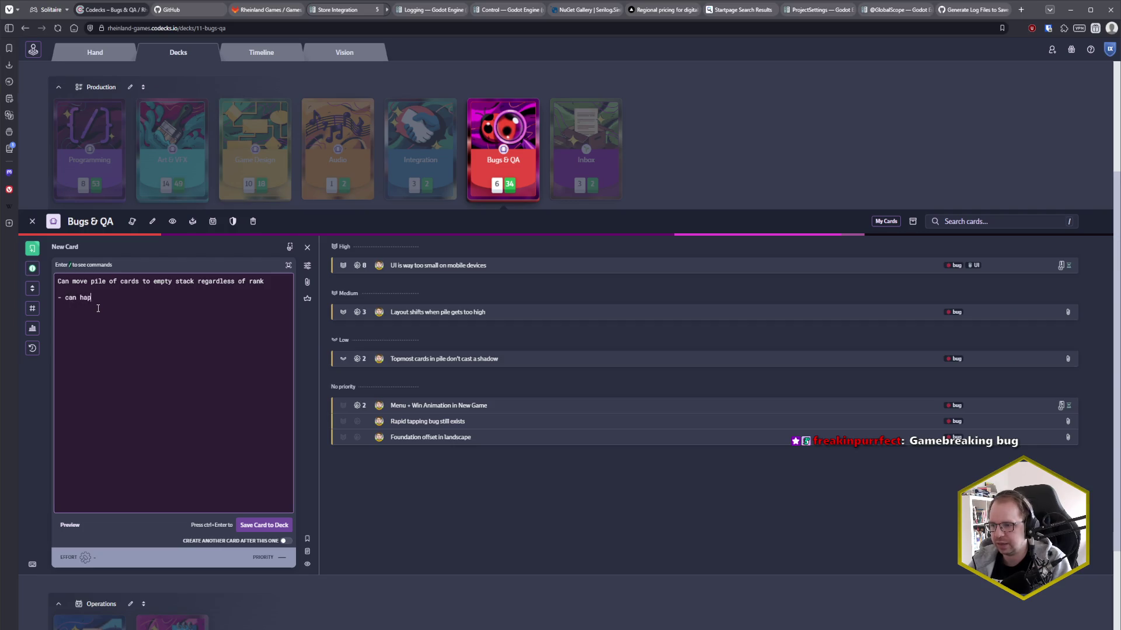
text(pen if the)
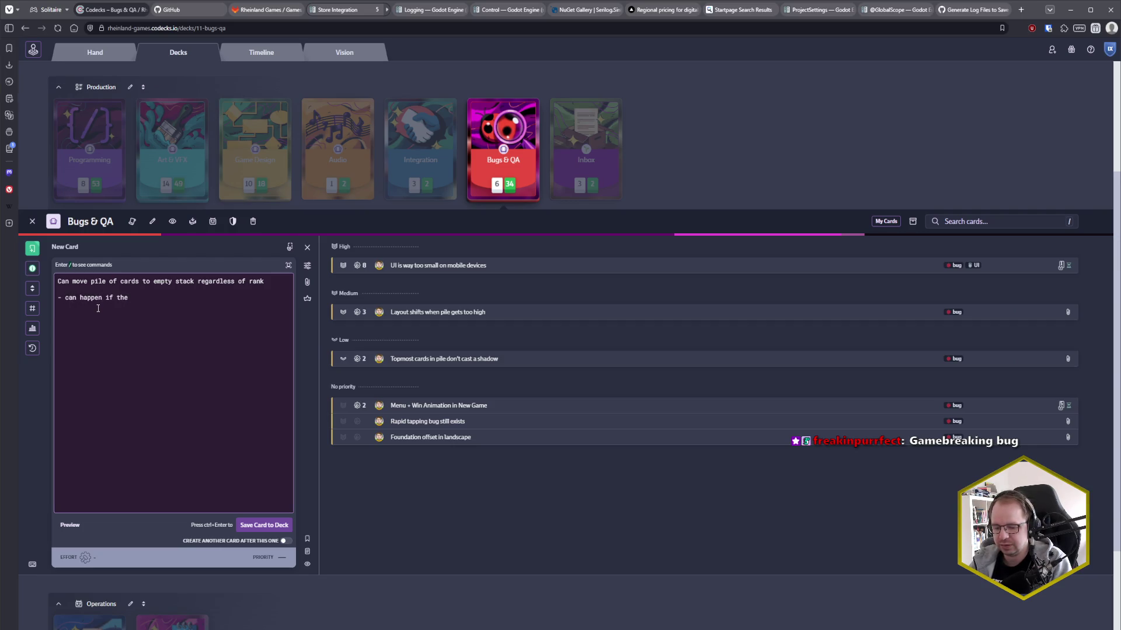
text(top card i)
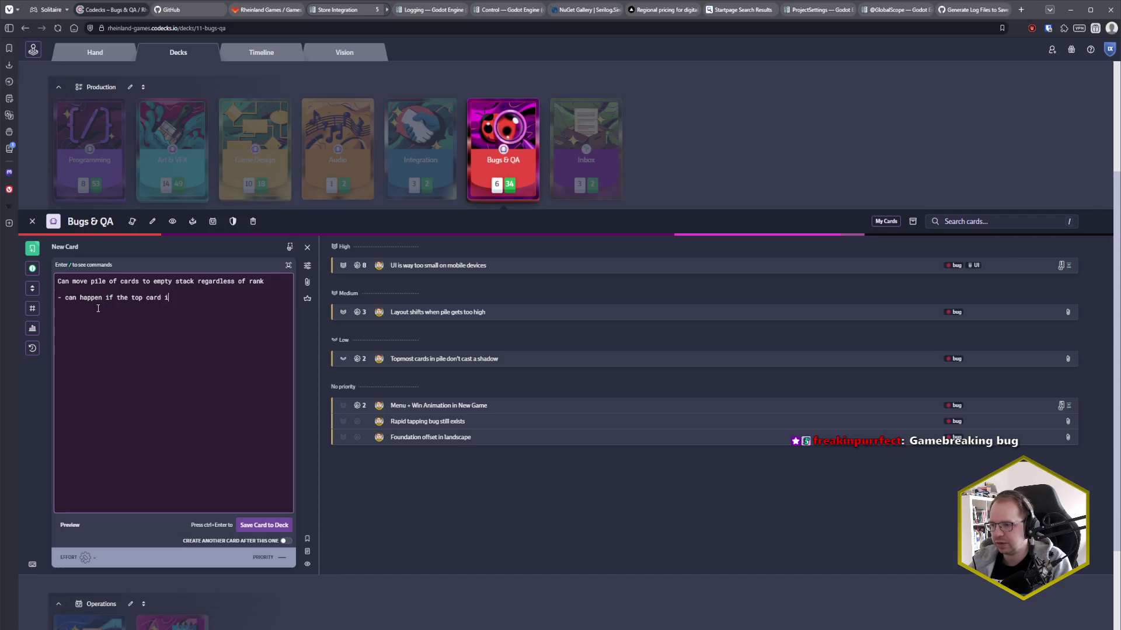
text(s in status "dealt")
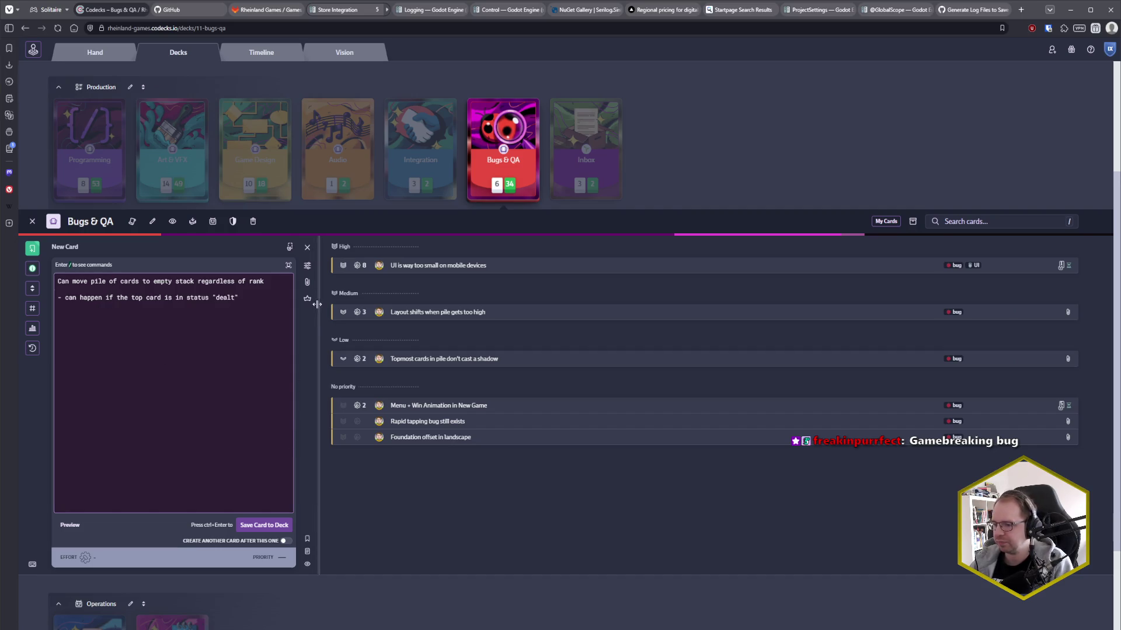
click(307, 266)
- Give the card an owner, High priority, effort 3 and the bug tag, save it, and return to Rider
click(343, 264)
click(425, 315)
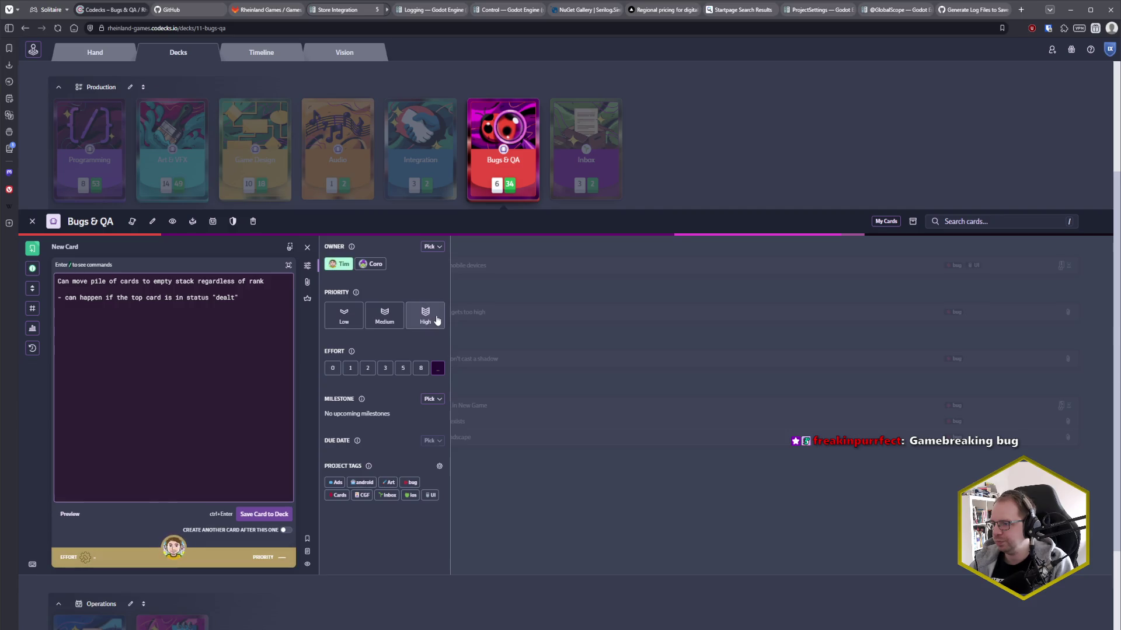
click(388, 369)
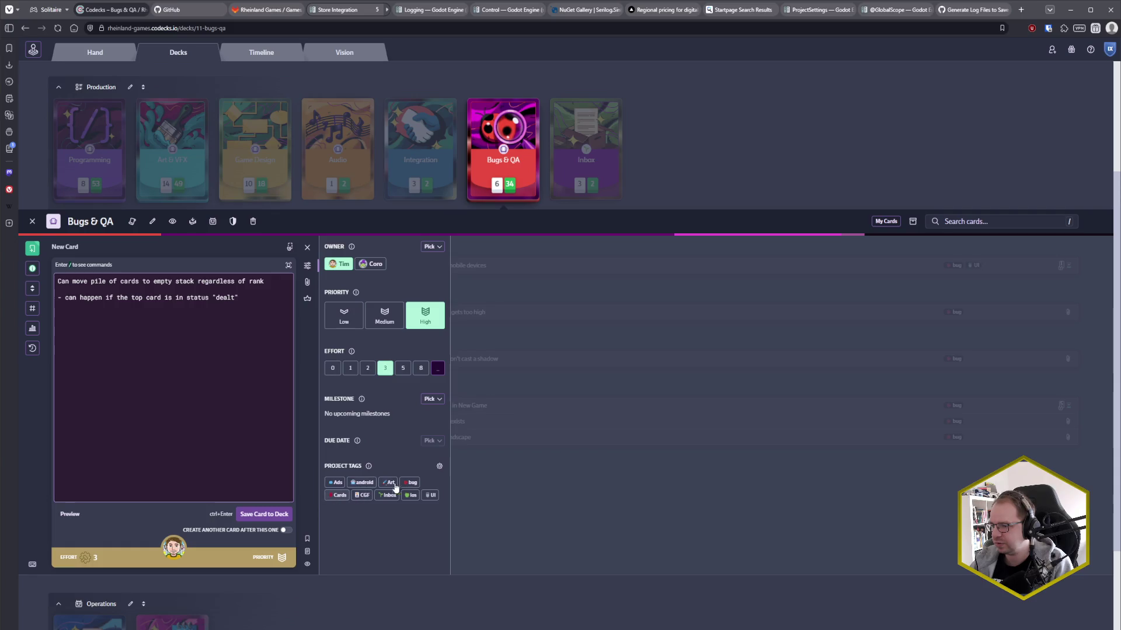
click(411, 484)
key(ctrl+Return)
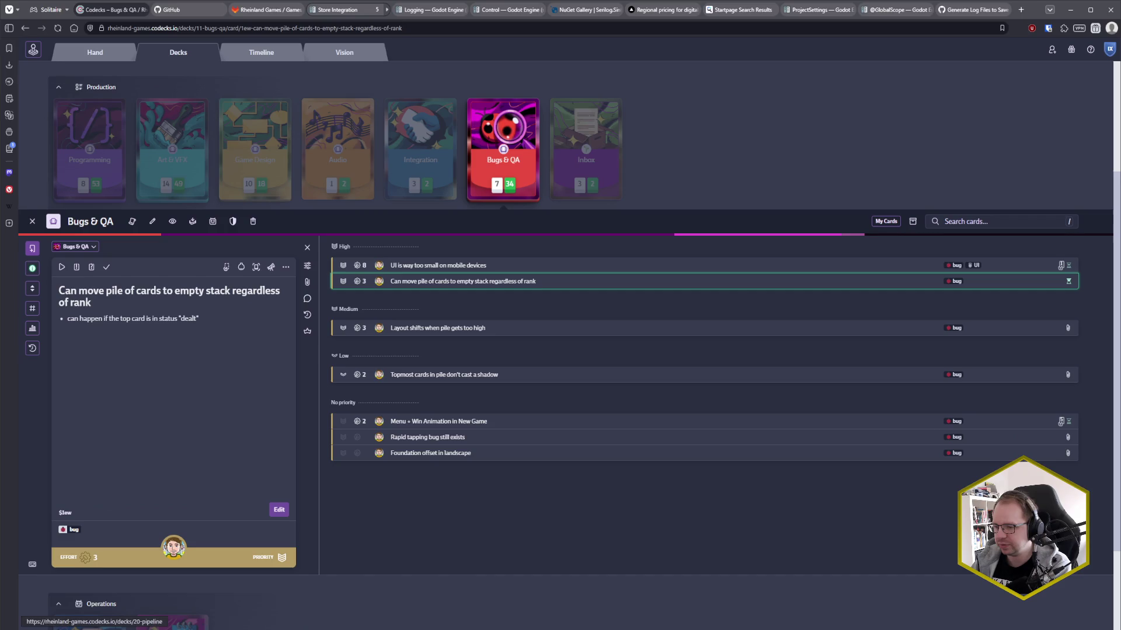
key(alt+Tab)
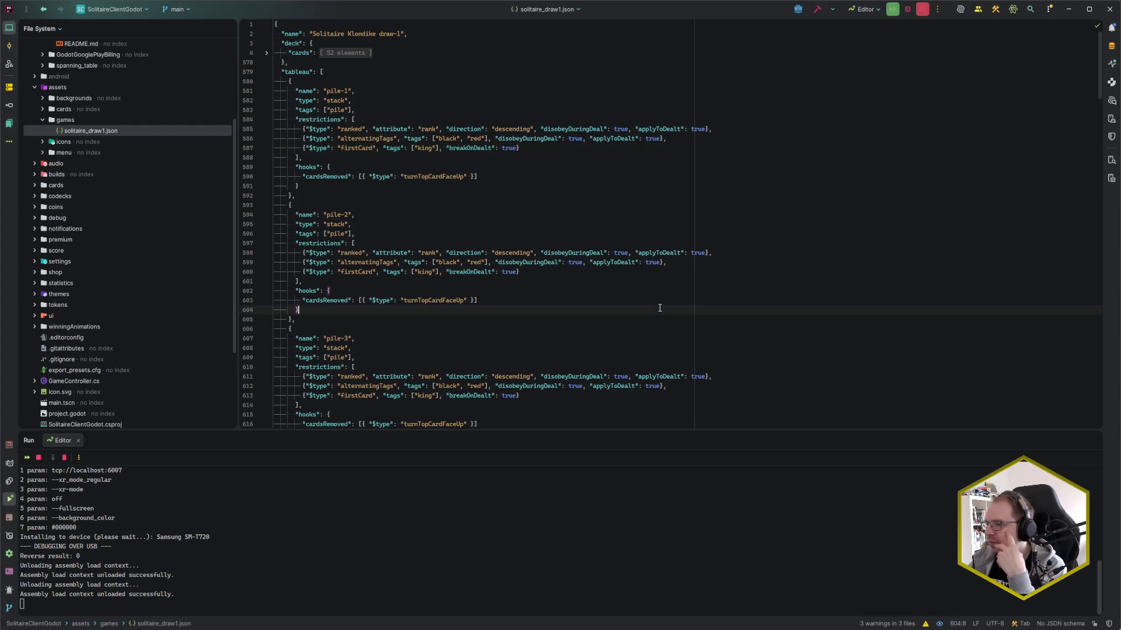
- Mark pile-2's FirstCard restriction line, then open the CardsGameFramework solution
click(541, 275)
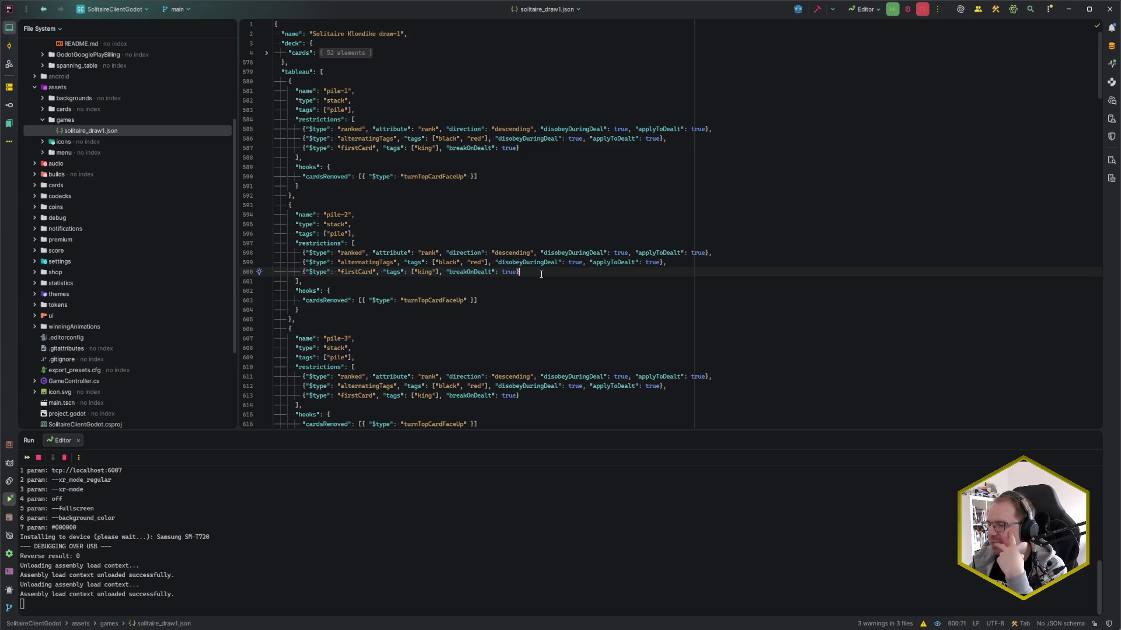
key(ctrl+shift+a)
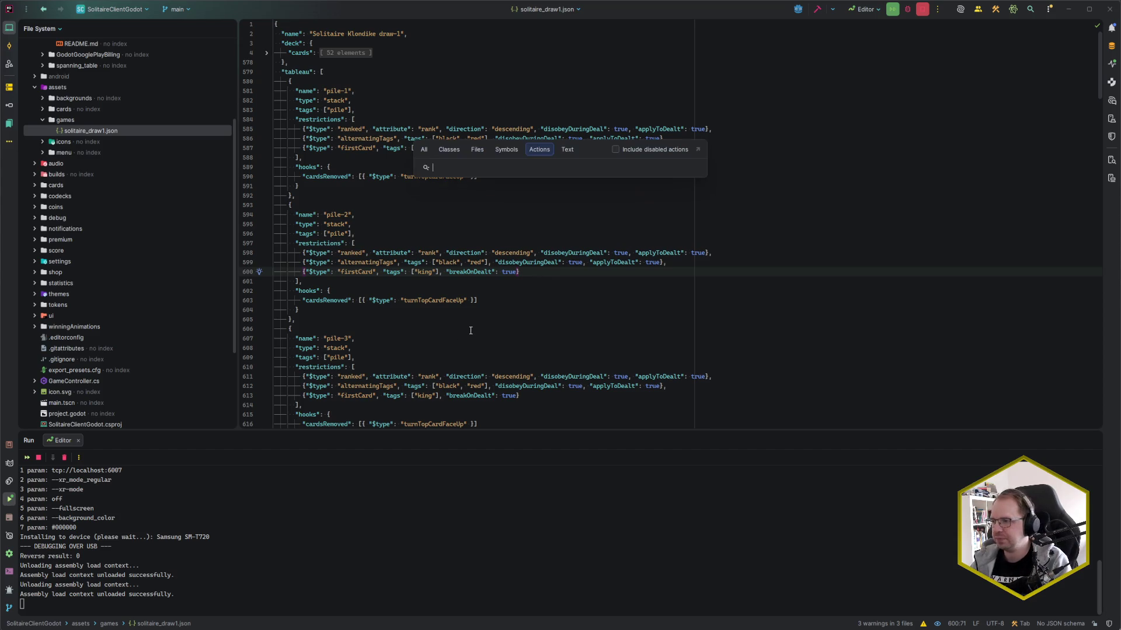
text(m p)
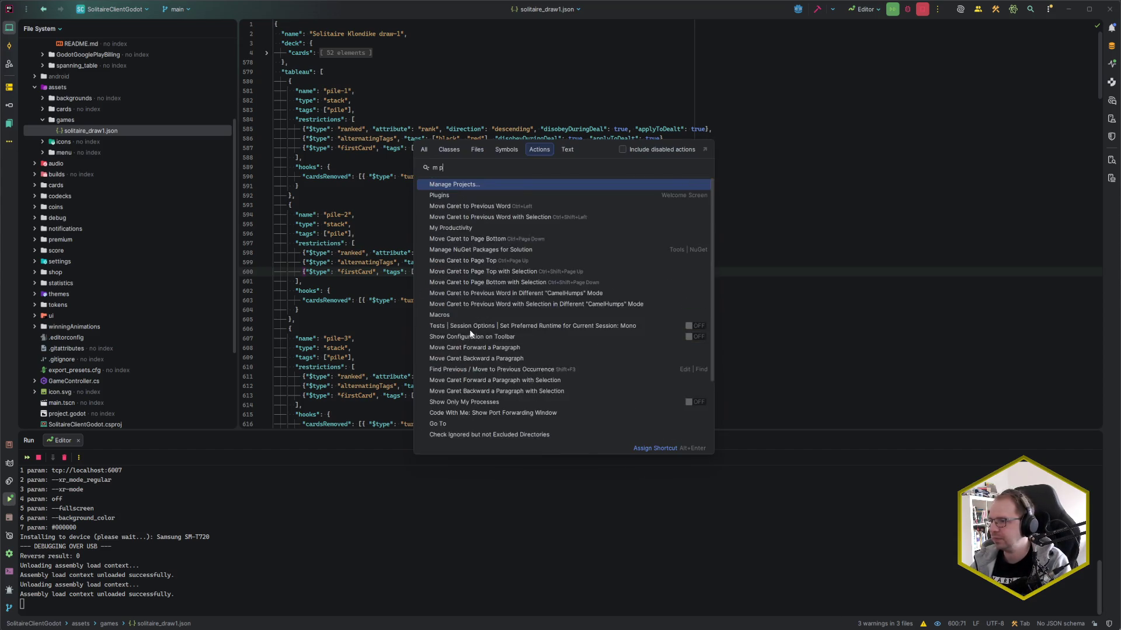
key(Return)
key(Return)
key(Return)
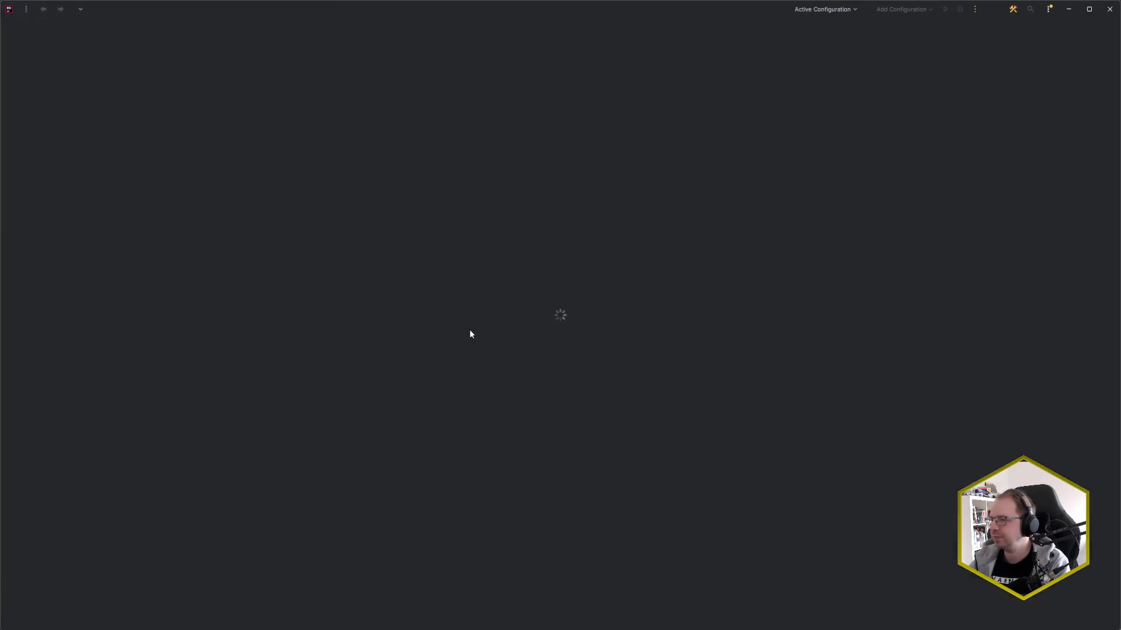
scroll(422, 292, up, 3)
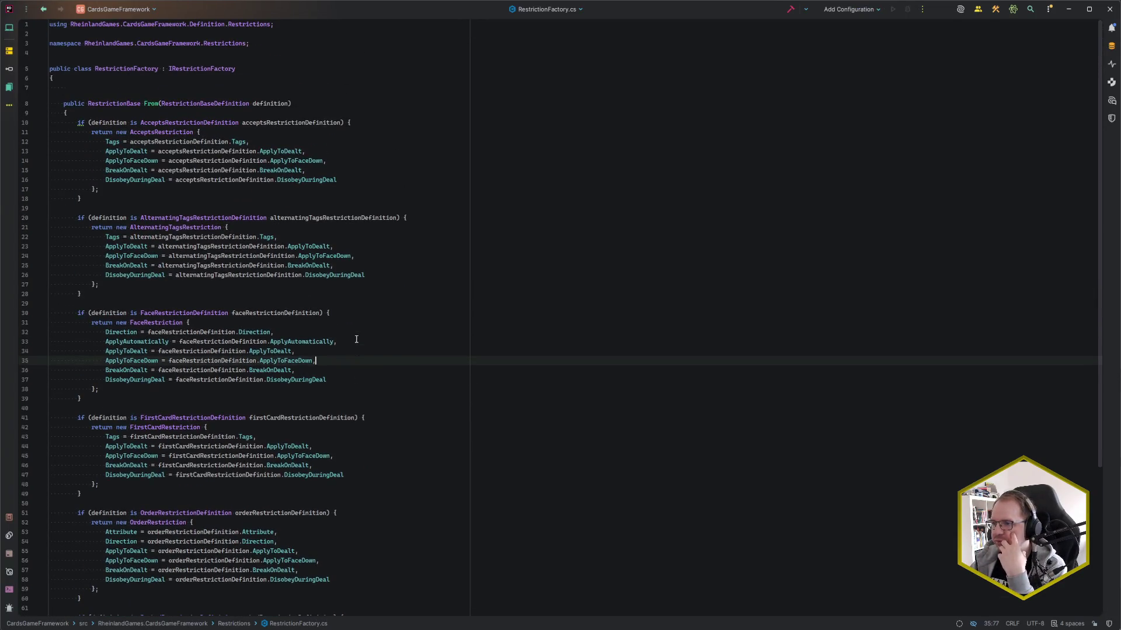
- Try a class search for 'FirstCardRes', then clear and dismiss it
key(ctrl+n)
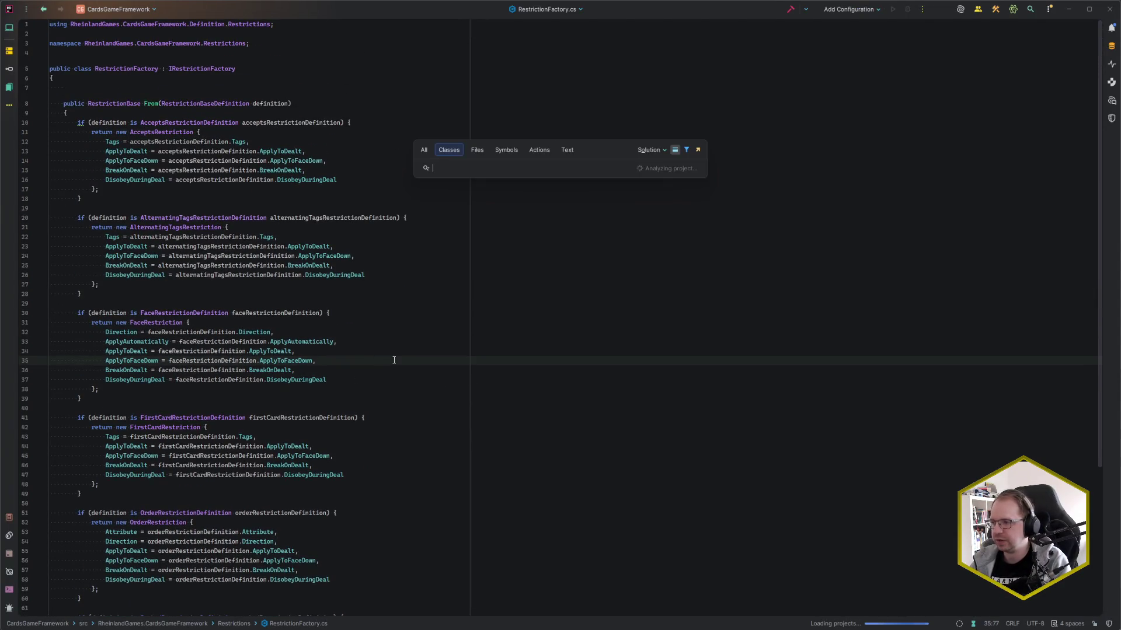
text(FirstCard)
key(Home)
text(Res)
key(BackSpace)
key(BackSpace)
key(BackSpace)
key(End)
text(Res)
key(ctrl+a)
key(BackSpace)
key(Escape)
- Open the FirstCardRestriction class and place the caret on the veryFirst card lookup
key(ctrl+n)
text(Firs)
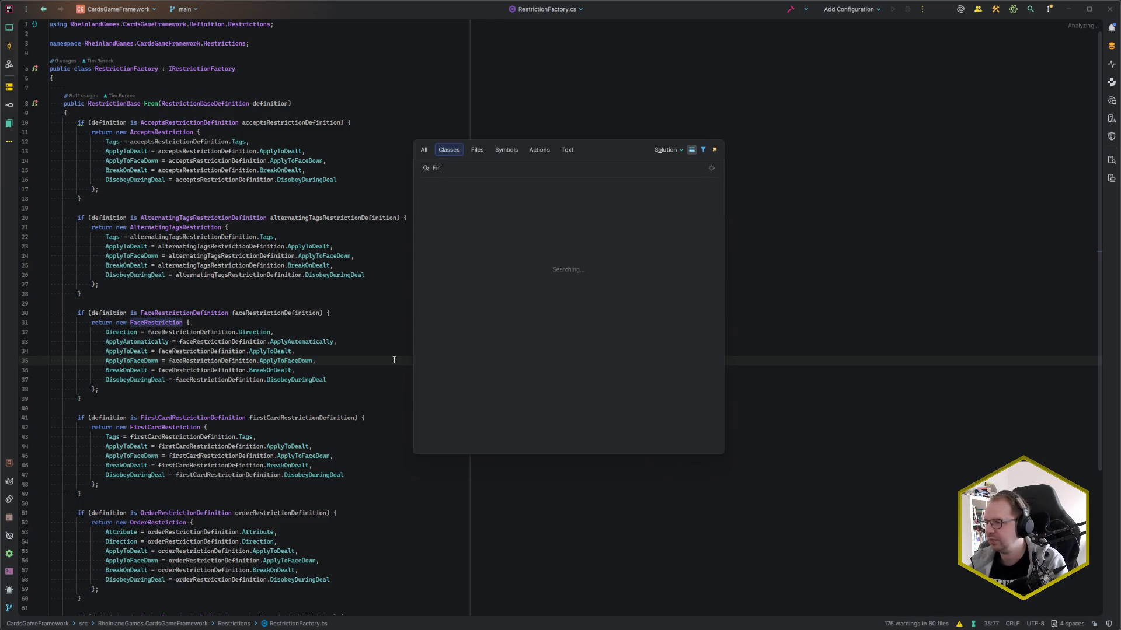
key(Return)
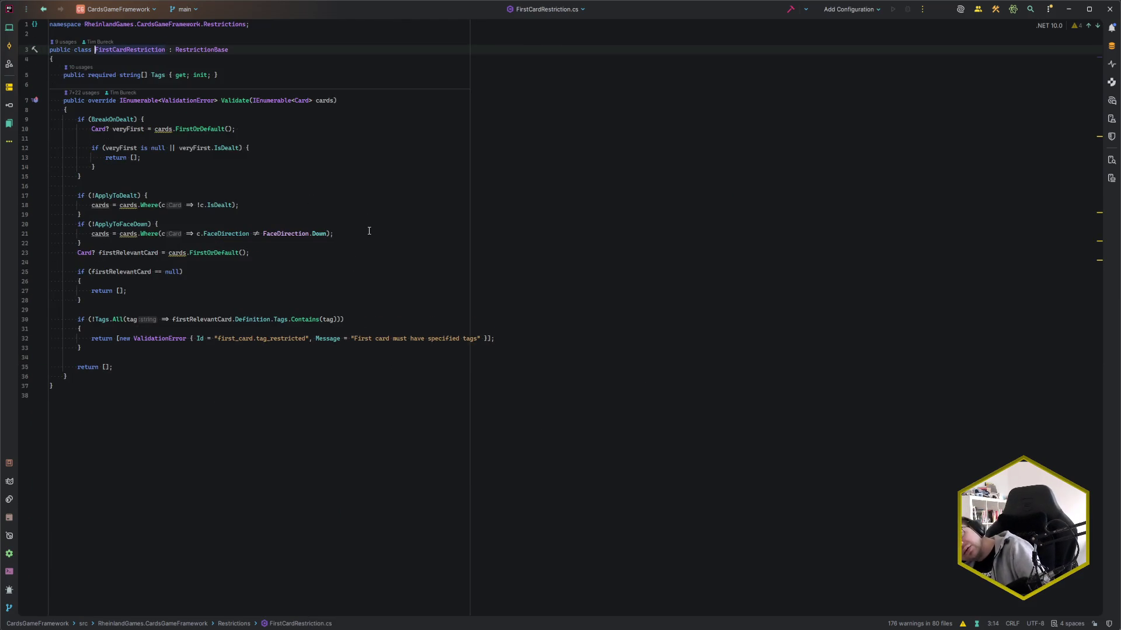
key(Down)
key(Down)
key(Down)
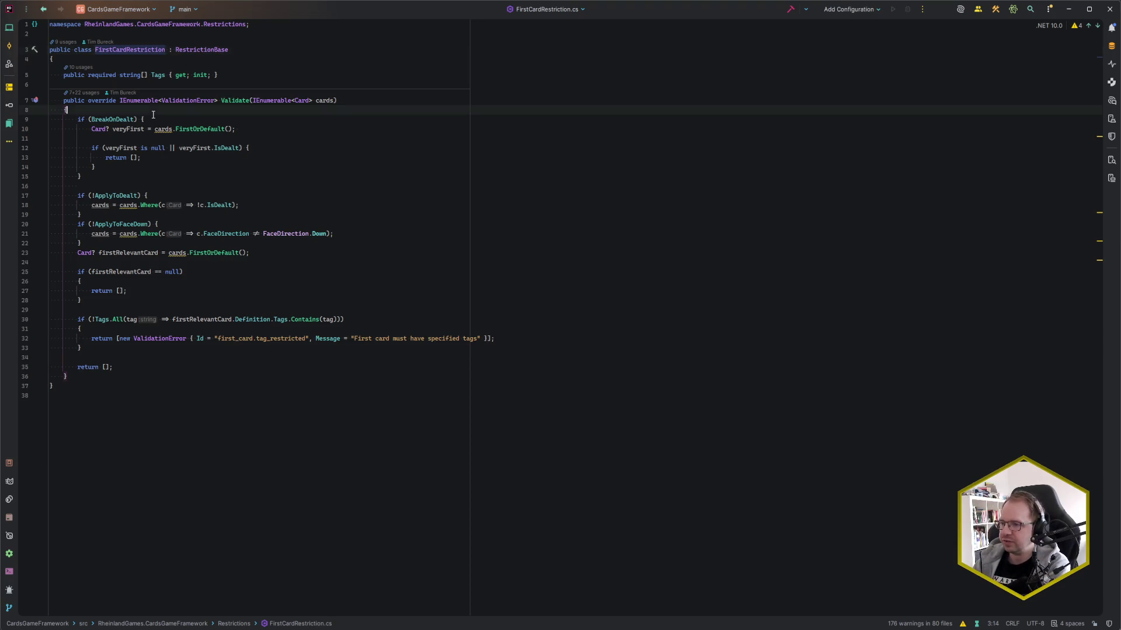
click(236, 130)
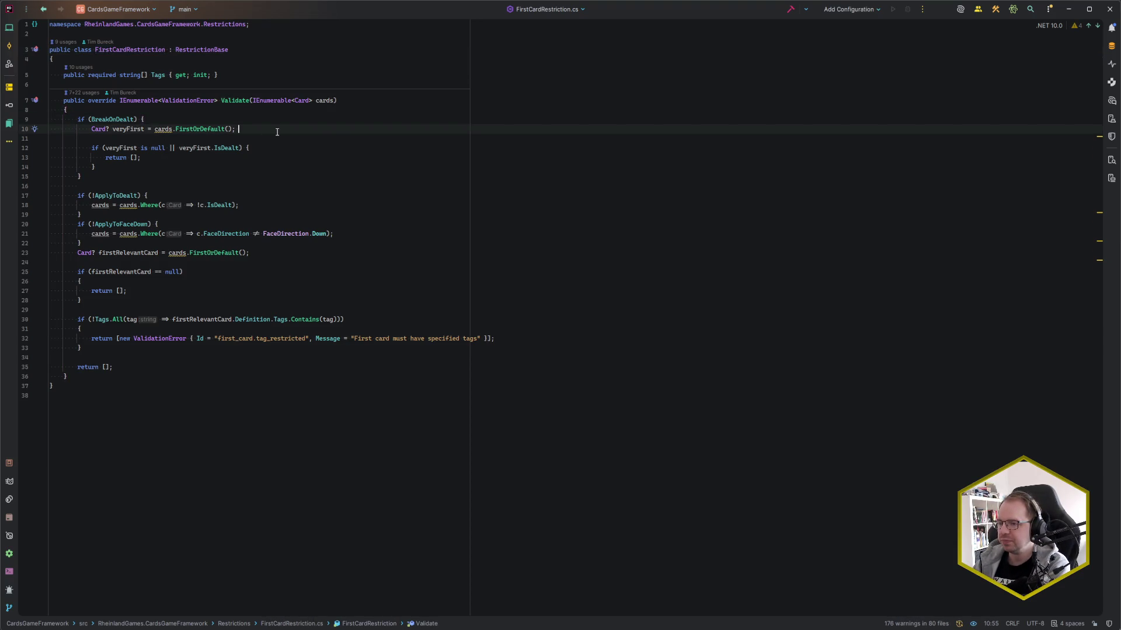